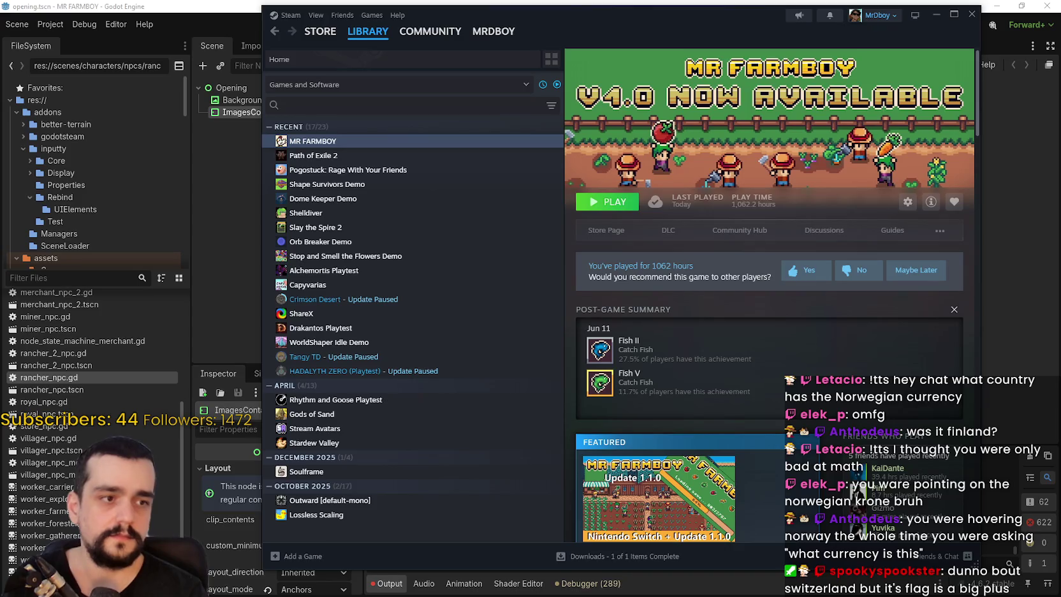
Open the Nintendo Switch + Update 1.1.0 announcement in Events & Announcements and select the barns bug report
{"action": "left_click", "coordinate": [767, 231]}
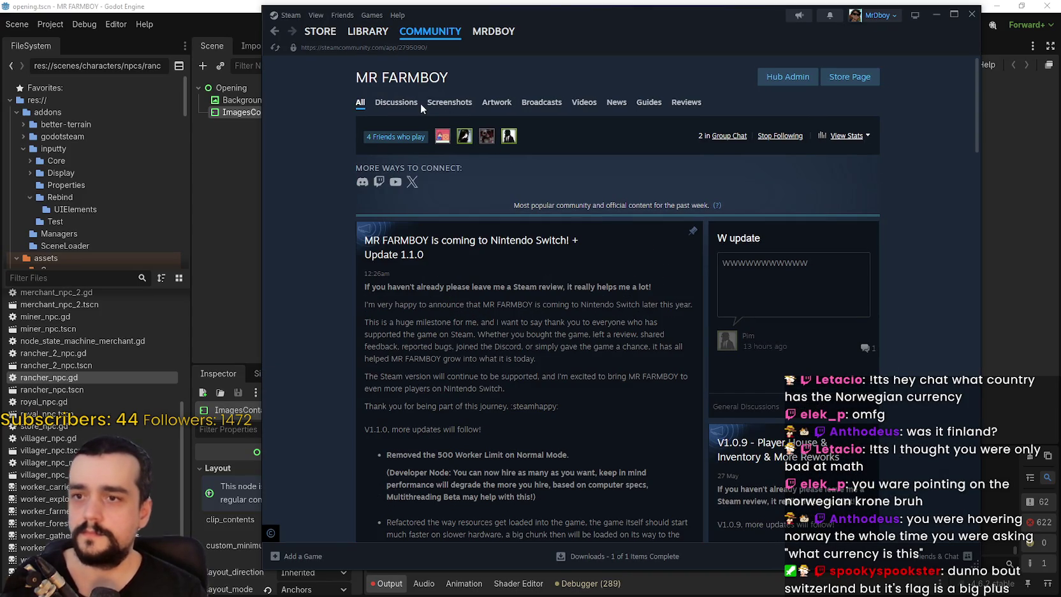
{"action": "left_click", "coordinate": [405, 104]}
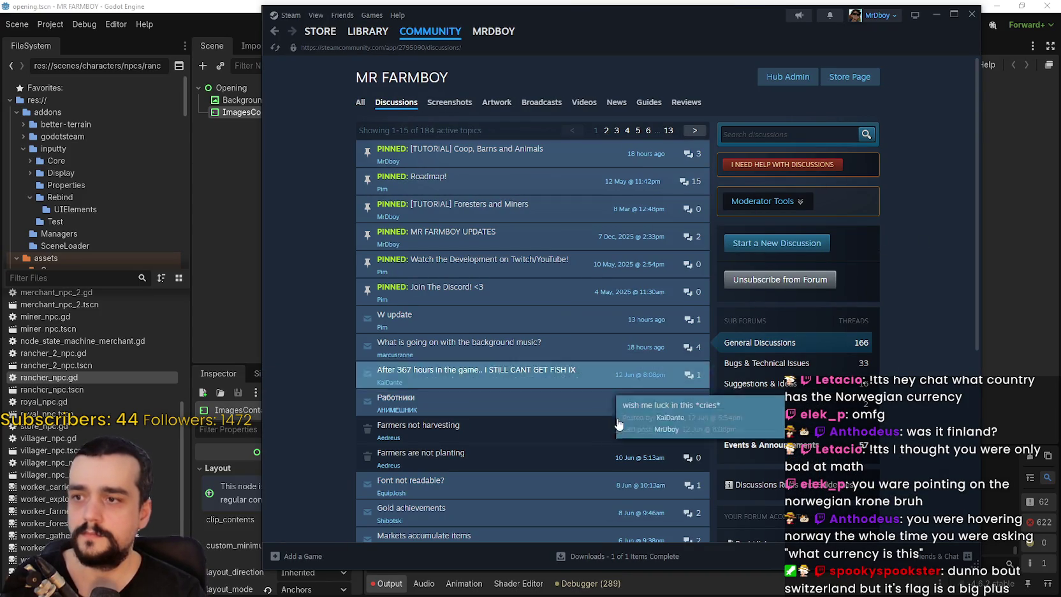
{"action": "left_click", "coordinate": [782, 445]}
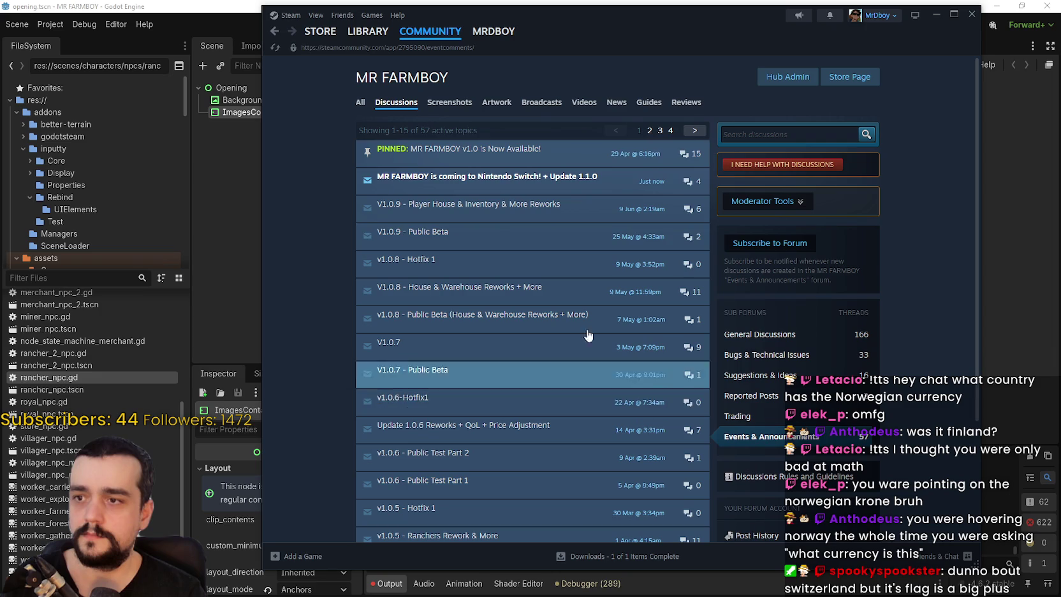
{"action": "left_click", "coordinate": [483, 181]}
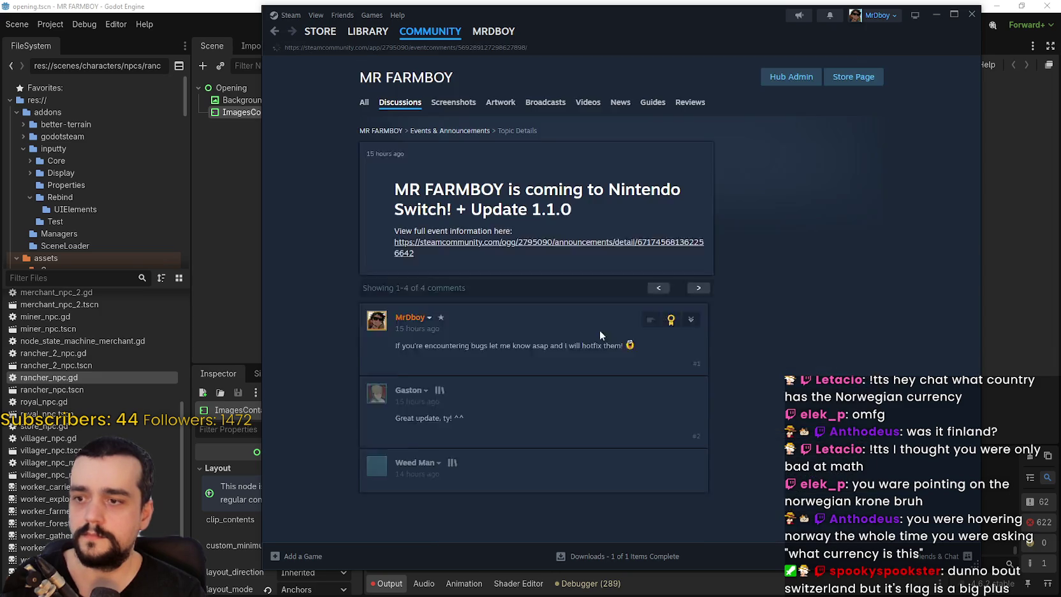
{"action": "scroll", "coordinate": [589, 317], "scroll_direction": "down", "scroll_amount": 5}
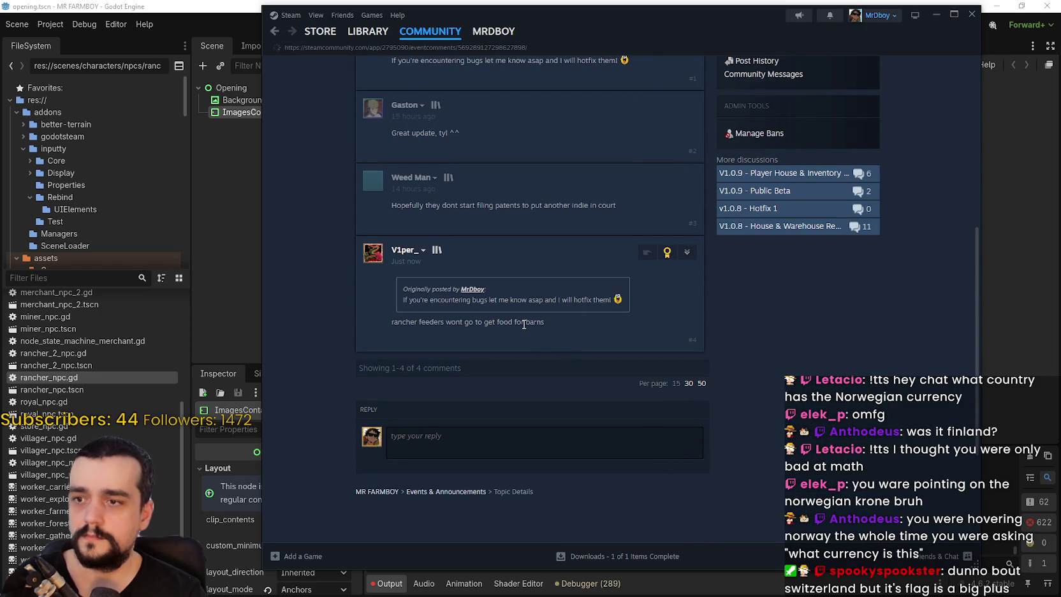
{"action": "left_click_drag", "start_coordinate": [542, 322], "coordinate": [368, 313]}
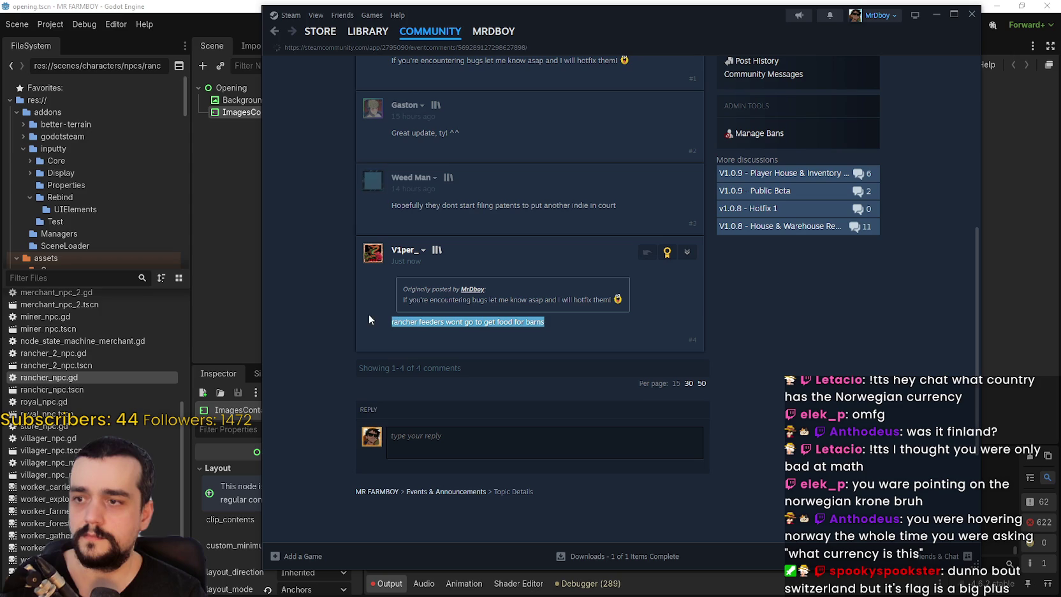
Quote the bug report and post 'I just released a hotfix for this 10 min ago, can you confirm they do now?'
{"action": "left_click", "coordinate": [646, 253]}
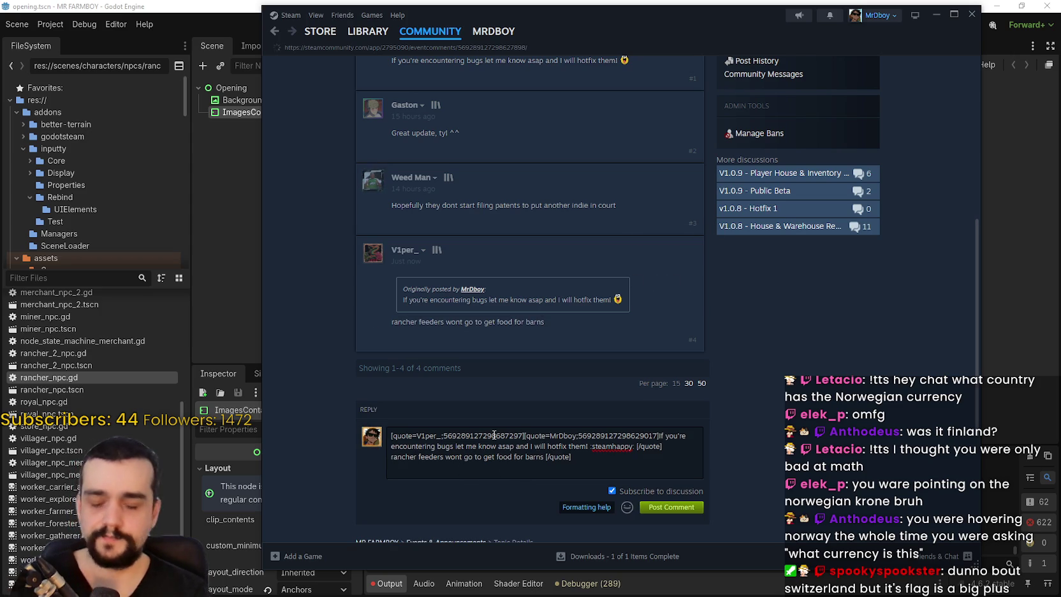
{"action": "key", "text": "Return"}
{"action": "type", "text": "I just released a hotfix"}
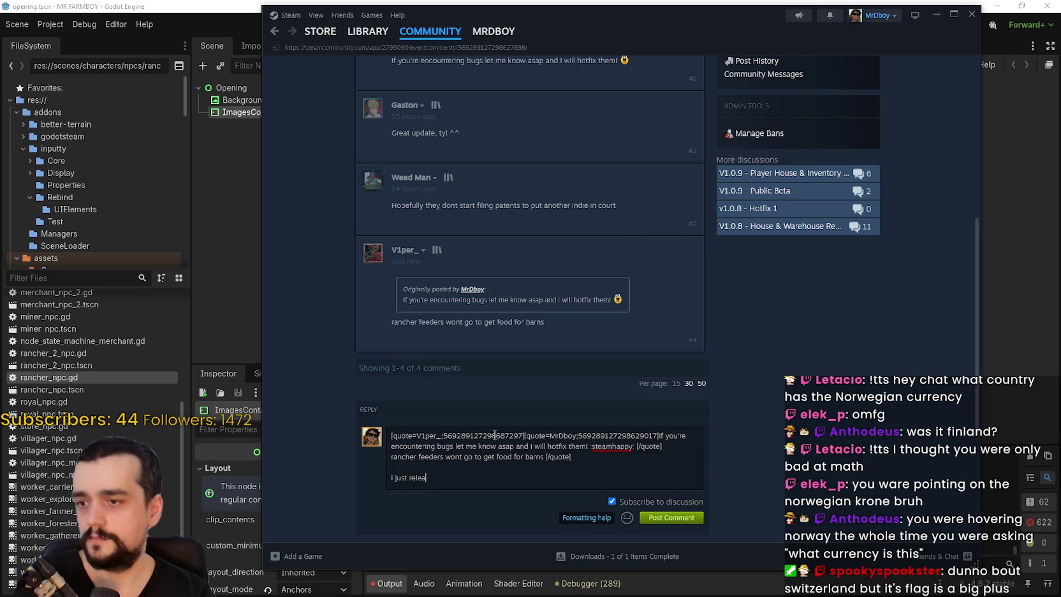
{"action": "type", "text": " for this a"}
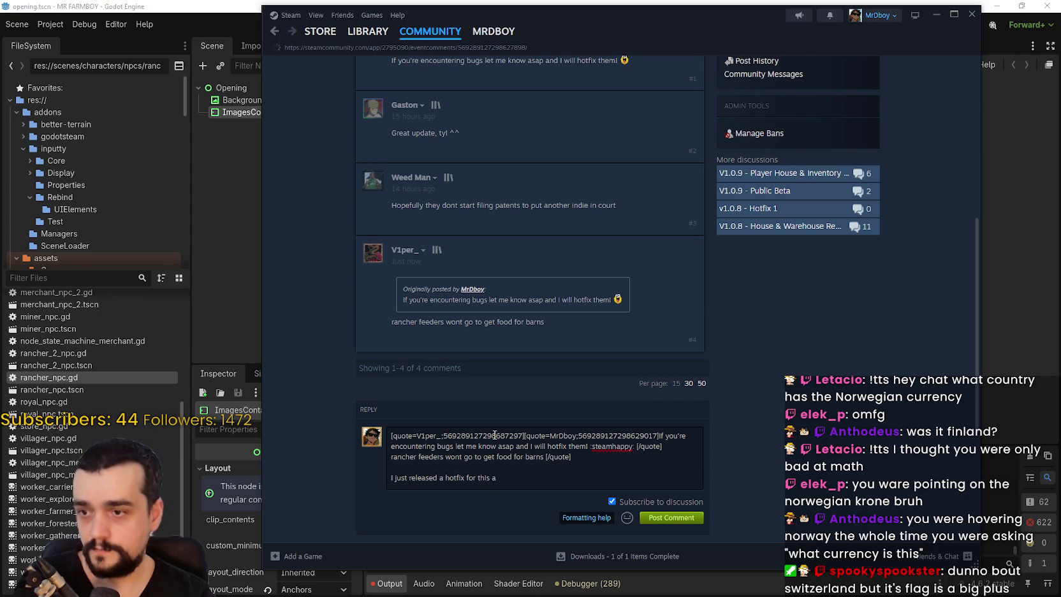
{"action": "key", "text": "BackSpace"}
{"action": "type", "text": "10 min"}
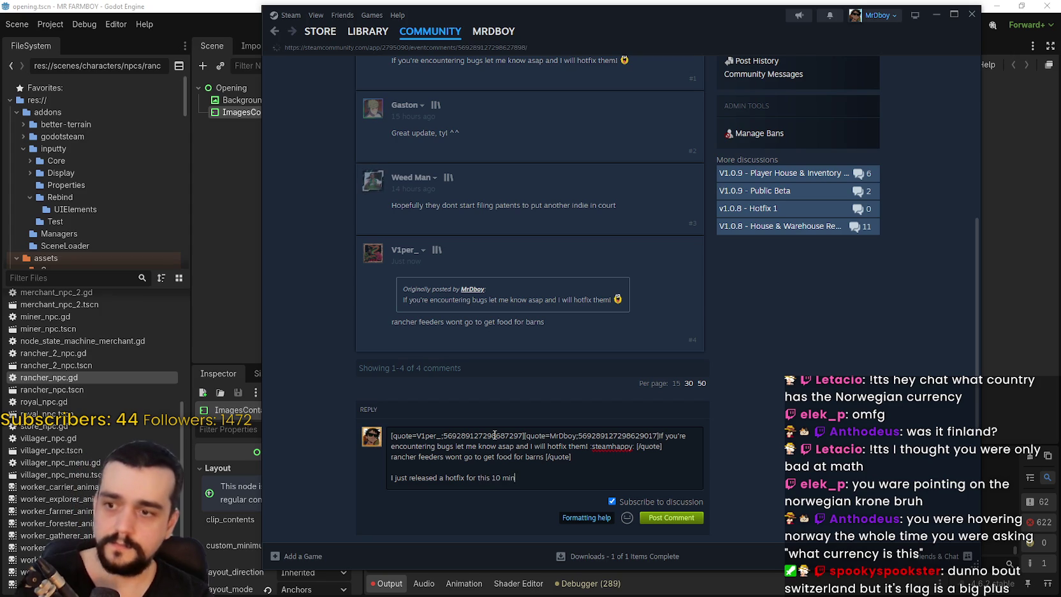
{"action": "type", "text": " ago, ca"}
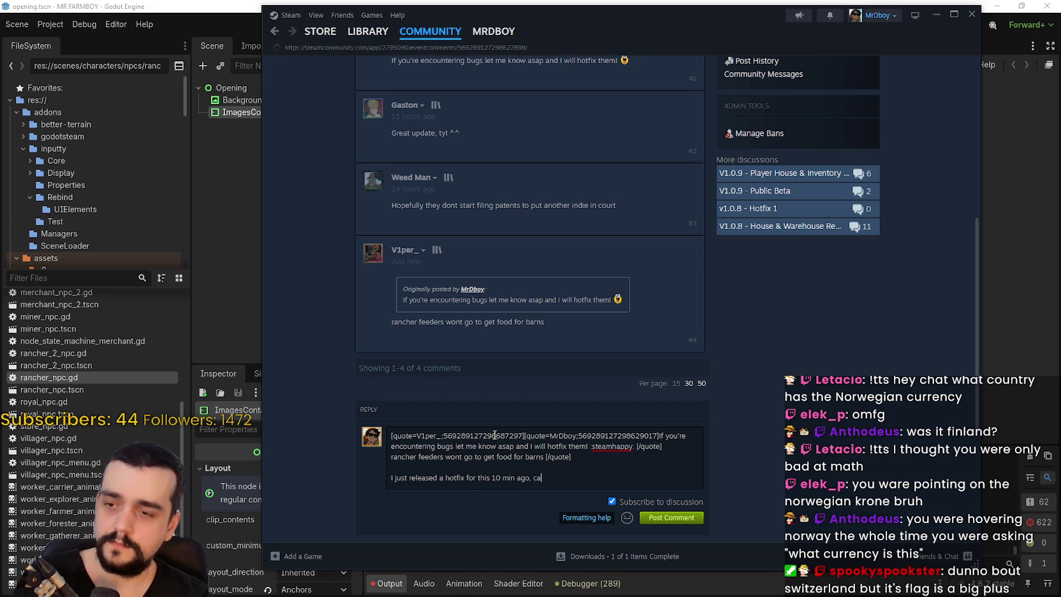
{"action": "type", "text": "n you confirm"}
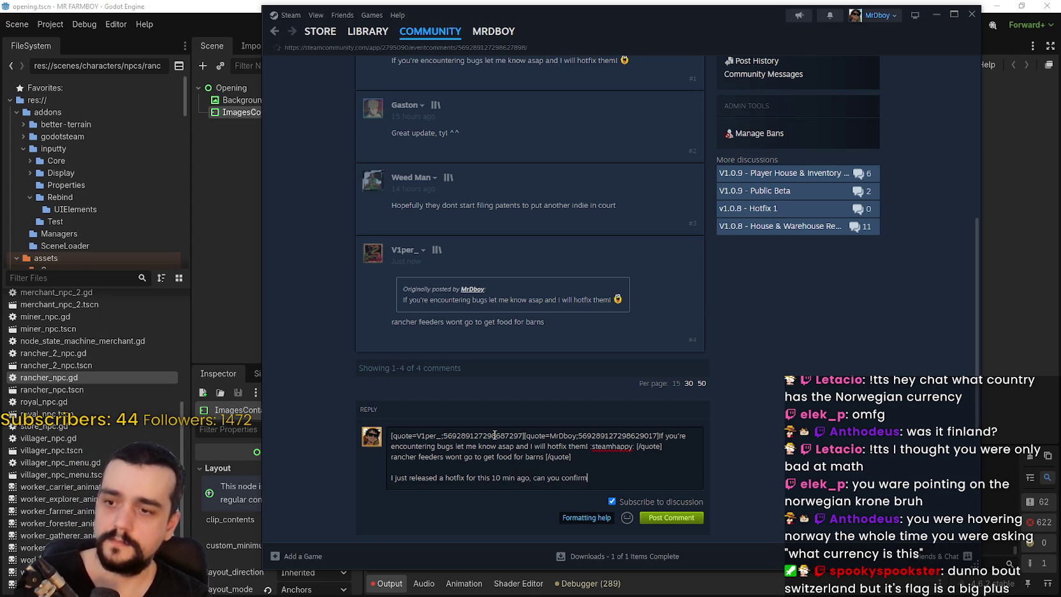
{"action": "type", "text": " they do njow"}
{"action": "key", "text": "BackSpace"}
{"action": "key", "text": "BackSpace"}
{"action": "key", "text": "BackSpace"}
{"action": "type", "text": "ow?"}
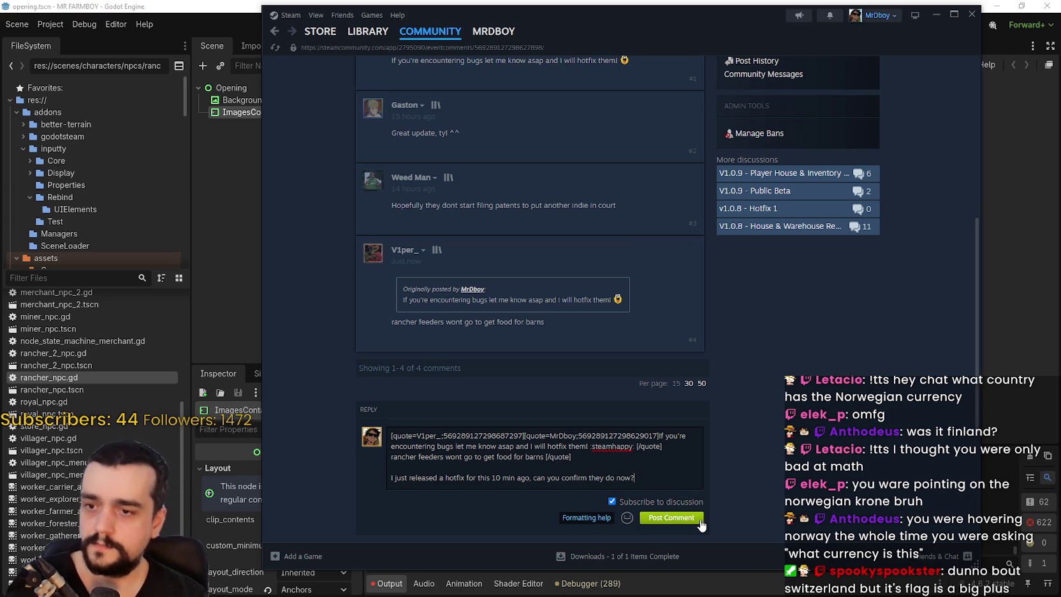
{"action": "left_click", "coordinate": [700, 522]}
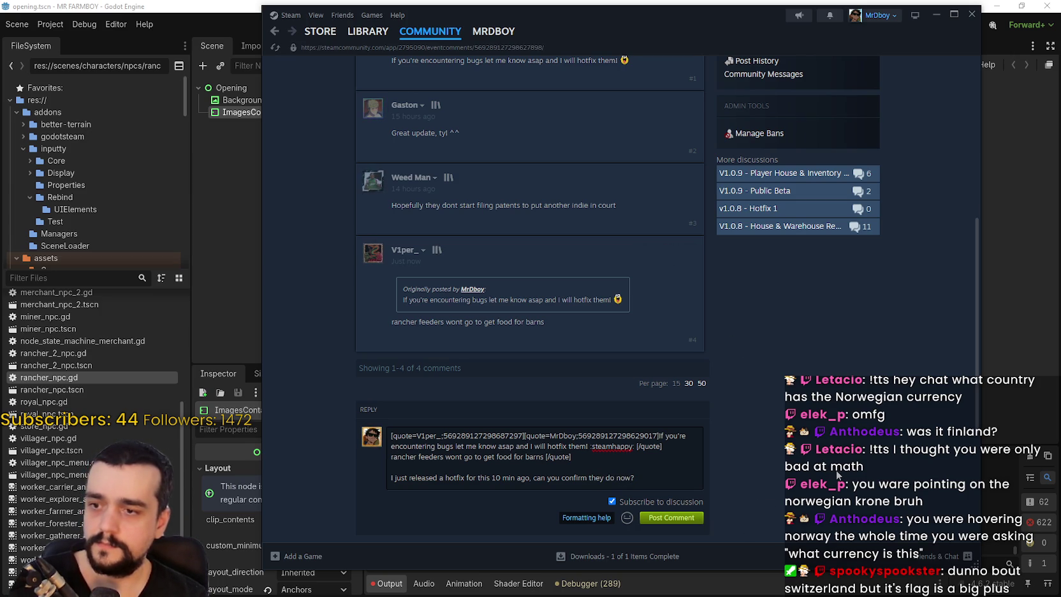
{"action": "scroll", "coordinate": [838, 473], "scroll_direction": "down", "scroll_amount": 3}
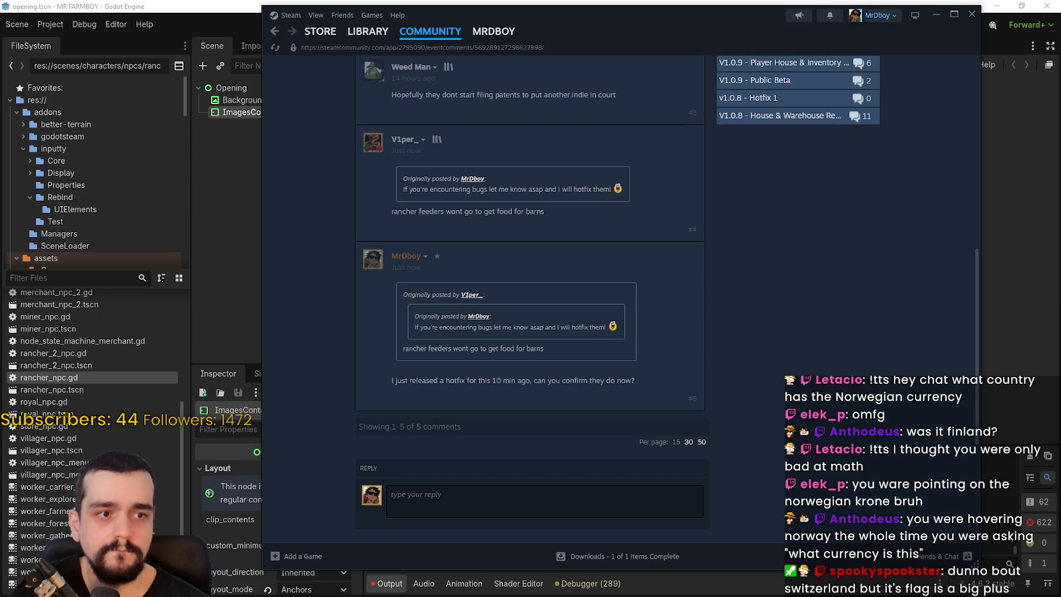
{"action": "key", "text": "alt+Tab"}
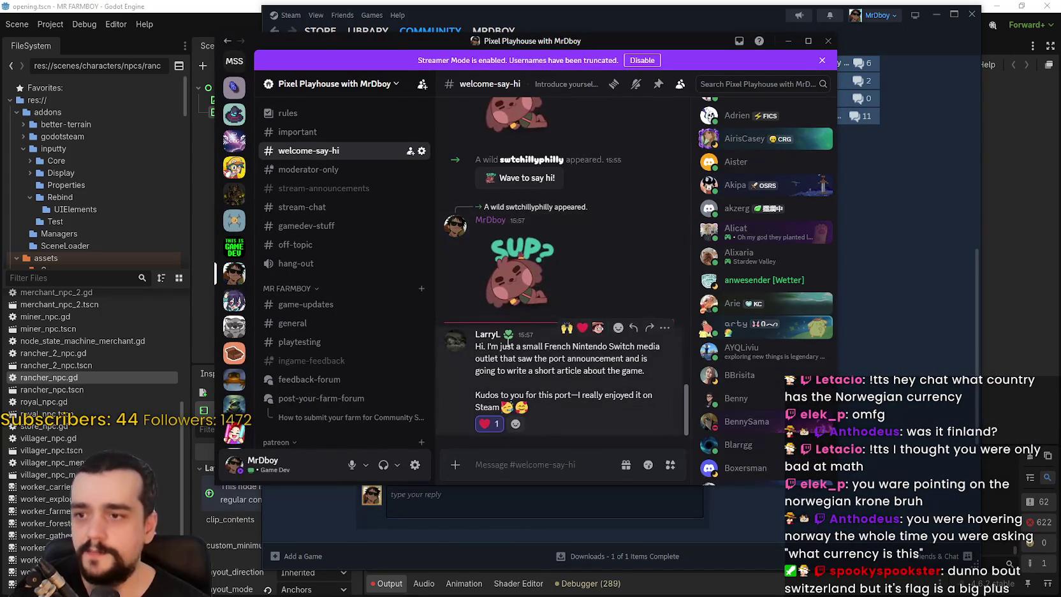
Select the phrase 'French Nintendo Switch' in the Discord message, then return to Steam's discussion page
{"action": "mouse_move", "coordinate": [545, 348]}
{"action": "left_mouse_down"}
{"action": "mouse_move", "coordinate": [660, 348]}
{"action": "mouse_move", "coordinate": [498, 358]}
{"action": "mouse_move", "coordinate": [586, 372]}
{"action": "mouse_move", "coordinate": [615, 355]}
{"action": "mouse_move", "coordinate": [648, 359]}
{"action": "mouse_move", "coordinate": [505, 372]}
{"action": "mouse_move", "coordinate": [632, 371]}
{"action": "mouse_move", "coordinate": [647, 397]}
{"action": "mouse_move", "coordinate": [614, 404]}
{"action": "mouse_move", "coordinate": [637, 373]}
{"action": "left_mouse_up"}
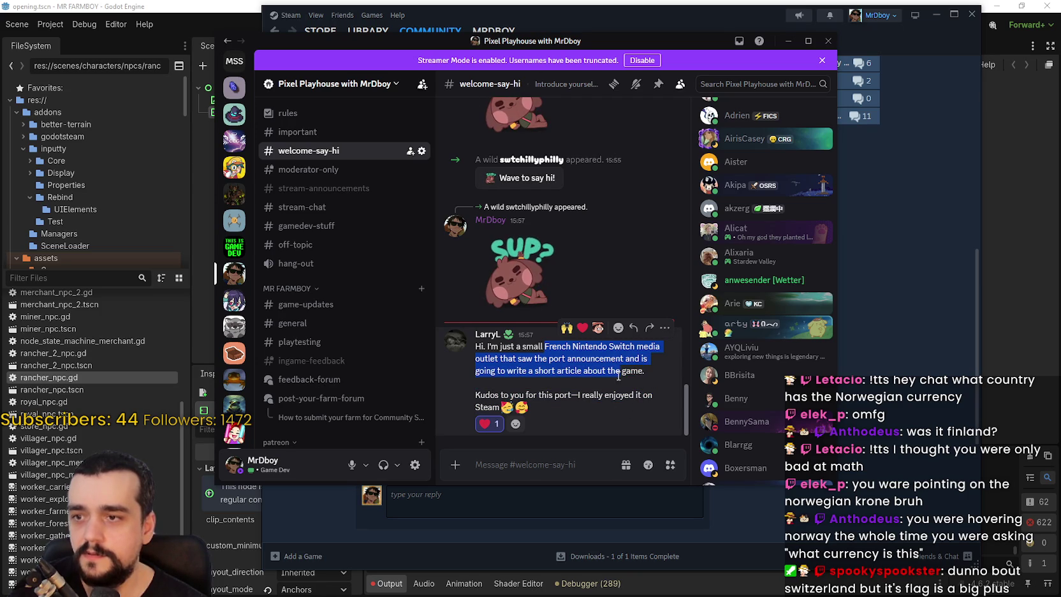
{"action": "key", "text": "alt+Tab"}
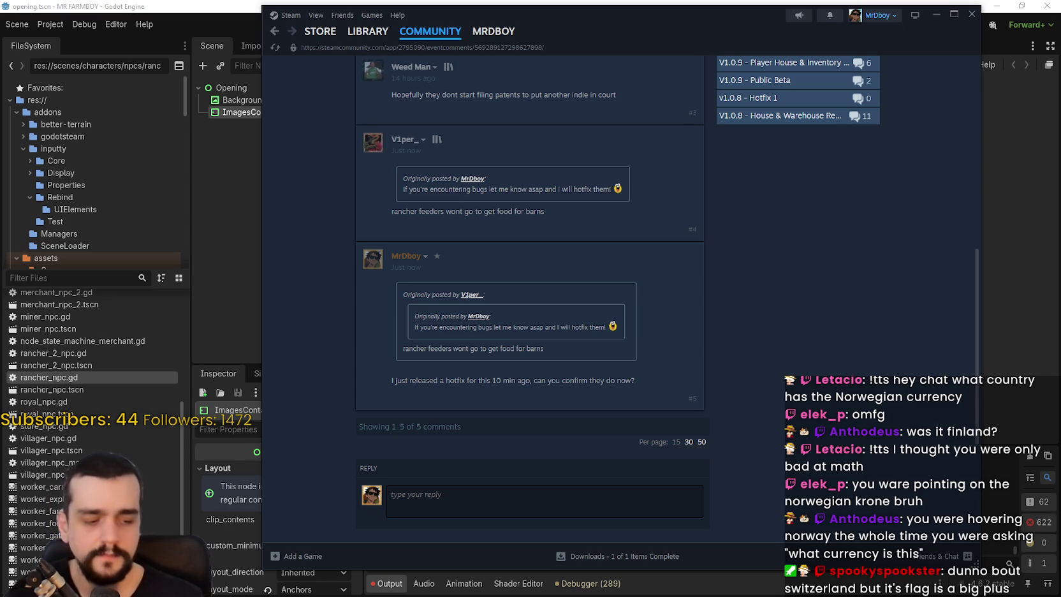
Read through the thread's five comments, then bring the Godot editor to the front
{"action": "mouse_move", "coordinate": [405, 141]}
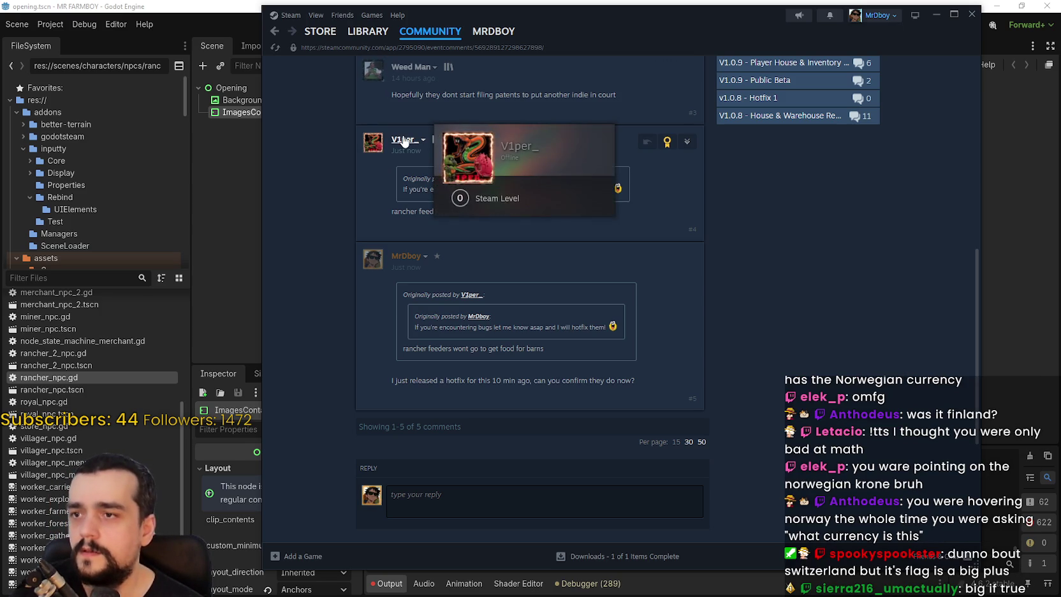
{"action": "scroll", "coordinate": [781, 317], "scroll_direction": "up", "scroll_amount": 1}
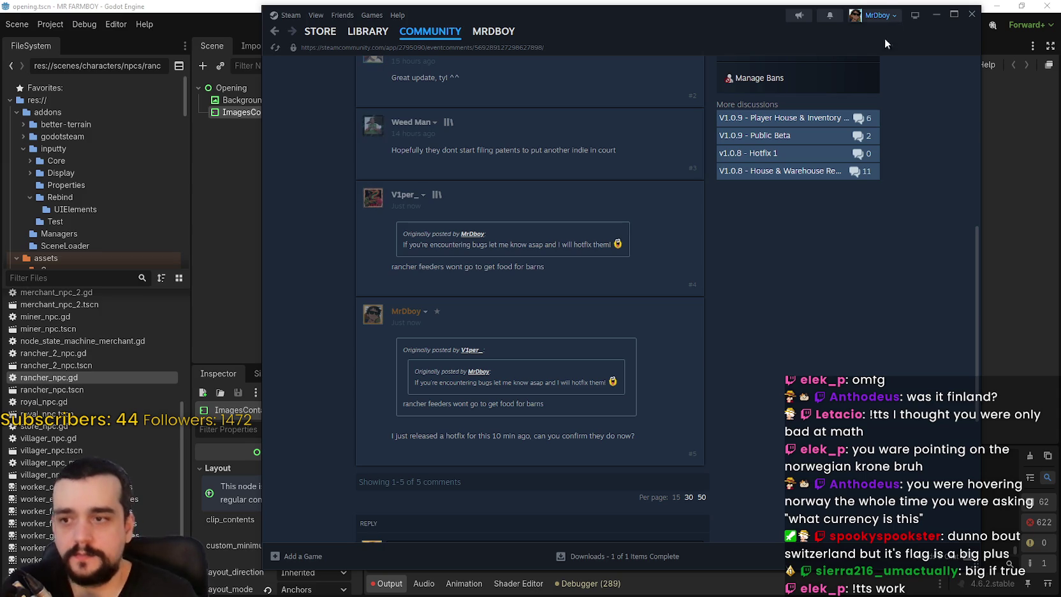
{"action": "scroll", "coordinate": [610, 254], "scroll_direction": "down", "scroll_amount": 1}
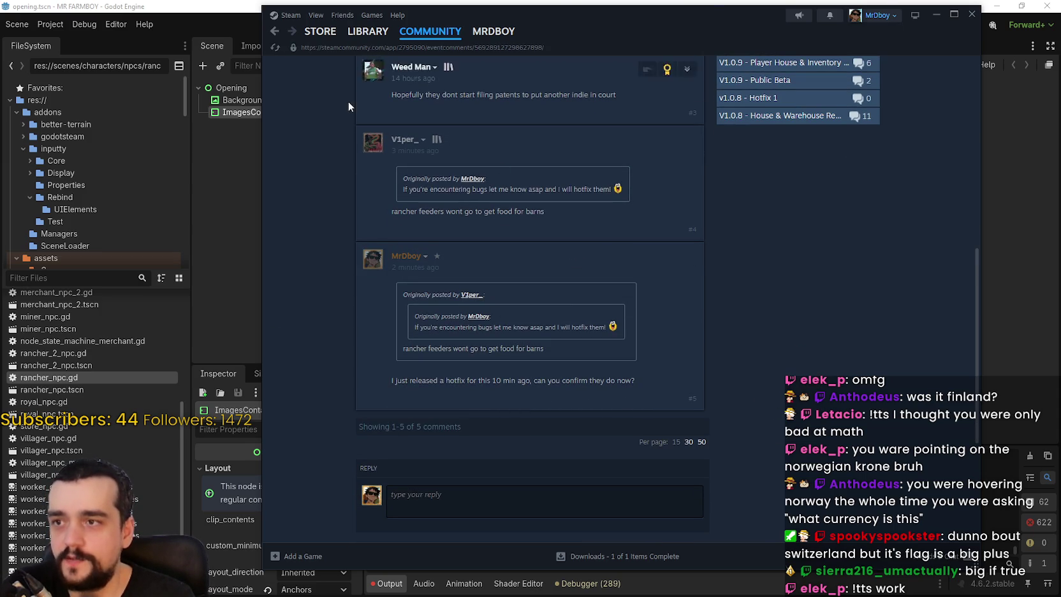
{"action": "scroll", "coordinate": [825, 415], "scroll_direction": "up", "scroll_amount": 2}
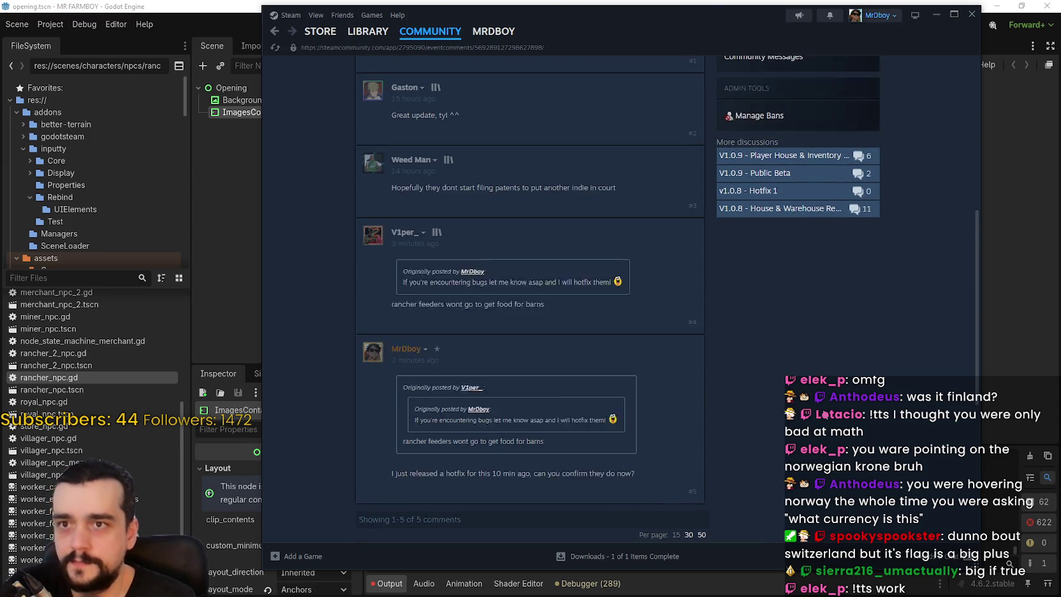
{"action": "scroll", "coordinate": [825, 412], "scroll_direction": "down", "scroll_amount": 2}
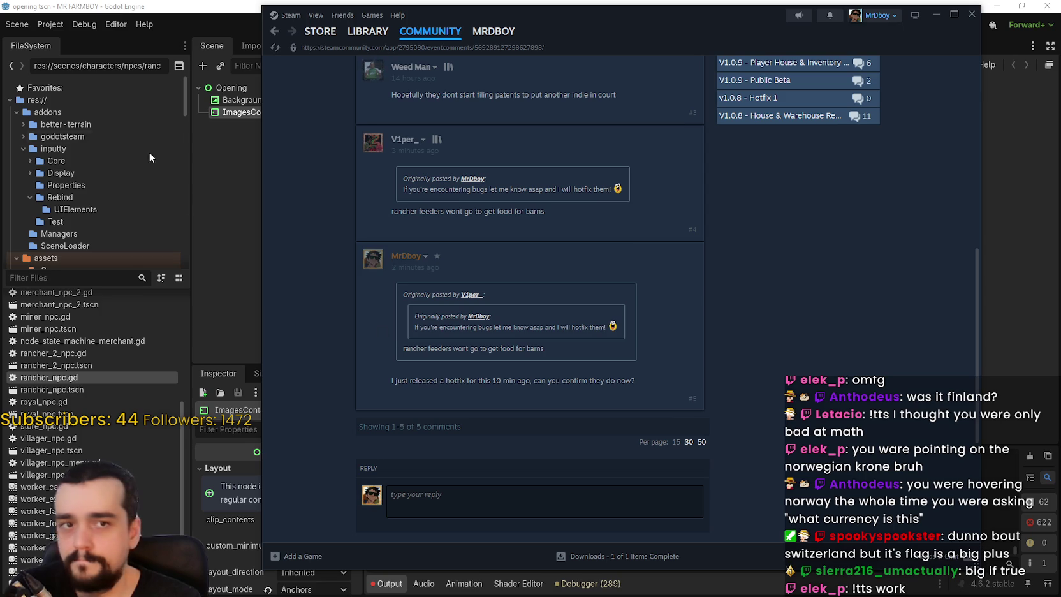
{"action": "left_click", "coordinate": [177, 2]}
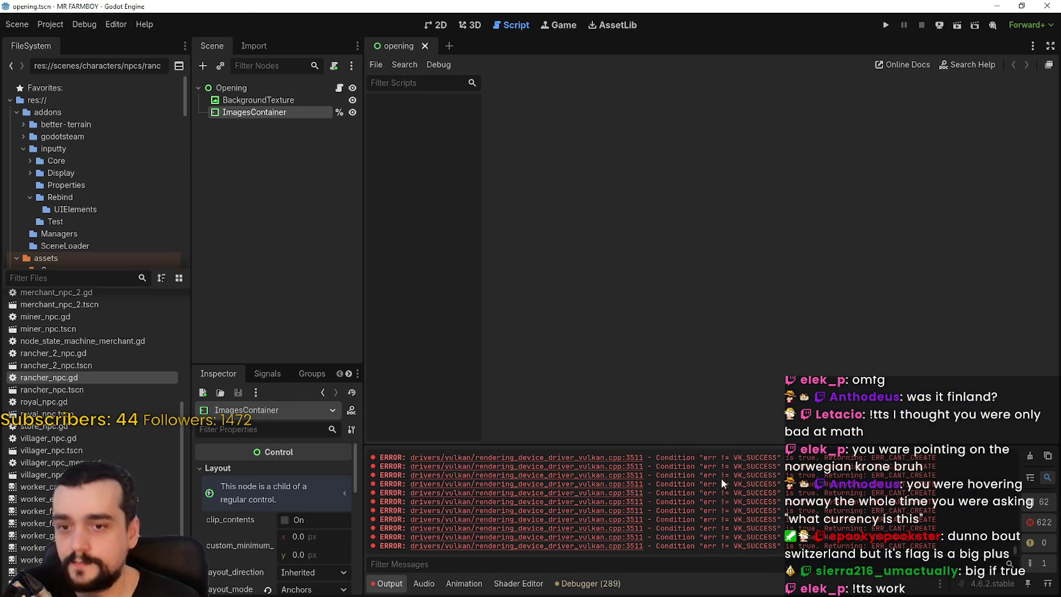
{"action": "left_click", "coordinate": [116, 24]}
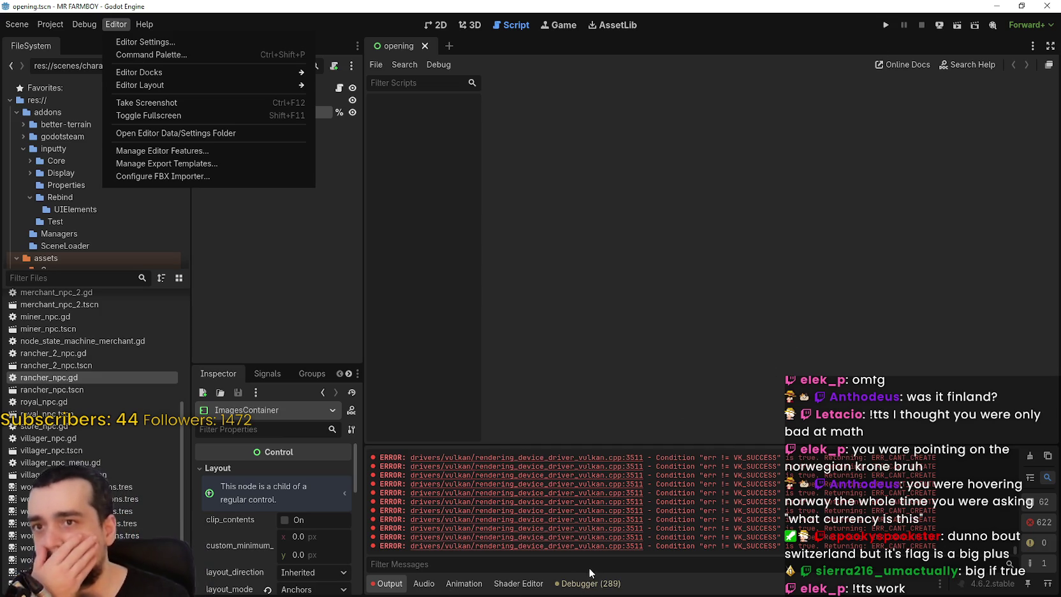
{"action": "left_click", "coordinate": [885, 25]}
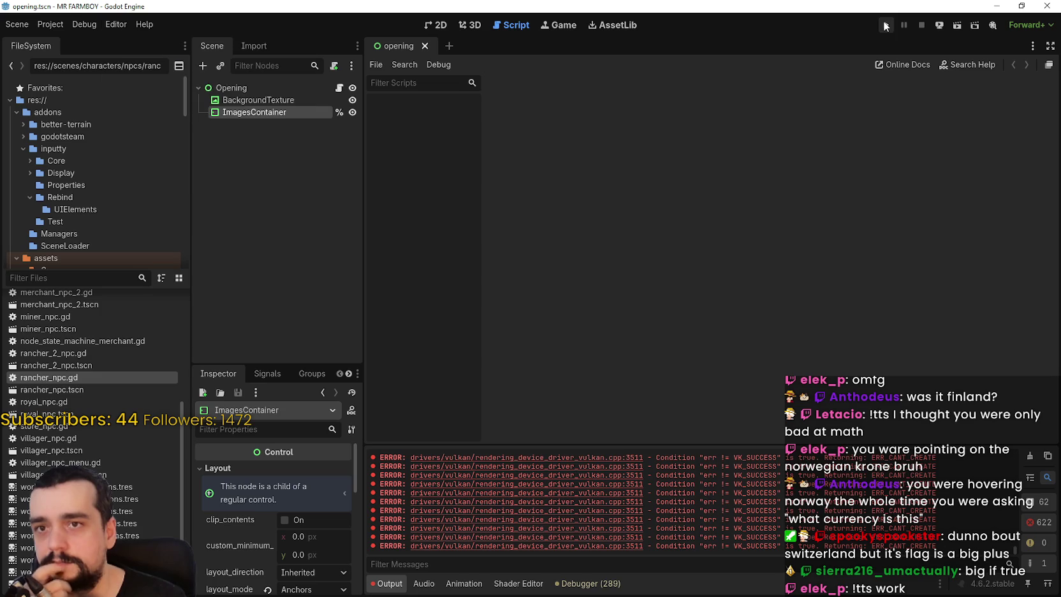
Run the game to check the v1.1.0 main menu banner, then switch to Discord's stream-chat
{"action": "left_click", "coordinate": [892, 27]}
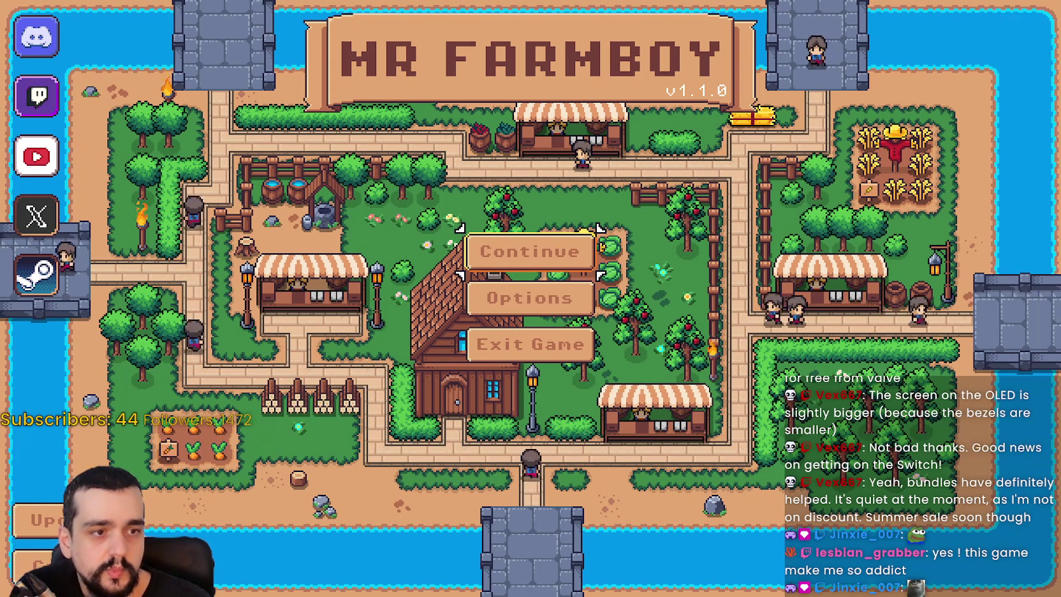
{"action": "key", "text": "alt+Tab"}
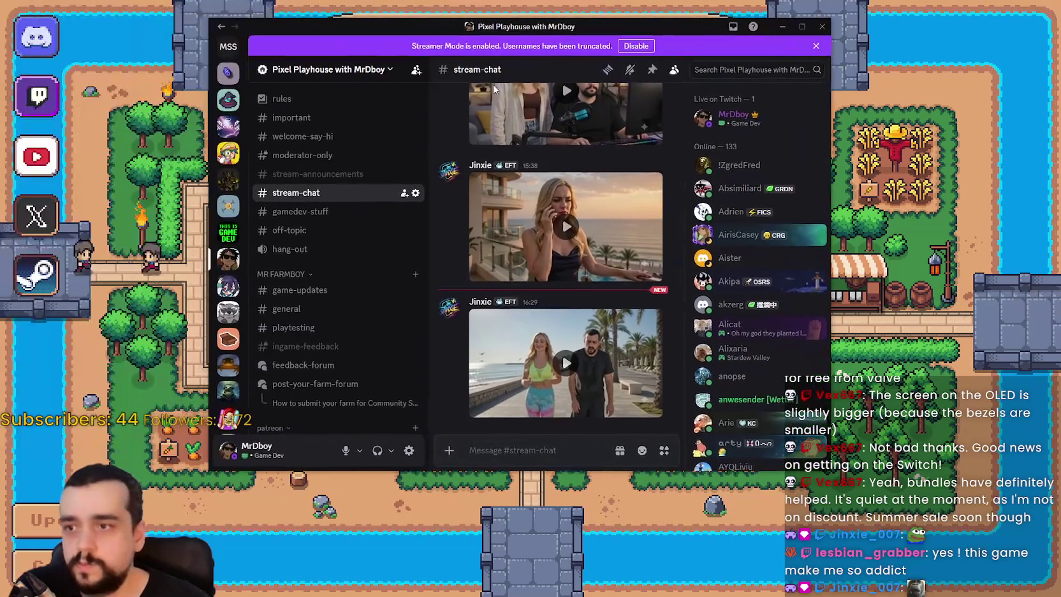
Watch the shared beach video full screen, pause and exit it, then return to the game
{"action": "left_click", "coordinate": [575, 392]}
{"action": "left_click", "coordinate": [652, 412]}
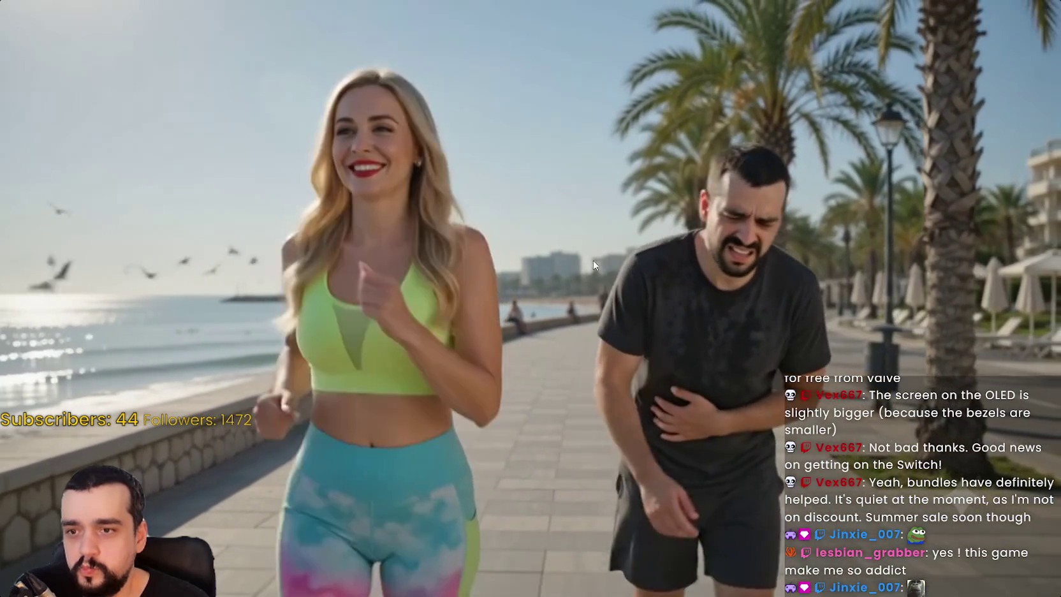
{"action": "left_click", "coordinate": [590, 251]}
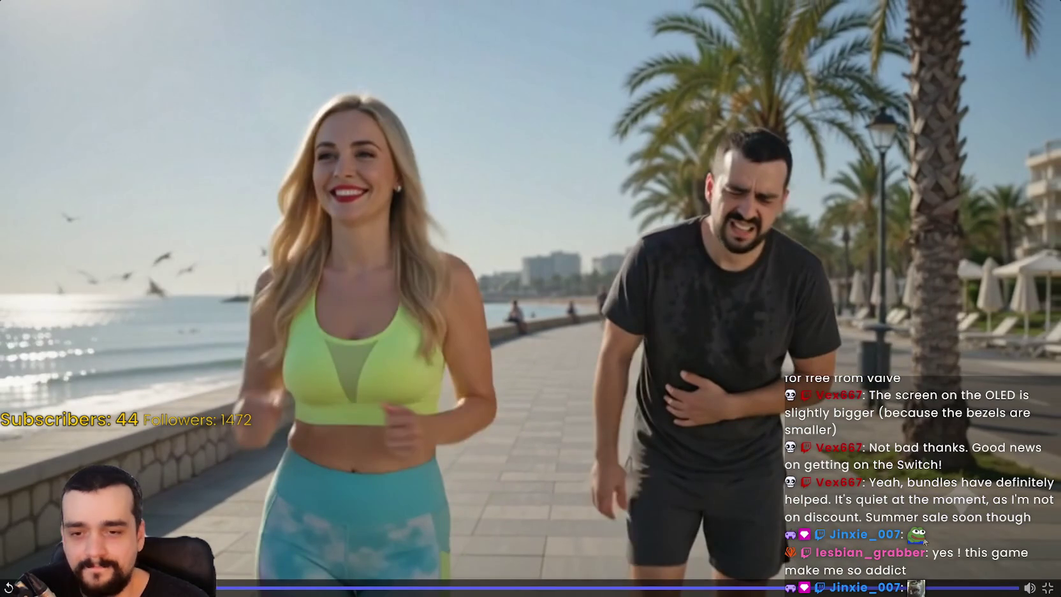
{"action": "left_click", "coordinate": [1046, 589]}
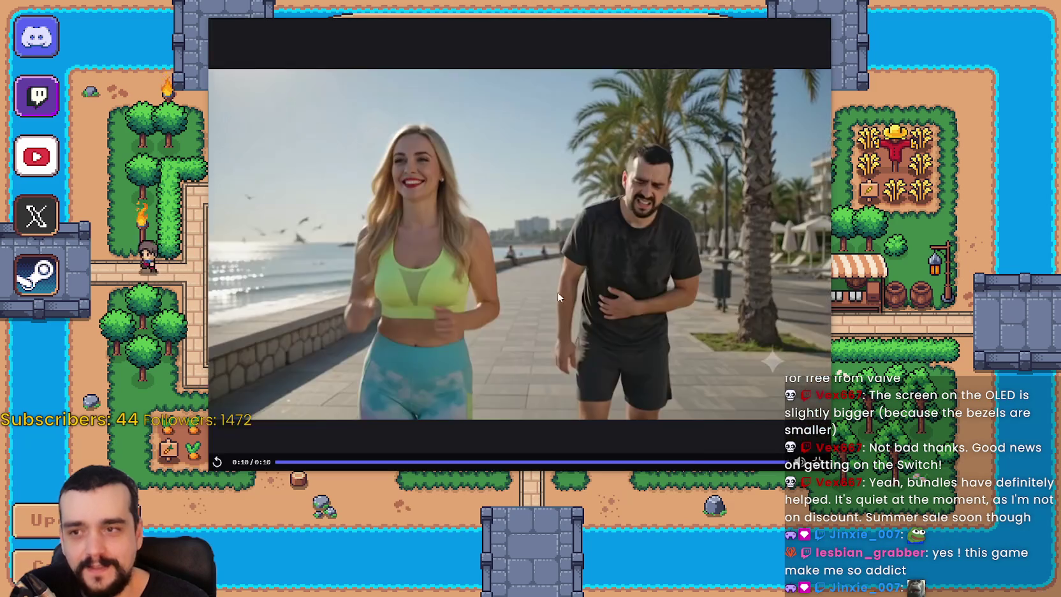
{"action": "key", "text": "alt+Tab"}
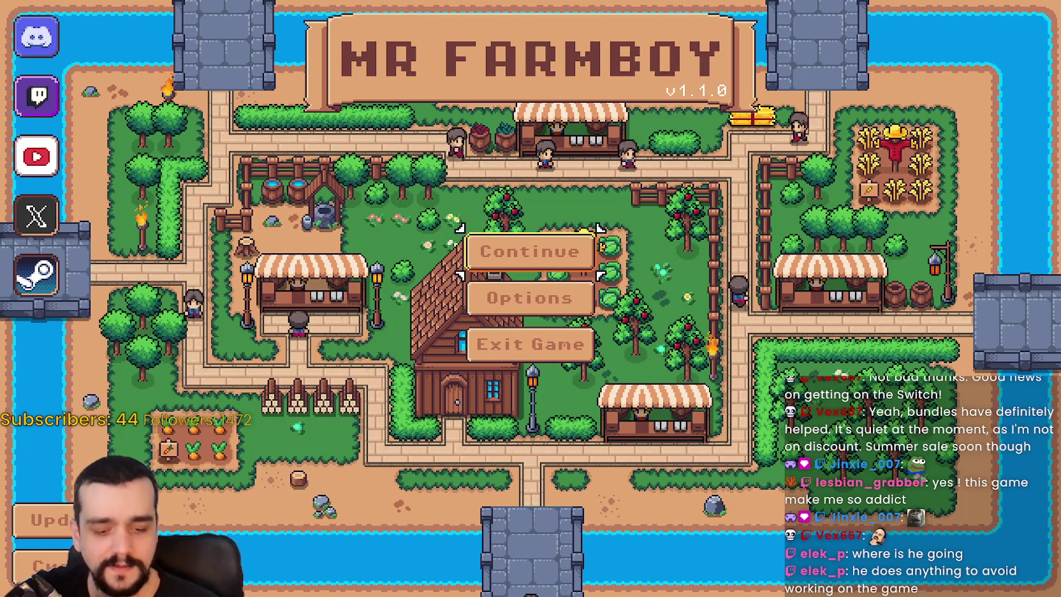
Switch from the running game menu to Steam's announcement thread comments
{"action": "key", "text": "alt+Tab"}
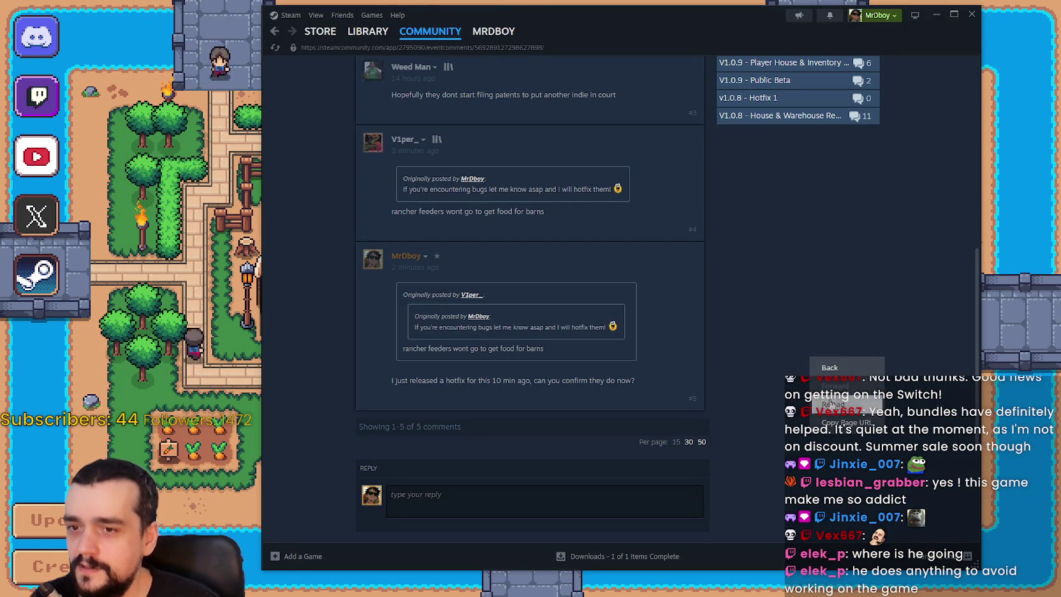
Scroll up the Steam thread, then switch back to the running MR FARMBOY v1.1.0 menu
{"action": "scroll", "coordinate": [546, 247], "scroll_direction": "up", "scroll_amount": 3}
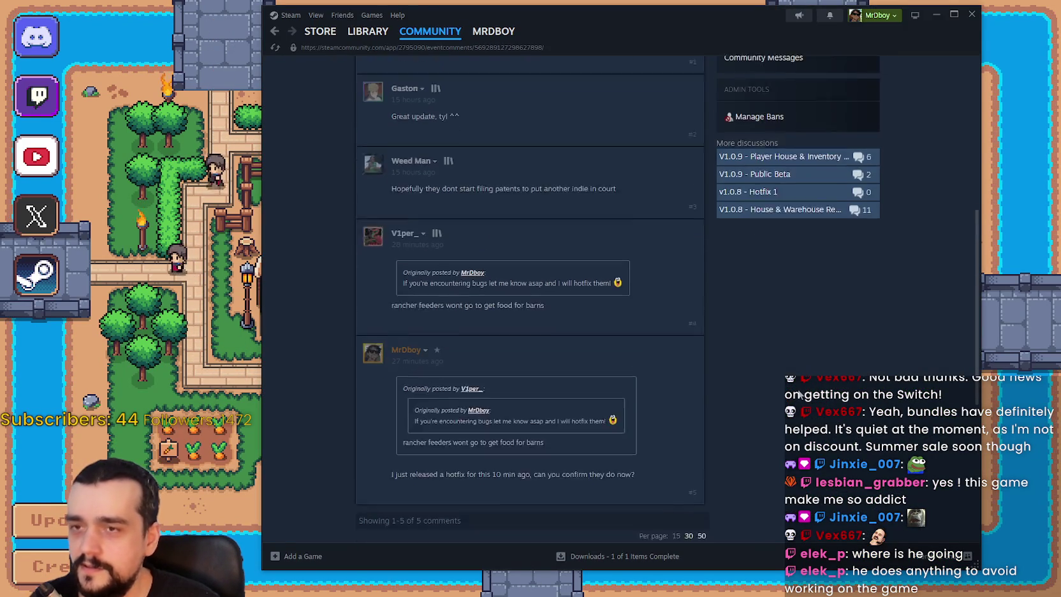
{"action": "key", "text": "alt+Tab"}
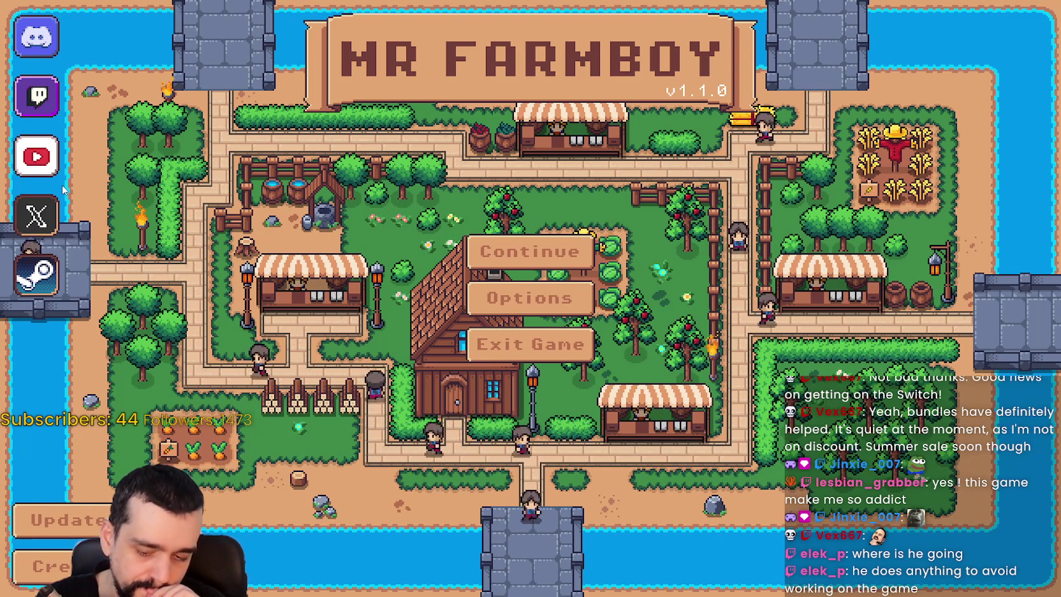
Choose Exit Game on the MR FARMBOY main menu to quit the running game
{"action": "left_click", "coordinate": [484, 334]}
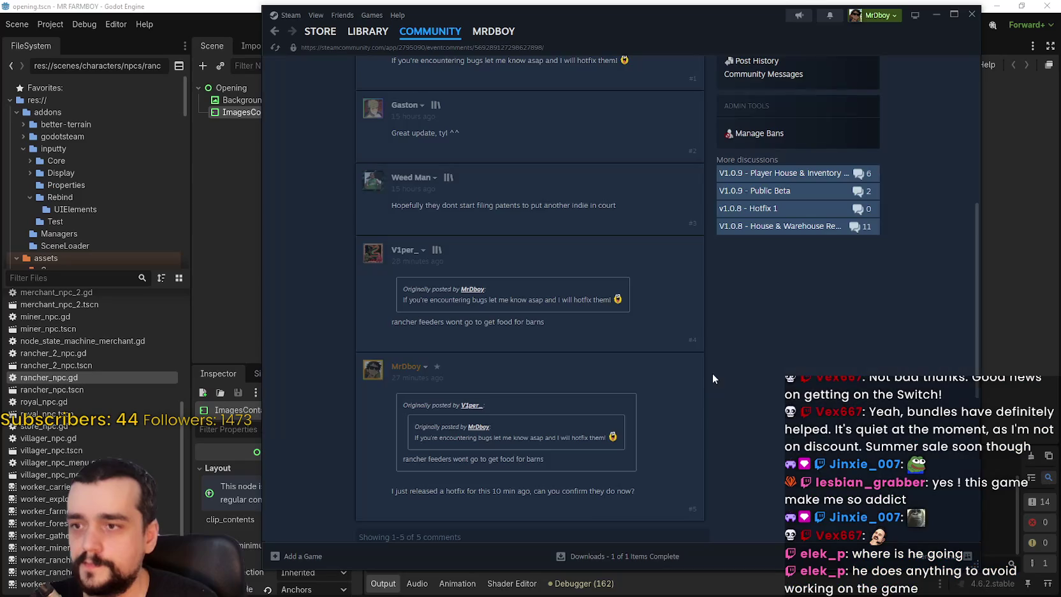
Filter the FileSystem for 'main_menu' and open main_menu.tscn in its own scene tab
{"action": "left_click", "coordinate": [645, 5]}
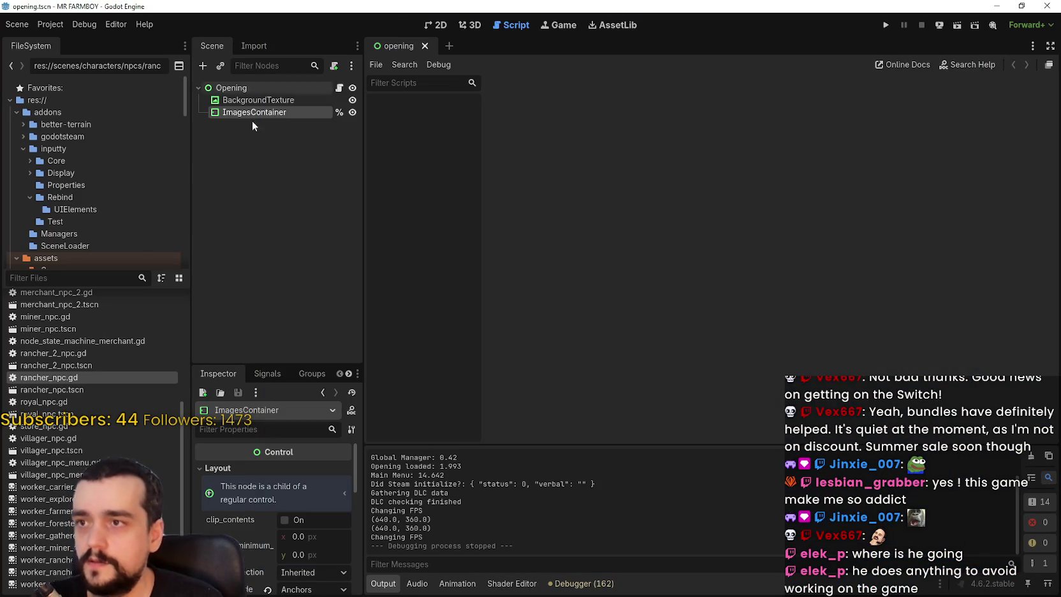
{"action": "left_click", "coordinate": [44, 284]}
{"action": "type", "text": "main_menu"}
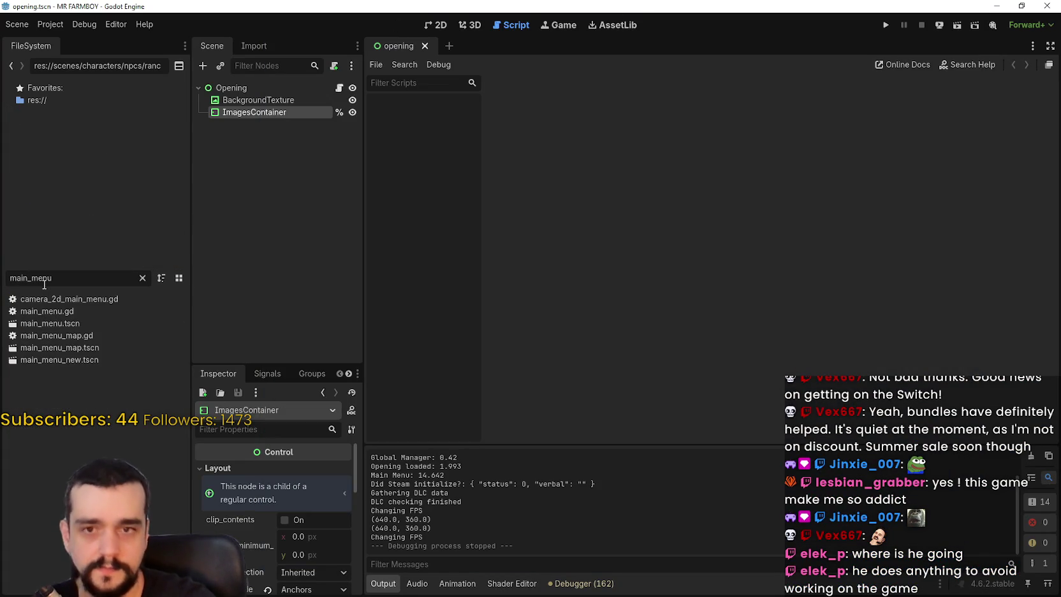
{"action": "left_click", "coordinate": [69, 325]}
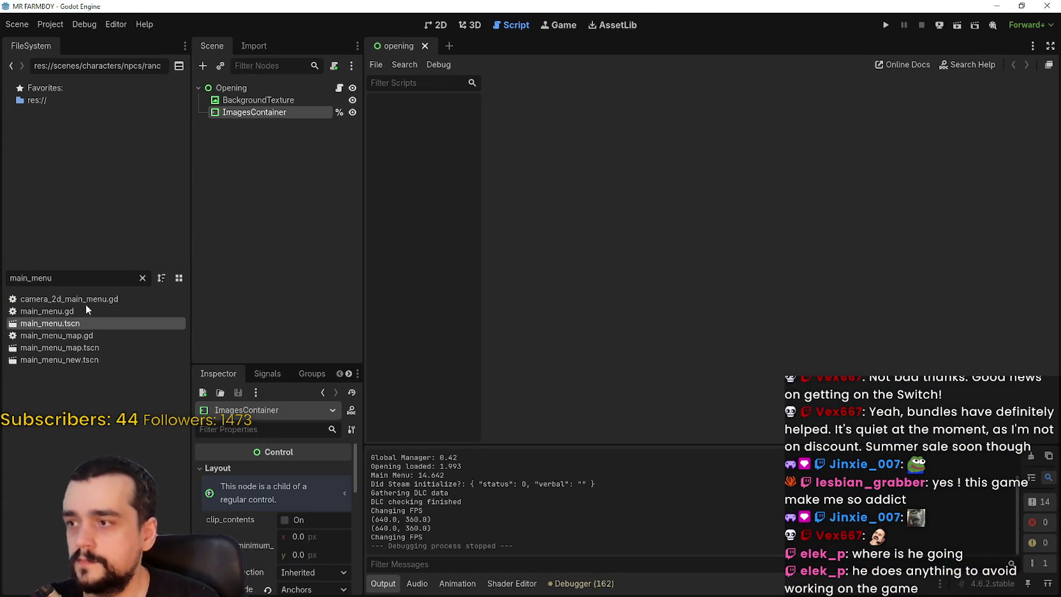
{"action": "left_click", "coordinate": [445, 25]}
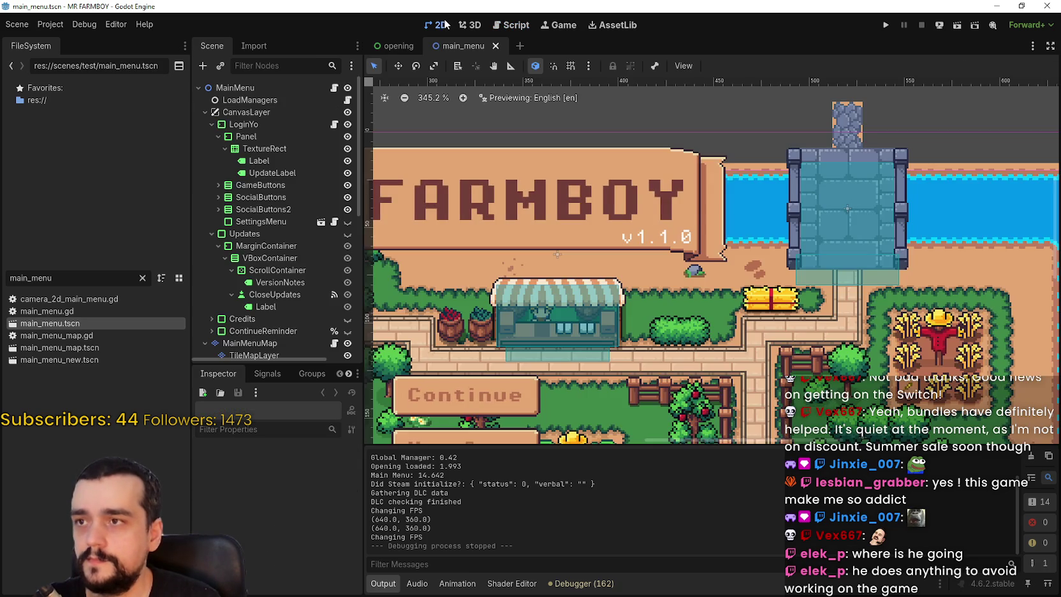
Select the UpdateLabel node reading v1.1.0 on the main menu canvas
{"action": "scroll", "coordinate": [692, 263], "scroll_direction": "down", "scroll_amount": 5}
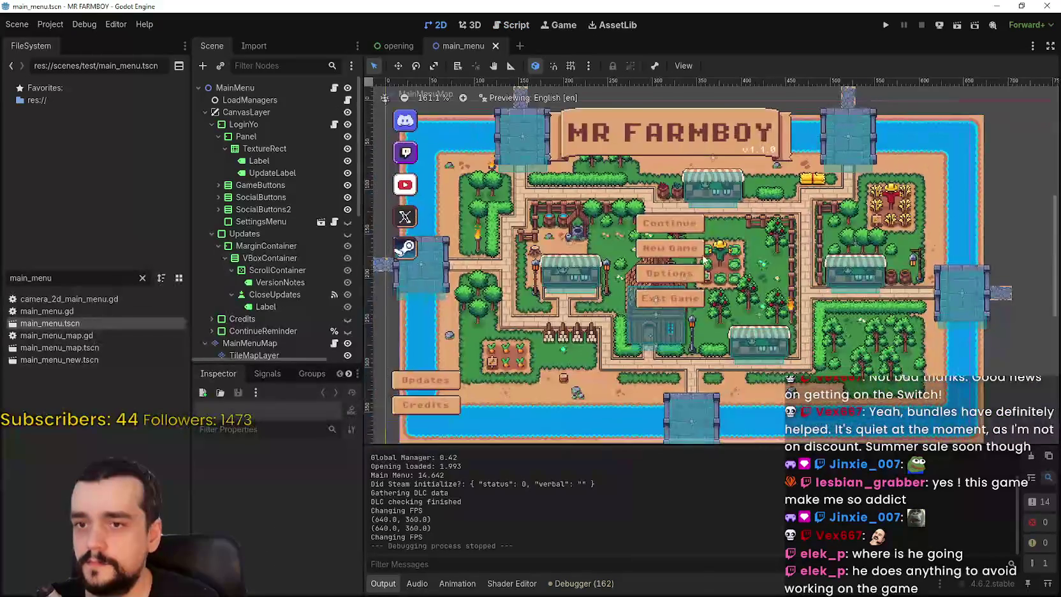
{"action": "scroll", "coordinate": [562, 319], "scroll_direction": "up", "scroll_amount": 3}
{"action": "left_click", "coordinate": [284, 172]}
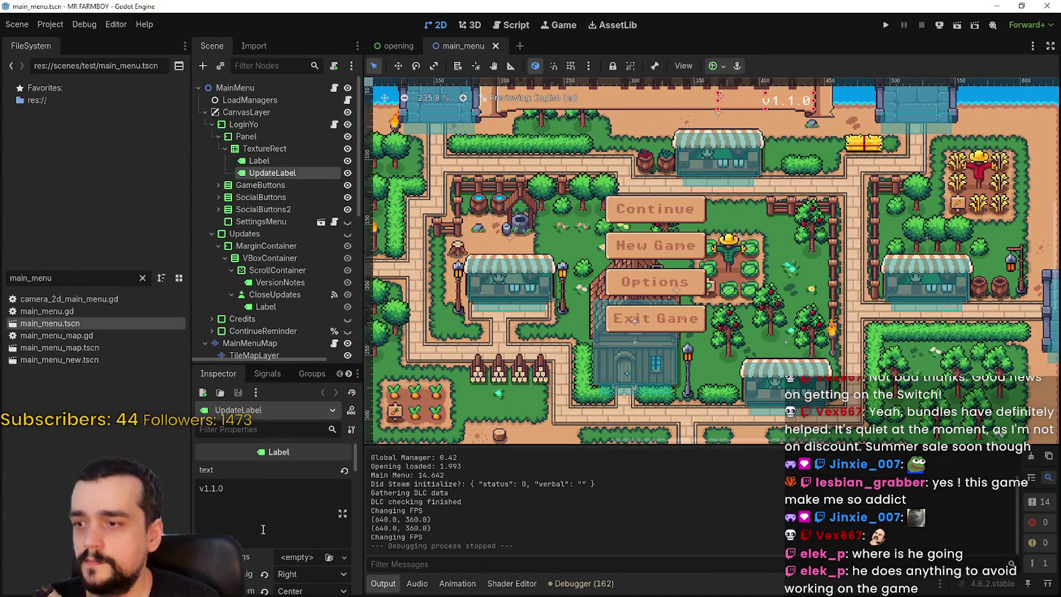
Enable UpdateLabel's font_size theme override and set it to 12 px
{"action": "scroll", "coordinate": [263, 529], "scroll_direction": "down", "scroll_amount": 5}
{"action": "left_click_drag", "start_coordinate": [358, 481], "coordinate": [362, 544]}
{"action": "scroll", "coordinate": [344, 529], "scroll_direction": "down", "scroll_amount": 2}
{"action": "left_click", "coordinate": [338, 520]}
{"action": "scroll", "coordinate": [336, 514], "scroll_direction": "down", "scroll_amount": 1}
{"action": "left_click", "coordinate": [309, 491]}
{"action": "type", "text": "12"}
{"action": "key", "text": "Return"}
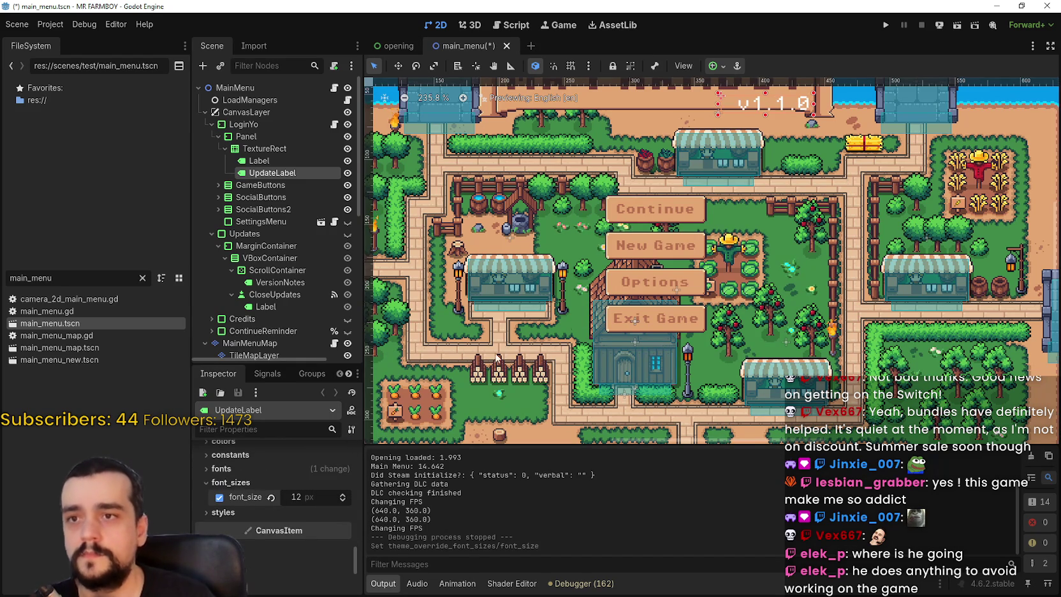
Frame the resized v1.1.0 label on the canvas, then select the title banner TextureRect
{"action": "scroll", "coordinate": [714, 208], "scroll_direction": "up", "scroll_amount": 3}
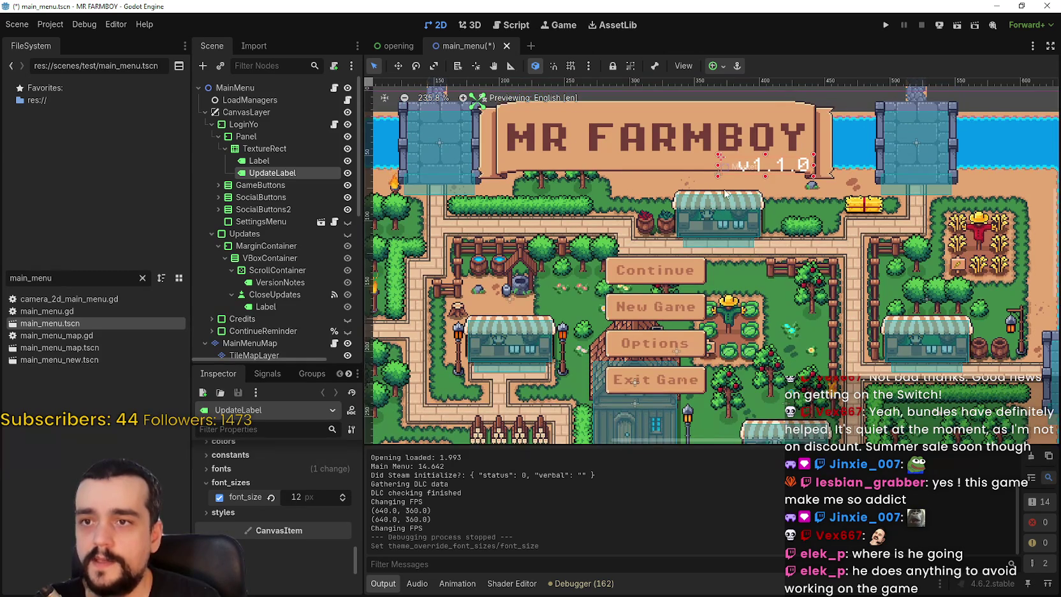
{"action": "scroll", "coordinate": [717, 199], "scroll_direction": "up", "scroll_amount": 8}
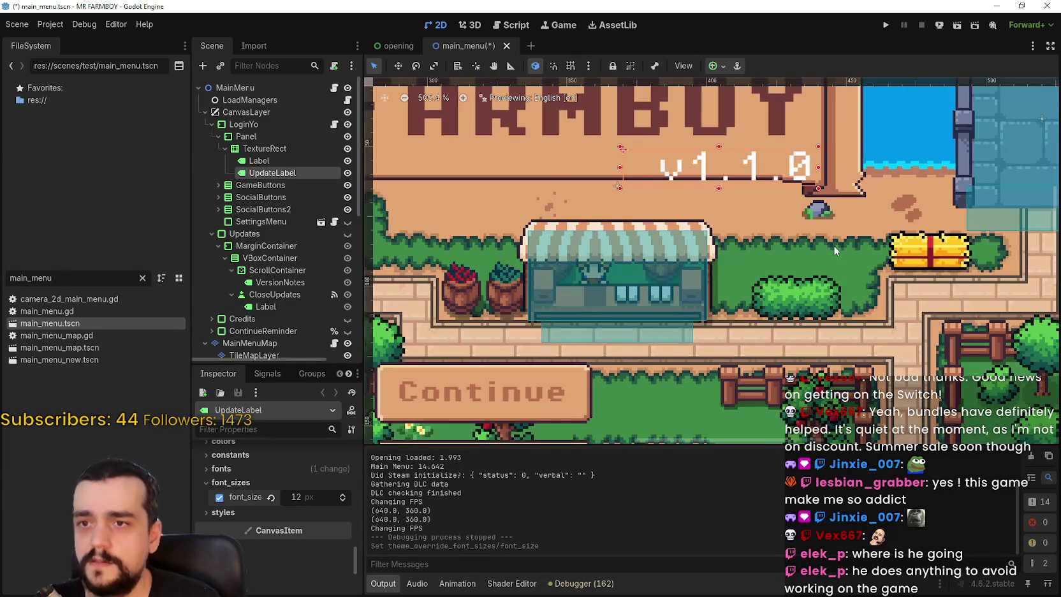
{"action": "left_click_drag", "start_coordinate": [821, 226], "coordinate": [826, 308]}
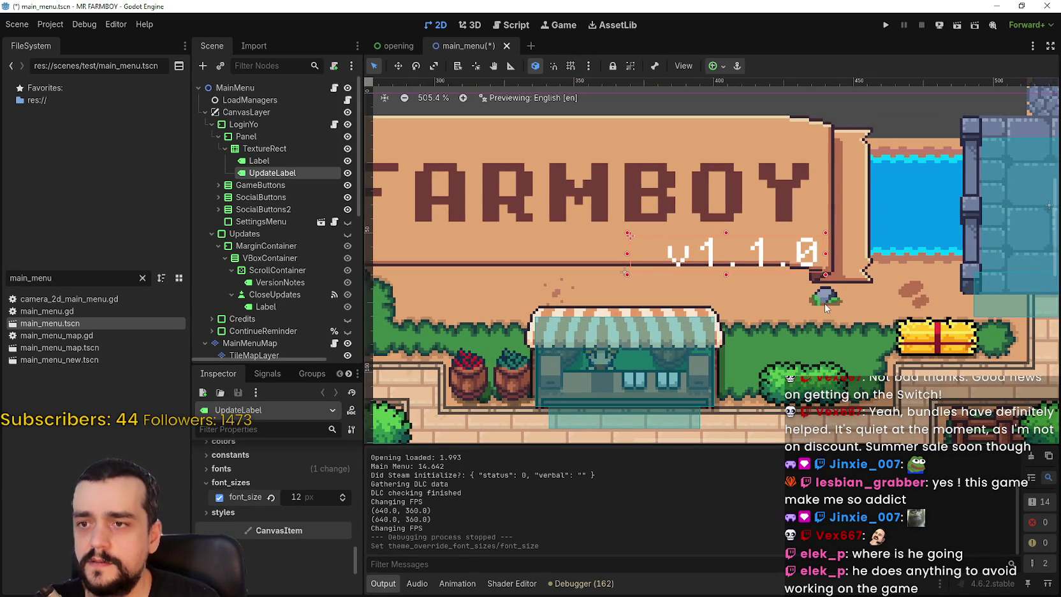
{"action": "scroll", "coordinate": [825, 302], "scroll_direction": "down", "scroll_amount": 4}
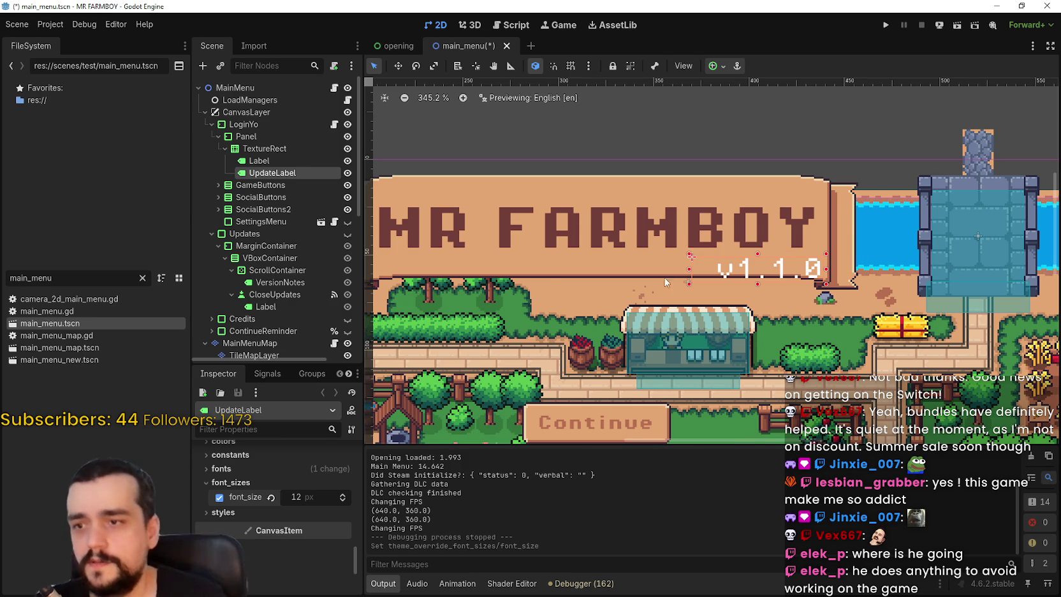
{"action": "scroll", "coordinate": [690, 273], "scroll_direction": "down", "scroll_amount": 1}
{"action": "scroll", "coordinate": [319, 504], "scroll_direction": "up", "scroll_amount": 1}
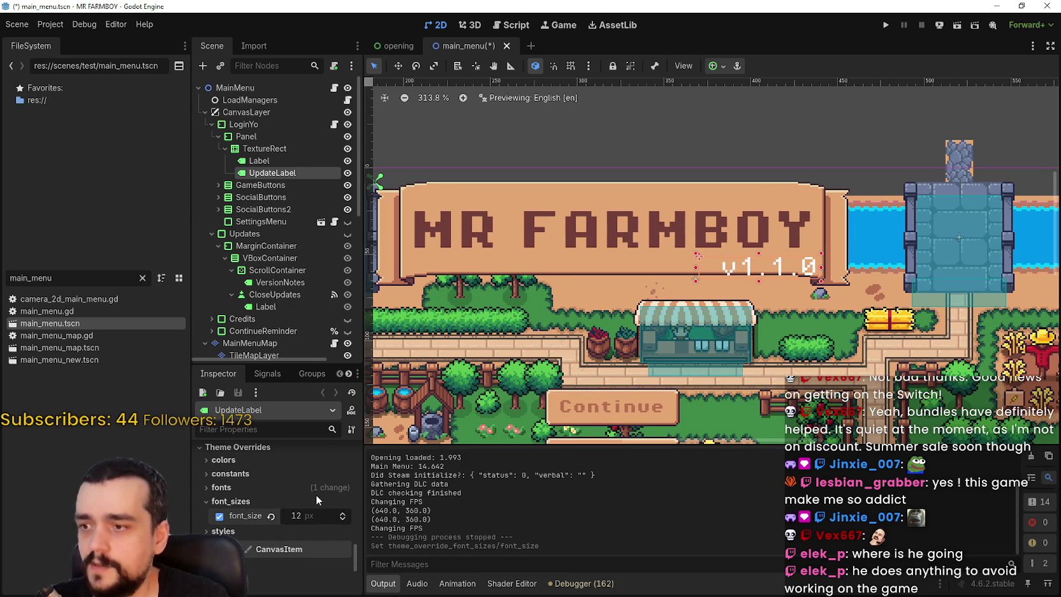
{"action": "scroll", "coordinate": [679, 329], "scroll_direction": "down", "scroll_amount": 3}
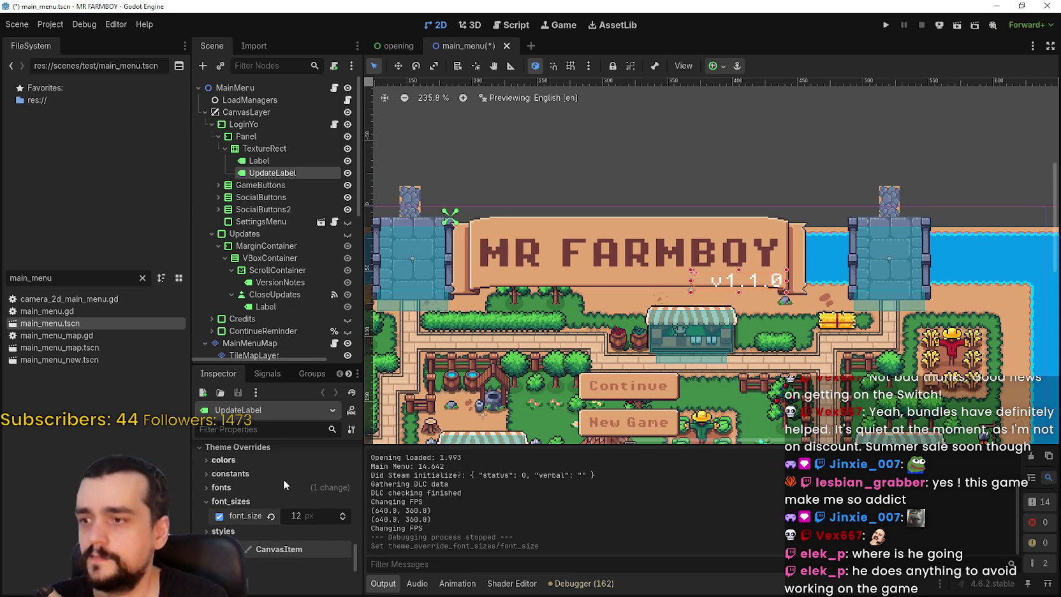
{"action": "scroll", "coordinate": [767, 279], "scroll_direction": "up", "scroll_amount": 1}
{"action": "scroll", "coordinate": [771, 297], "scroll_direction": "up", "scroll_amount": 4}
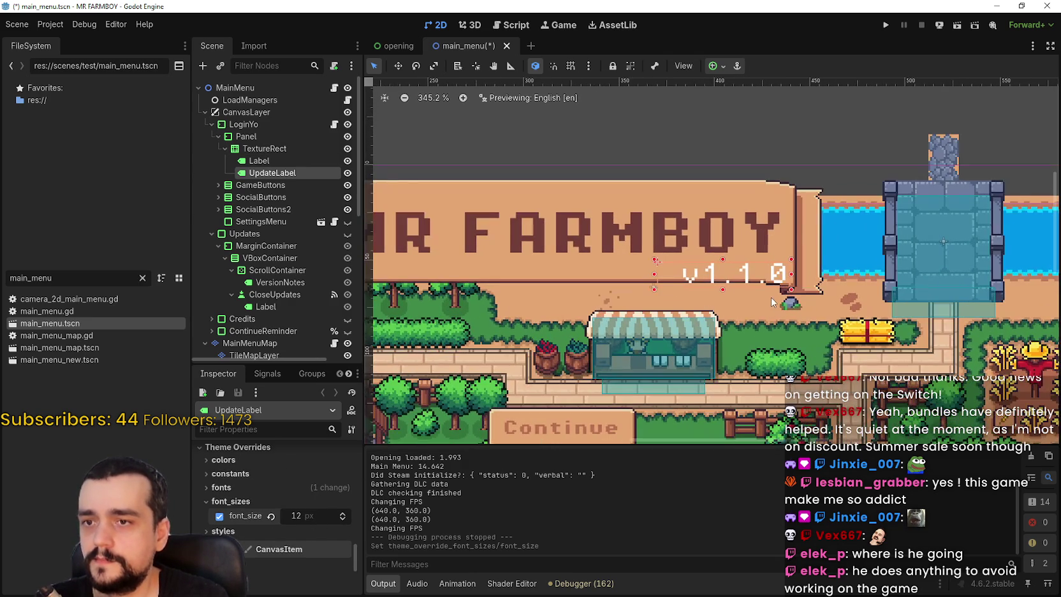
{"action": "scroll", "coordinate": [669, 265], "scroll_direction": "down", "scroll_amount": 6}
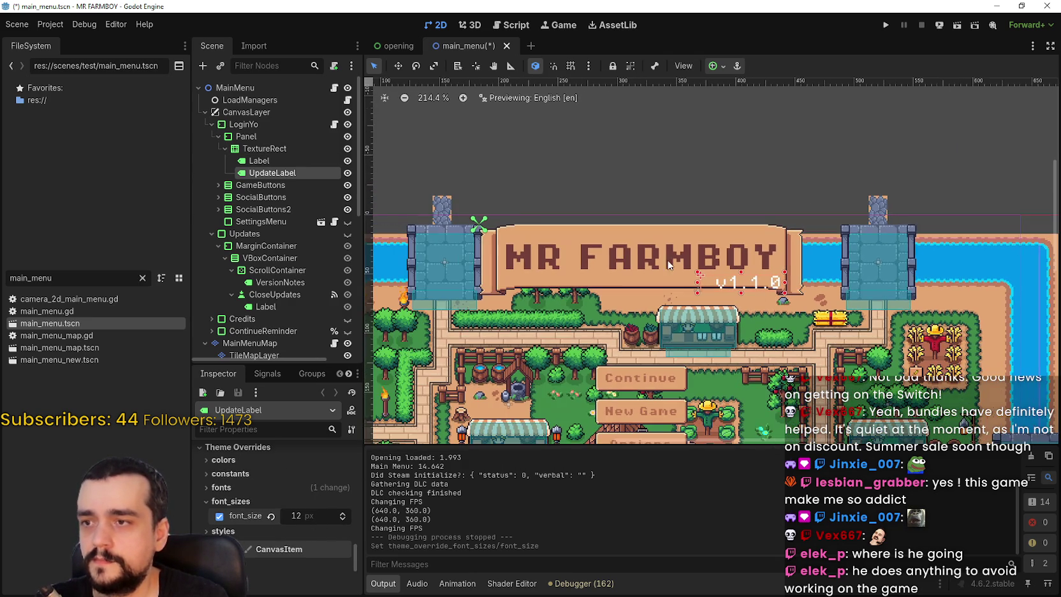
{"action": "left_click", "coordinate": [262, 150]}
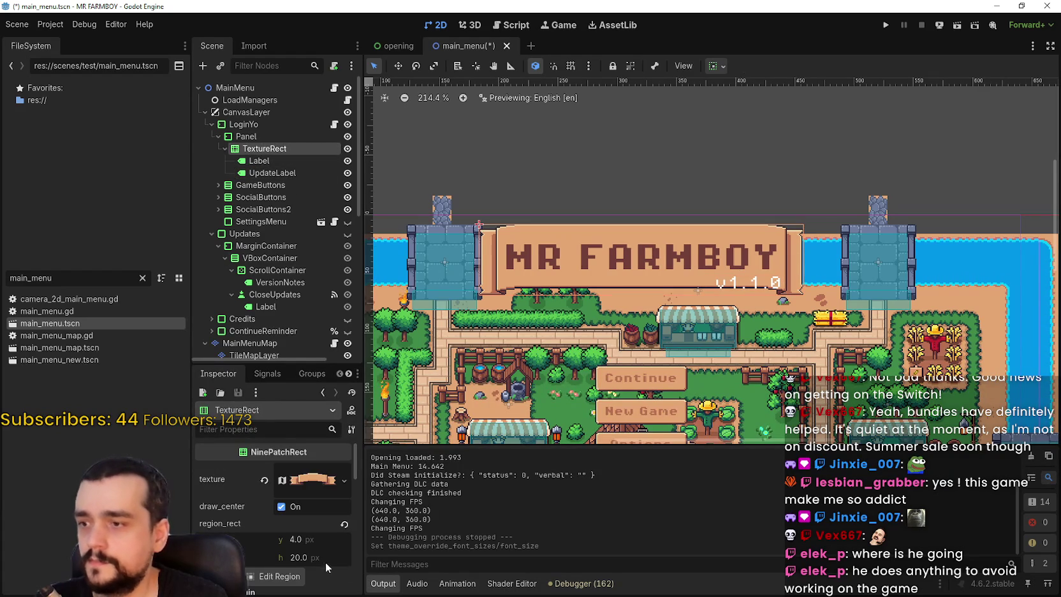
Give the title banner TextureRect a 274 × 64 px minimum size and save main_menu.tscn
{"action": "scroll", "coordinate": [311, 551], "scroll_direction": "down", "scroll_amount": 5}
{"action": "scroll", "coordinate": [312, 545], "scroll_direction": "down", "scroll_amount": 2}
{"action": "left_click_drag", "start_coordinate": [301, 535], "coordinate": [303, 535]}
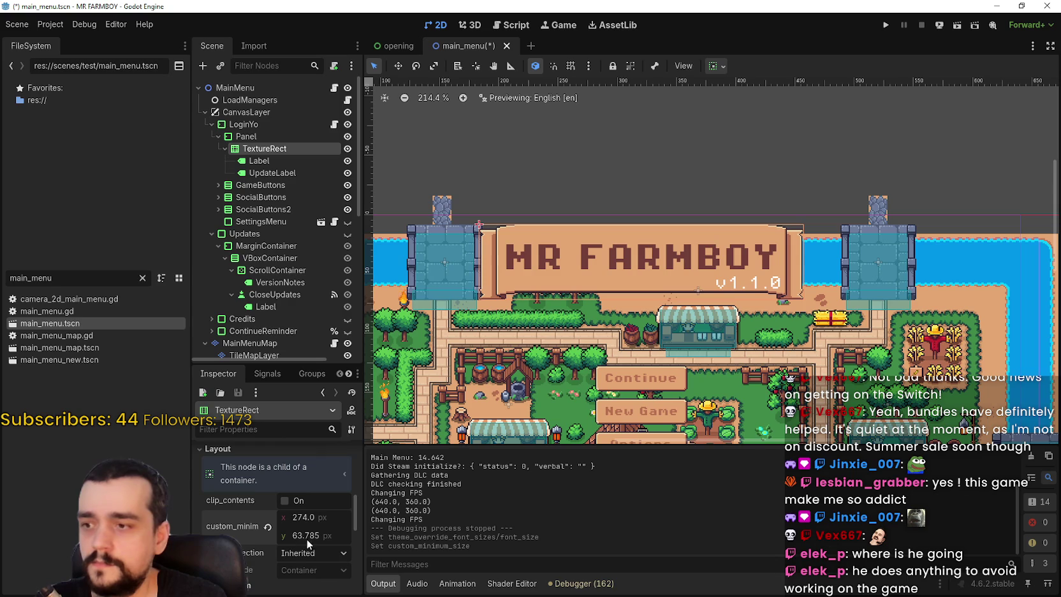
{"action": "type", "text": "64"}
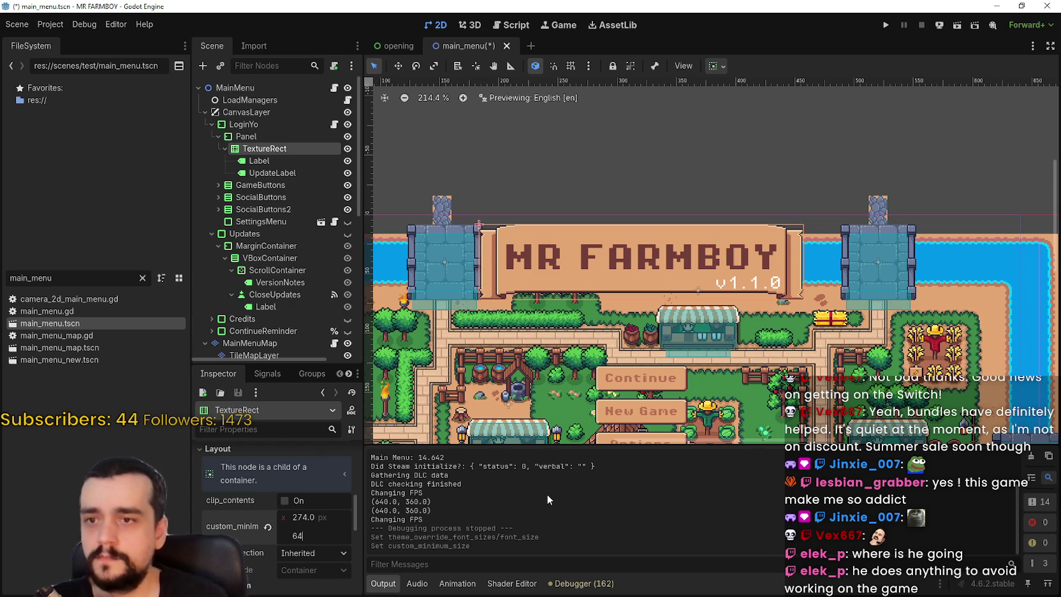
{"action": "key", "text": "Return"}
{"action": "scroll", "coordinate": [622, 355], "scroll_direction": "down", "scroll_amount": 3}
{"action": "scroll", "coordinate": [622, 355], "scroll_direction": "down", "scroll_amount": 2}
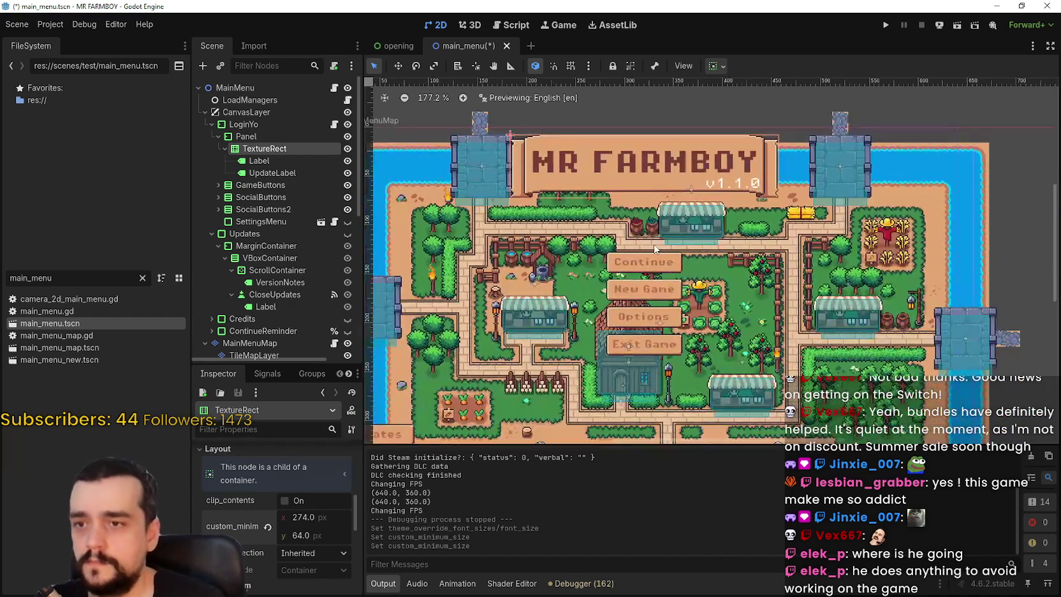
{"action": "key", "text": "ctrl+s"}
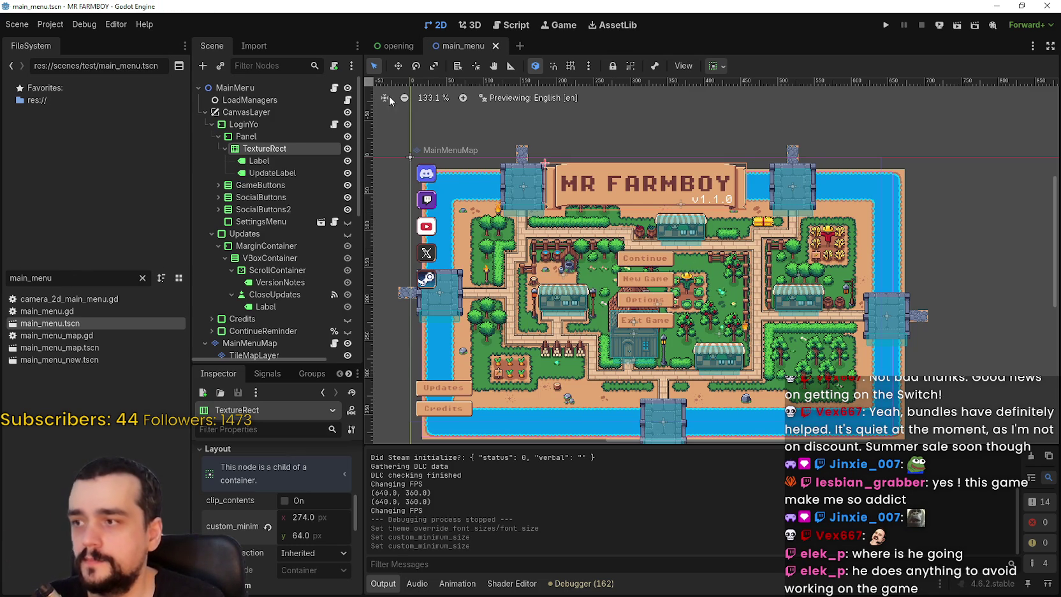
Browse the Editor, Debug and Help menus, then collapse the Output panel to enlarge the canvas
{"action": "left_click", "coordinate": [85, 25]}
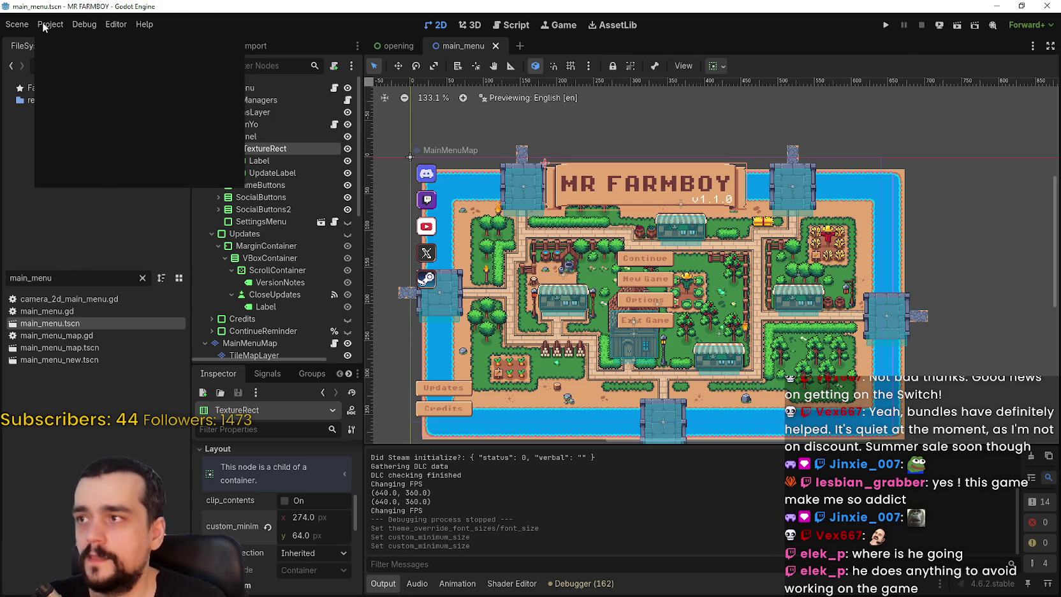
{"action": "left_click", "coordinate": [127, 23]}
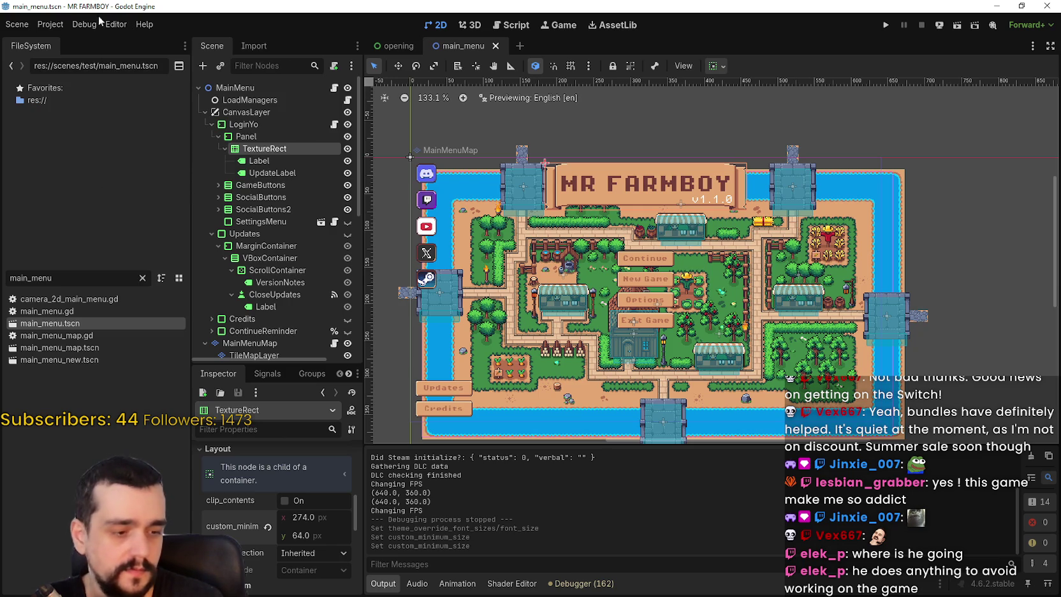
{"action": "left_click", "coordinate": [77, 24]}
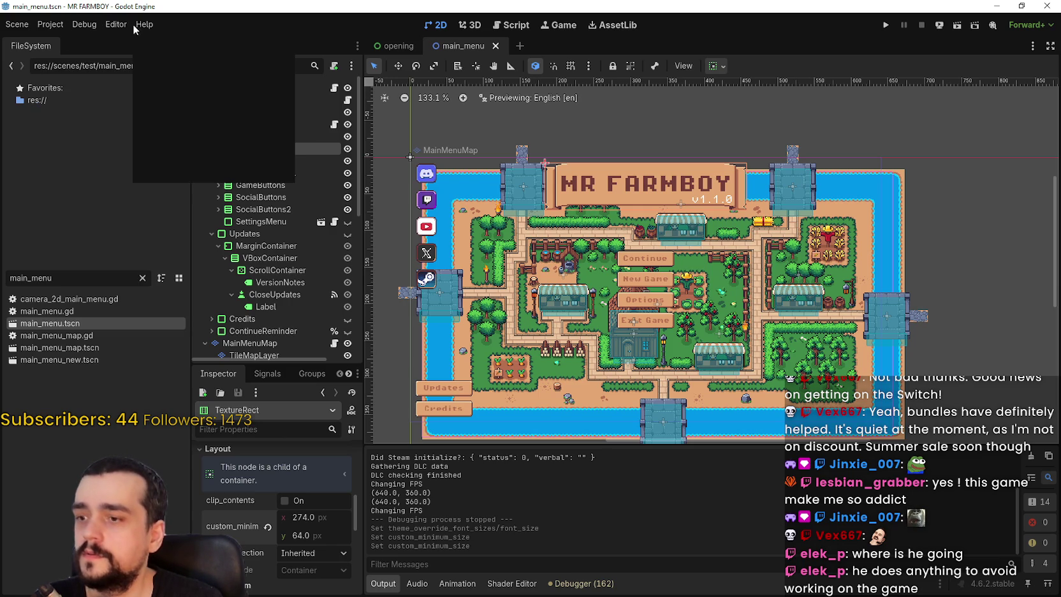
{"action": "left_click", "coordinate": [553, 590]}
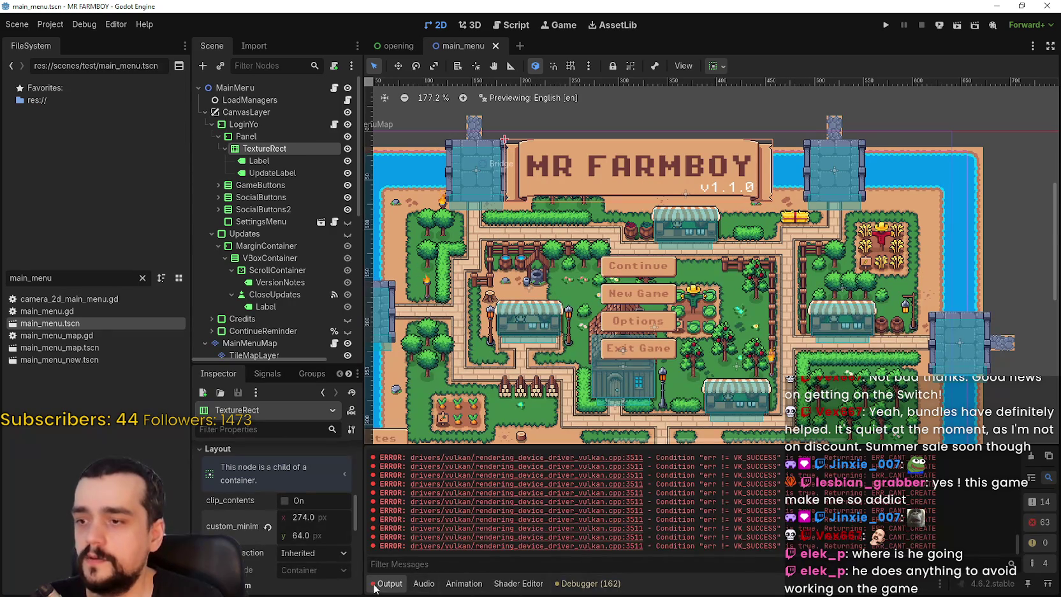
{"action": "left_click", "coordinate": [375, 589]}
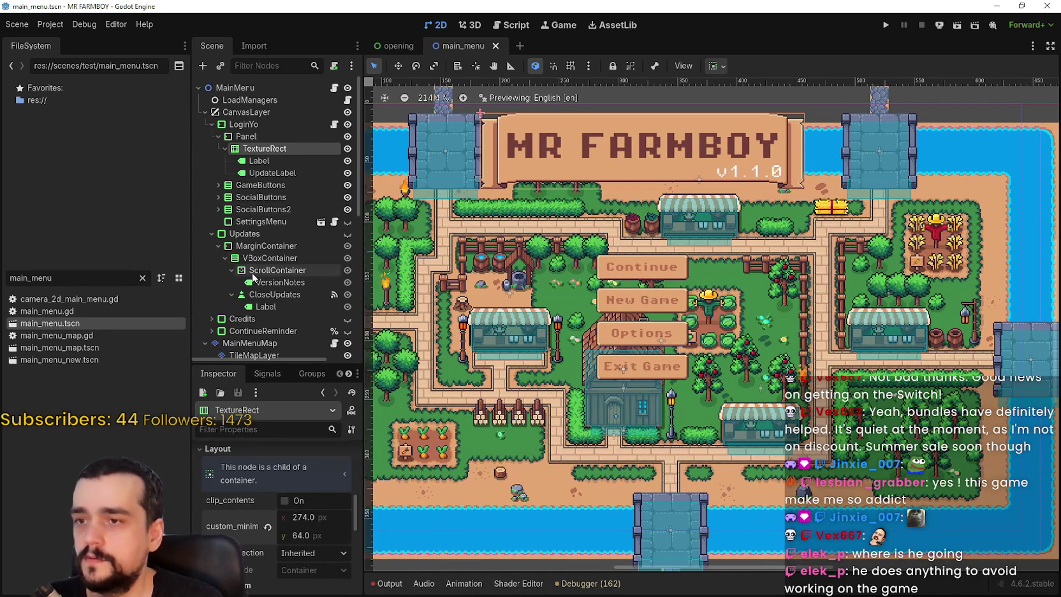
{"action": "left_click", "coordinate": [670, 273]}
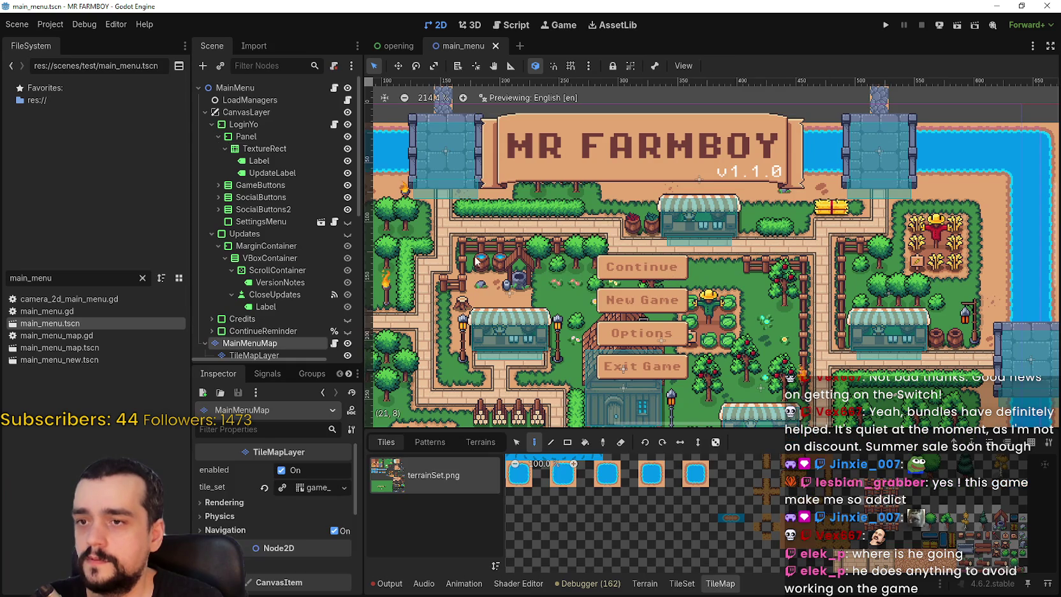
Open game_ui_theme.tres from the Continue button in GameButtons and list its control types
{"action": "left_click", "coordinate": [218, 185]}
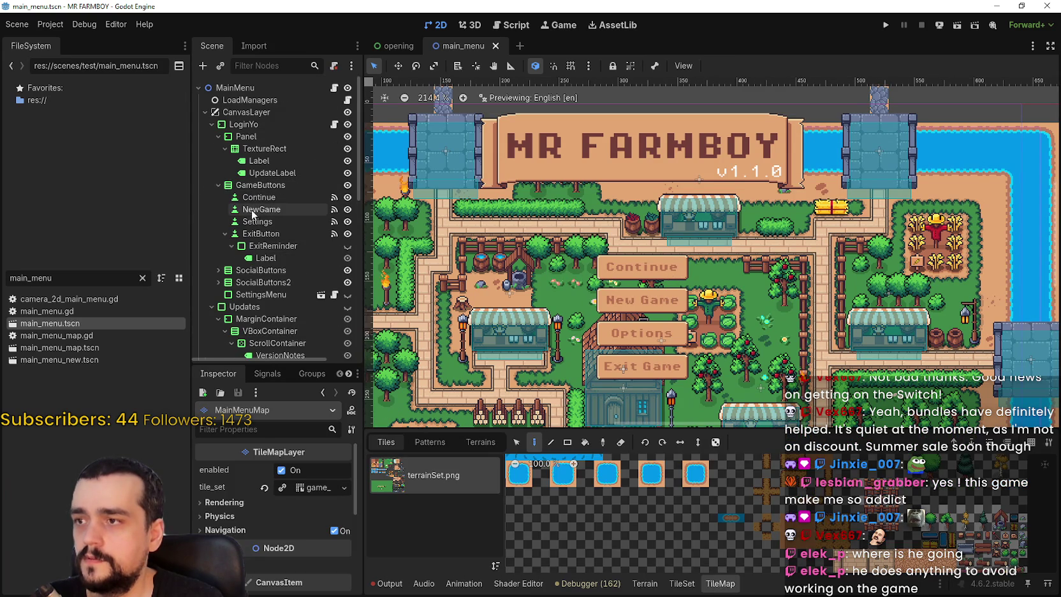
{"action": "left_click", "coordinate": [258, 202]}
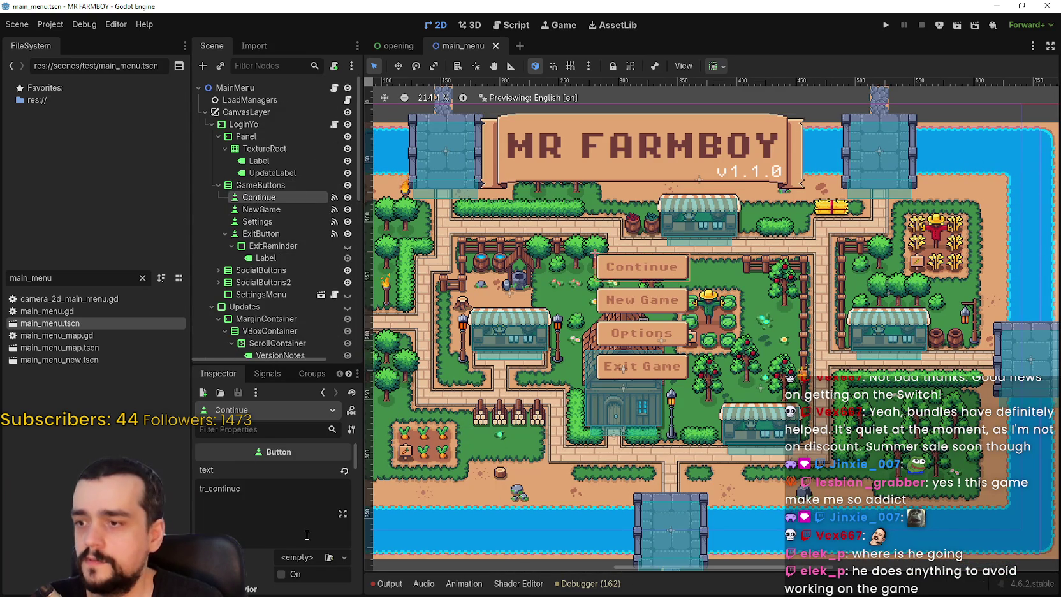
{"action": "scroll", "coordinate": [357, 485], "scroll_direction": "down", "scroll_amount": 3}
{"action": "left_click_drag", "start_coordinate": [358, 464], "coordinate": [361, 551]}
{"action": "scroll", "coordinate": [319, 511], "scroll_direction": "down", "scroll_amount": 2}
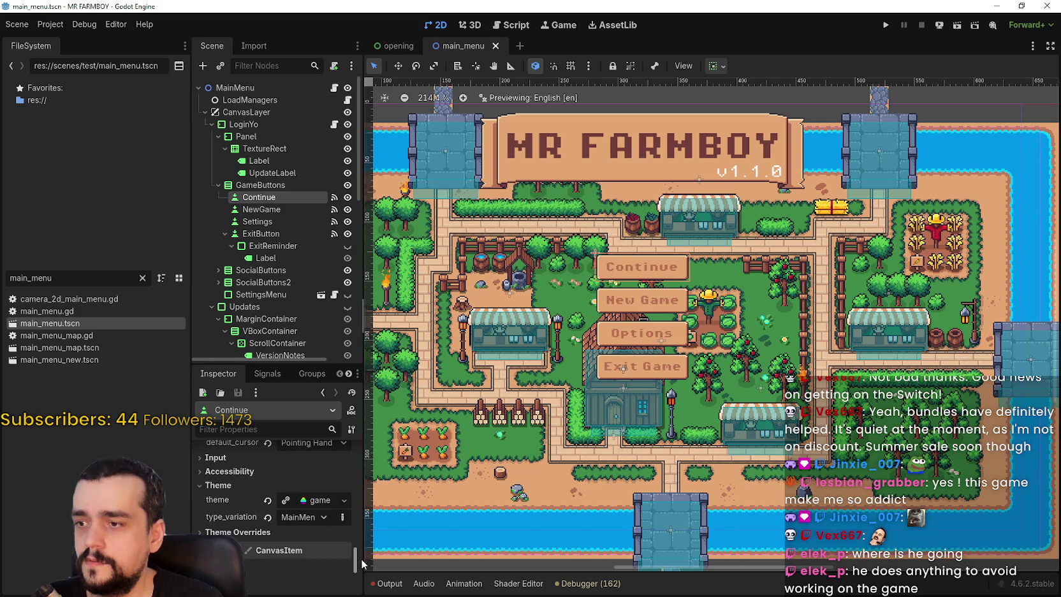
{"action": "left_click", "coordinate": [329, 503]}
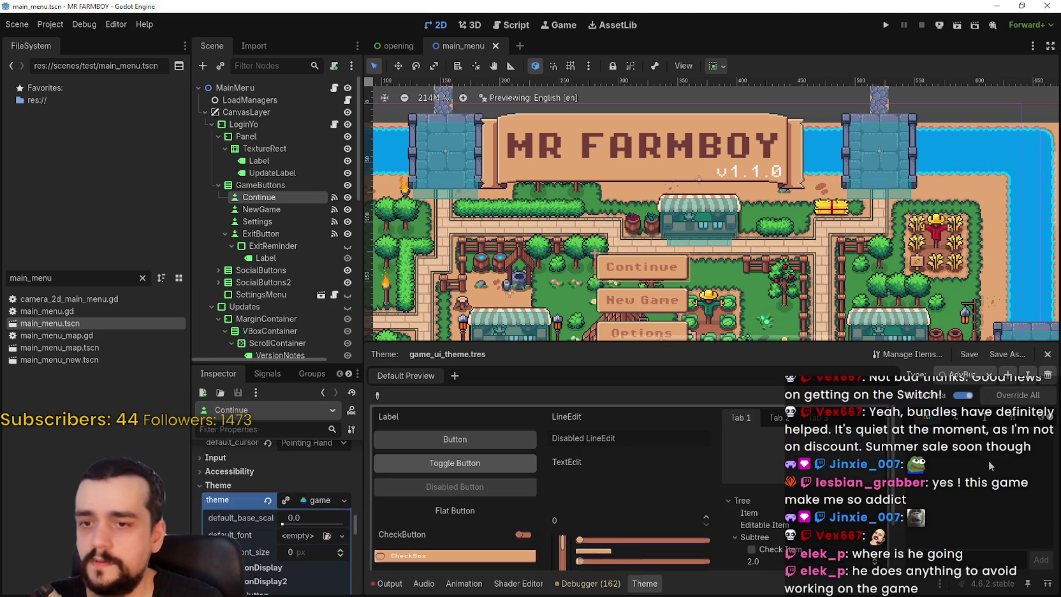
{"action": "left_click", "coordinate": [967, 376]}
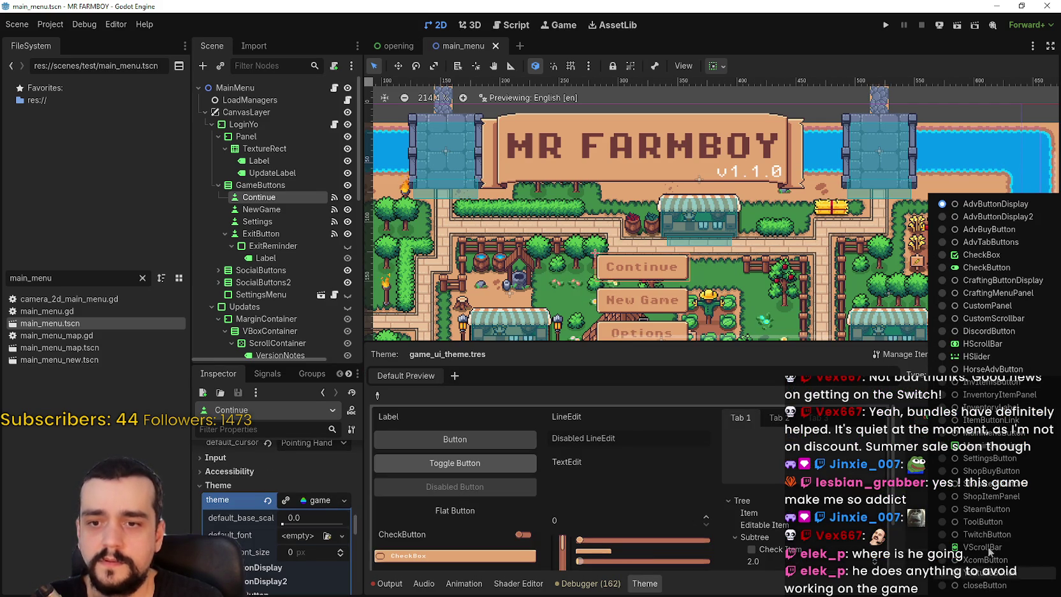
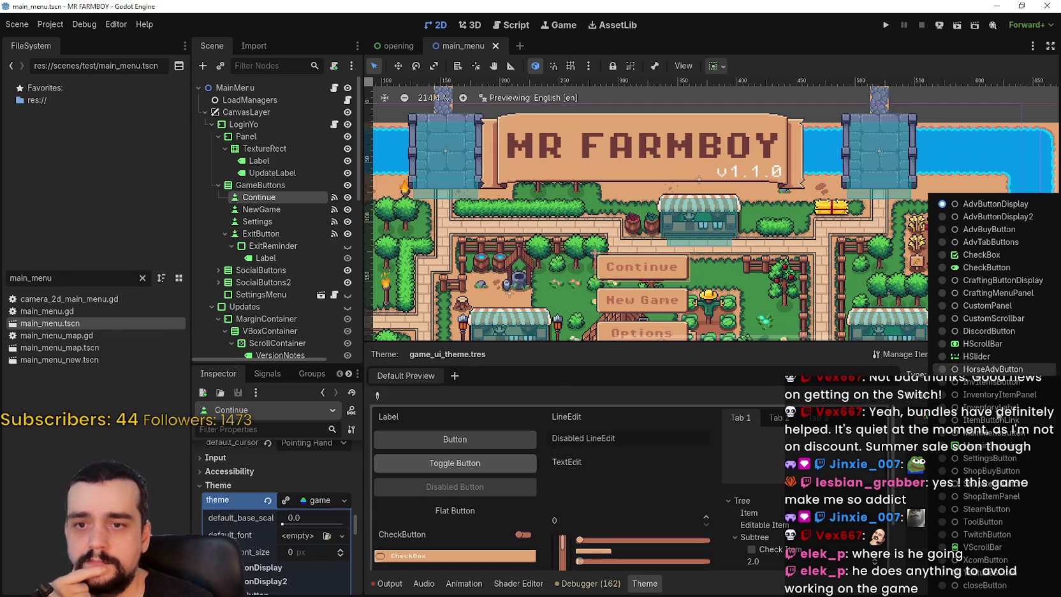
Give the MainMenuButton theme type a larger font_size override for bigger menu labels
{"action": "left_click", "coordinate": [986, 443]}
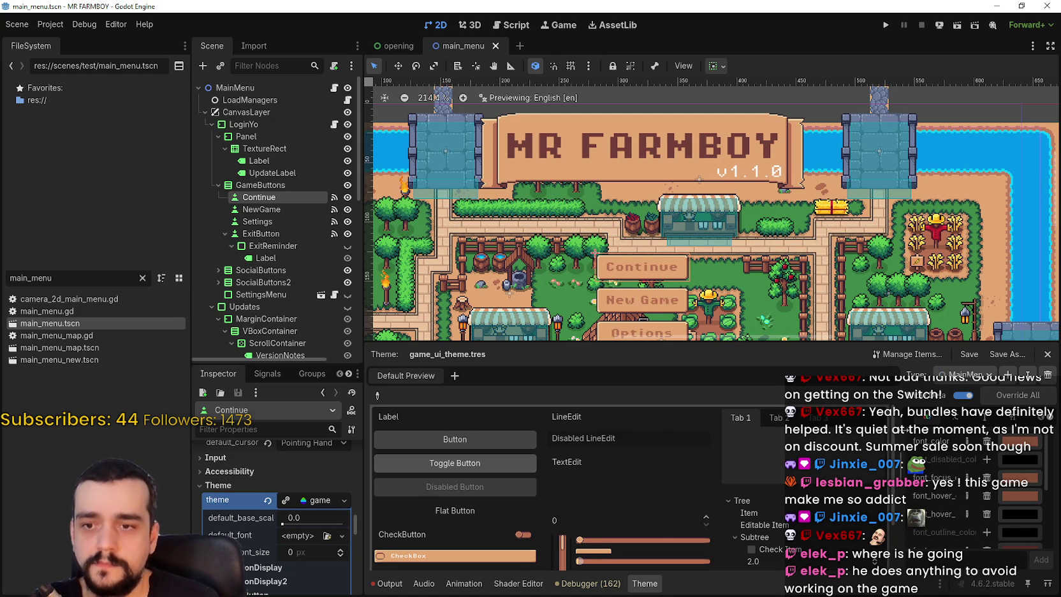
{"action": "left_click_drag", "start_coordinate": [899, 433], "coordinate": [753, 434]}
{"action": "left_click", "coordinate": [925, 418]}
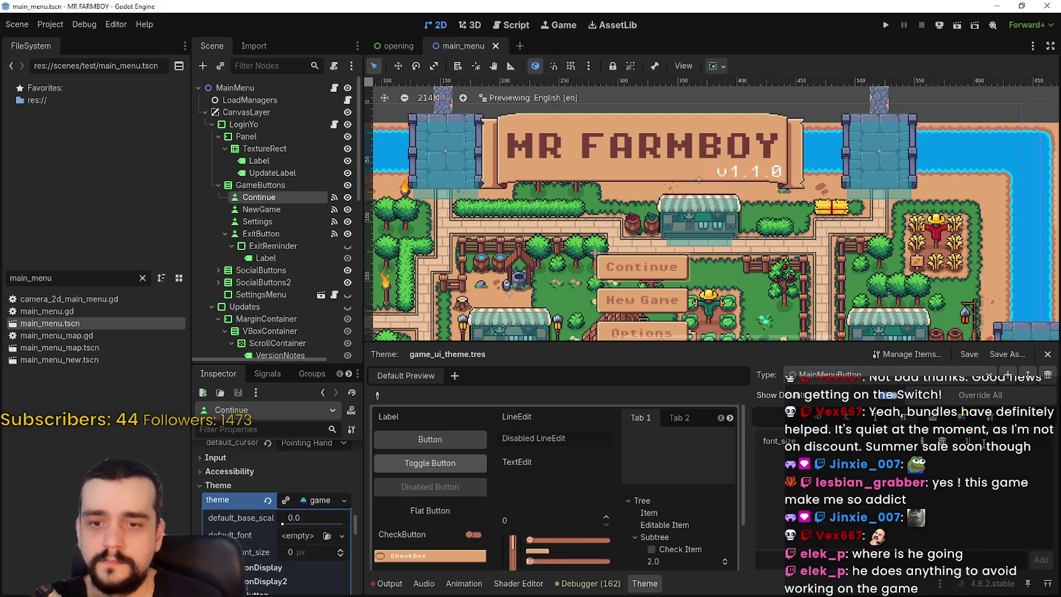
{"action": "key", "text": "Return"}
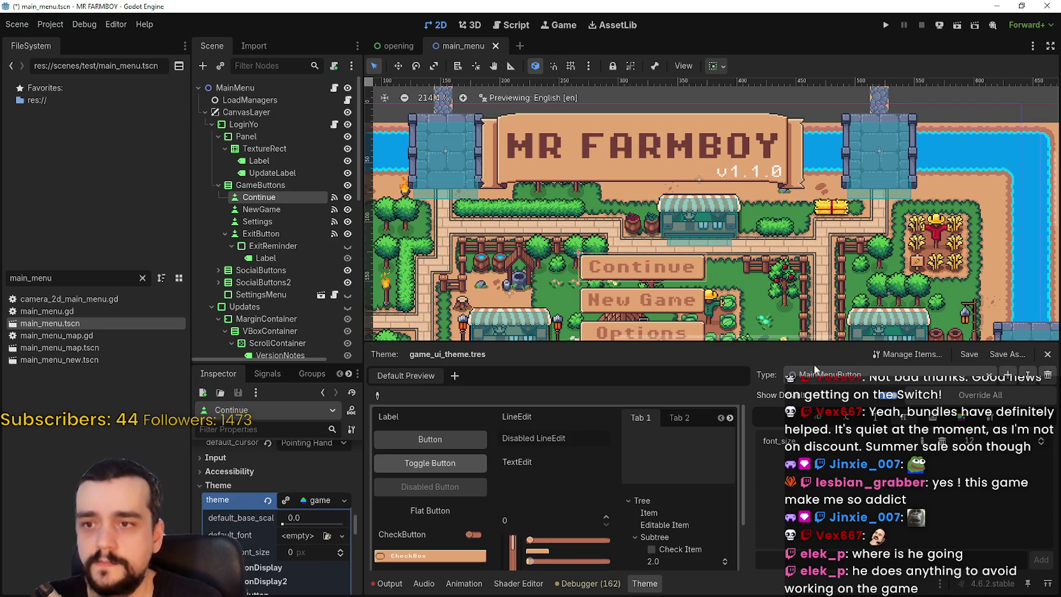
{"action": "scroll", "coordinate": [717, 280], "scroll_direction": "down", "scroll_amount": 1}
{"action": "left_click", "coordinate": [716, 280]}
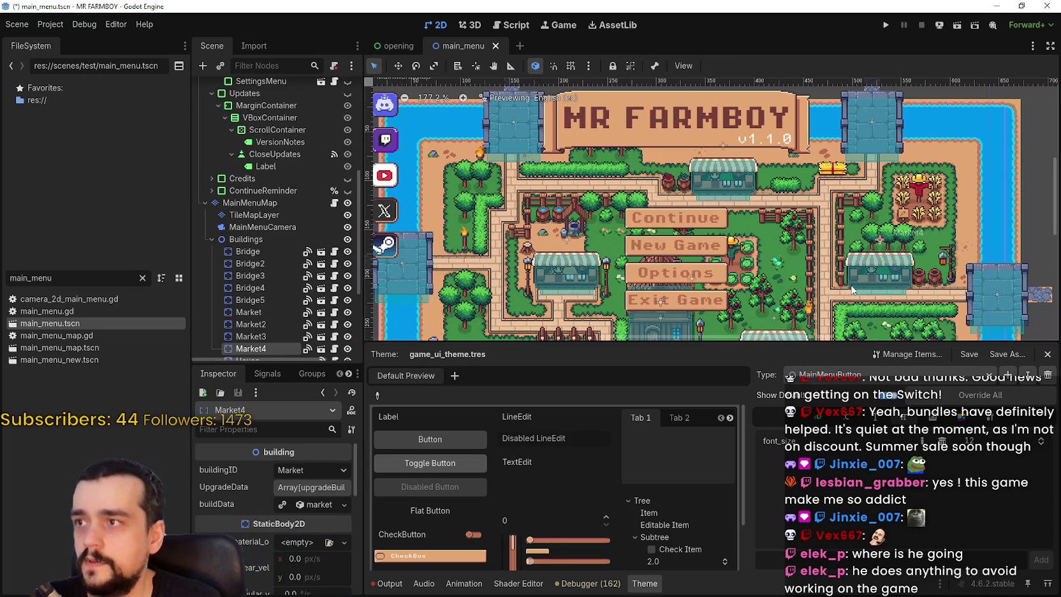
Check the enlarged Continue, New Game and Options buttons on the canvas and save main_menu.tscn
{"action": "scroll", "coordinate": [758, 264], "scroll_direction": "up", "scroll_amount": 4}
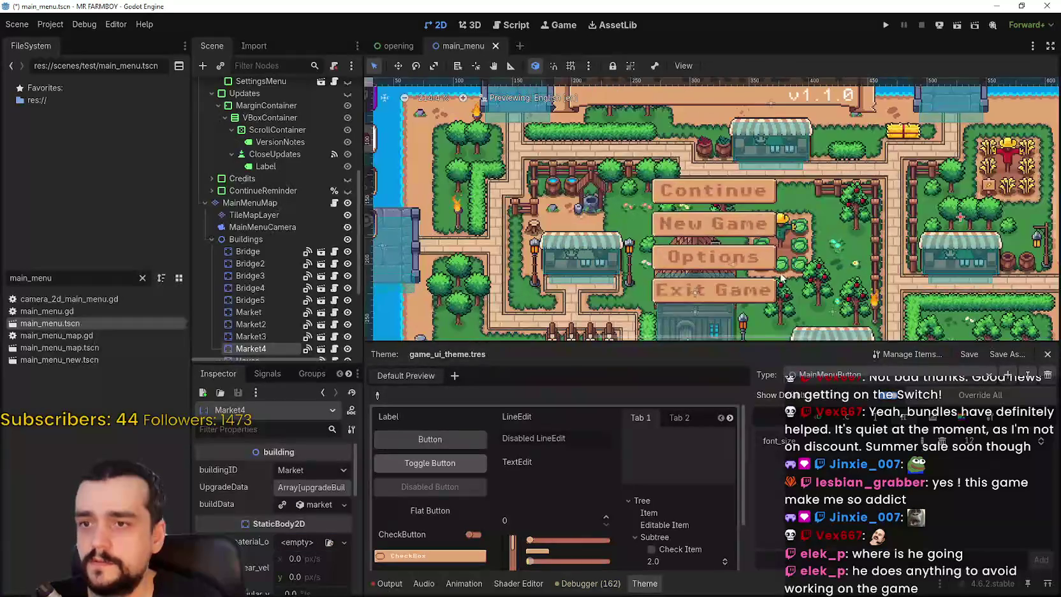
{"action": "scroll", "coordinate": [791, 147], "scroll_direction": "up", "scroll_amount": 5}
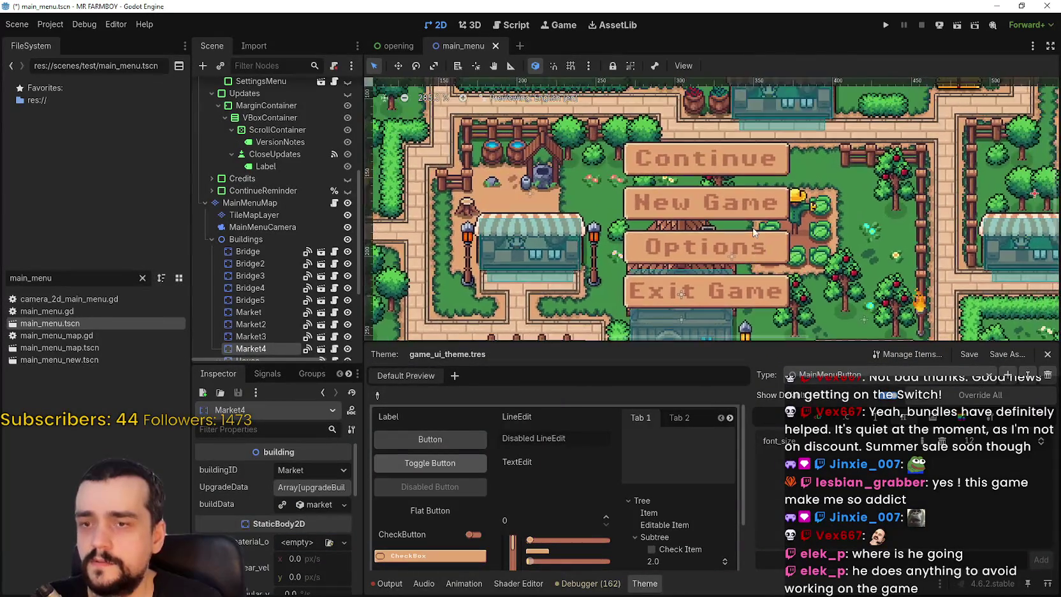
{"action": "scroll", "coordinate": [727, 204], "scroll_direction": "down", "scroll_amount": 10}
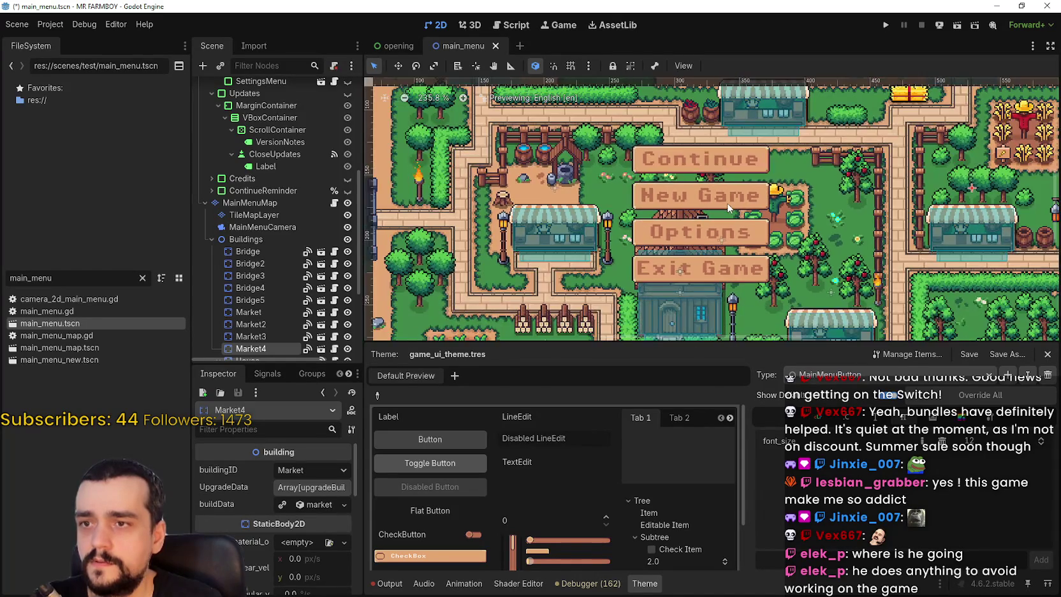
{"action": "key", "text": "ctrl+s"}
{"action": "scroll", "coordinate": [787, 235], "scroll_direction": "down", "scroll_amount": 2}
{"action": "mouse_move", "coordinate": [788, 236]}
{"action": "left_mouse_down"}
{"action": "mouse_move", "coordinate": [810, 147]}
{"action": "mouse_move", "coordinate": [775, 230]}
{"action": "mouse_move", "coordinate": [766, 215]}
{"action": "left_mouse_up"}
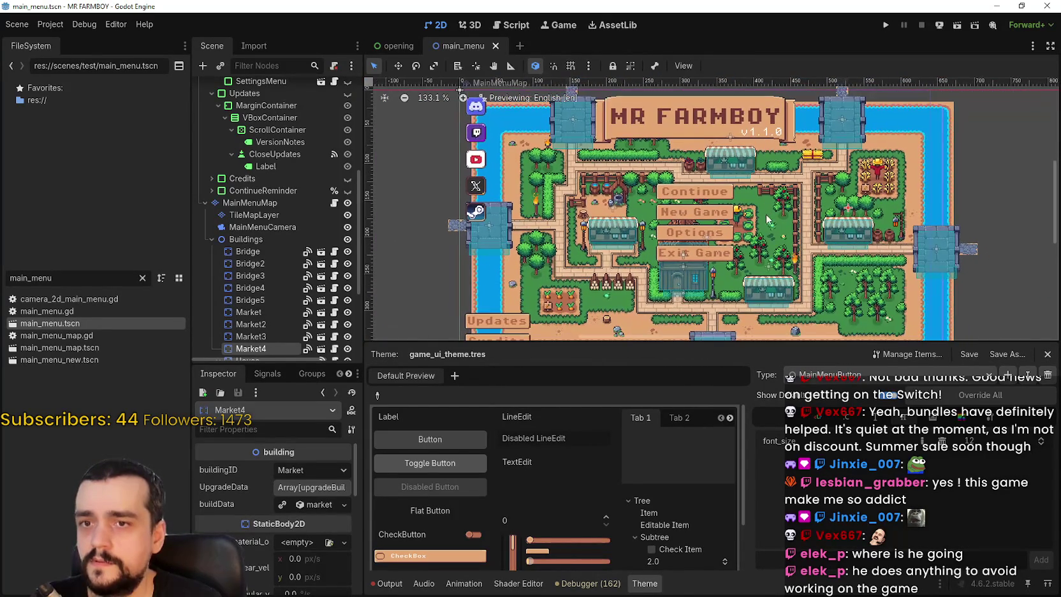
{"action": "scroll", "coordinate": [653, 525], "scroll_direction": "down", "scroll_amount": 3}
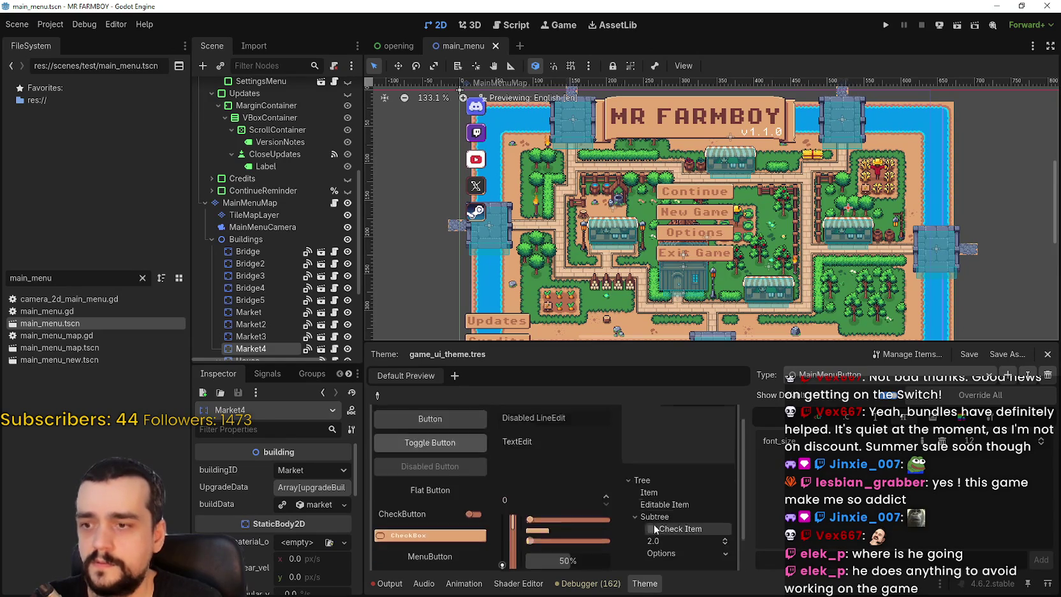
{"action": "scroll", "coordinate": [722, 140], "scroll_direction": "down", "scroll_amount": 2}
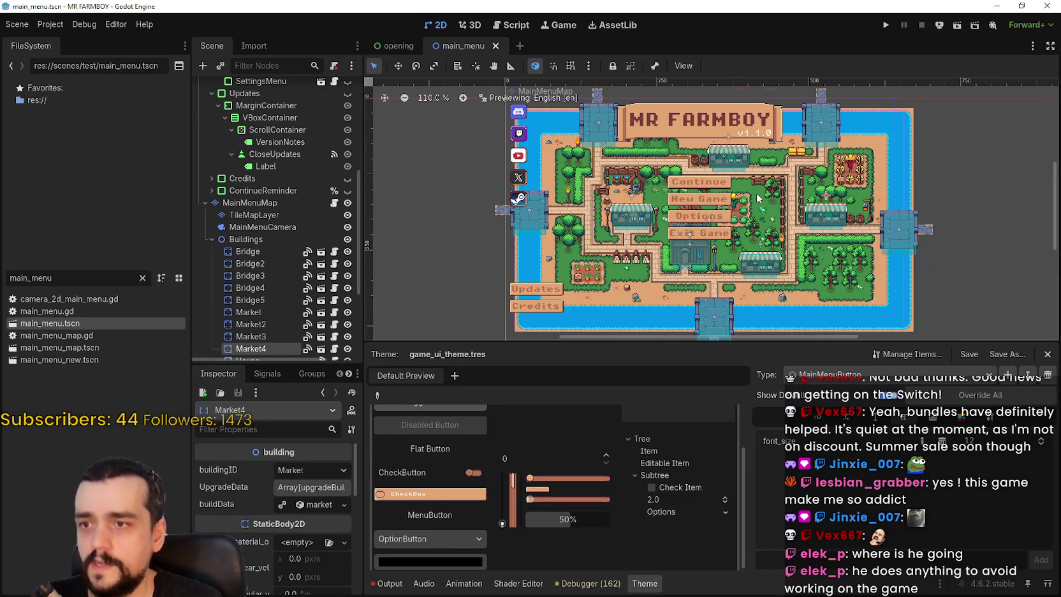
{"action": "scroll", "coordinate": [723, 141], "scroll_direction": "up", "scroll_amount": 2}
{"action": "left_click_drag", "start_coordinate": [84, 283], "coordinate": [1, 273]}
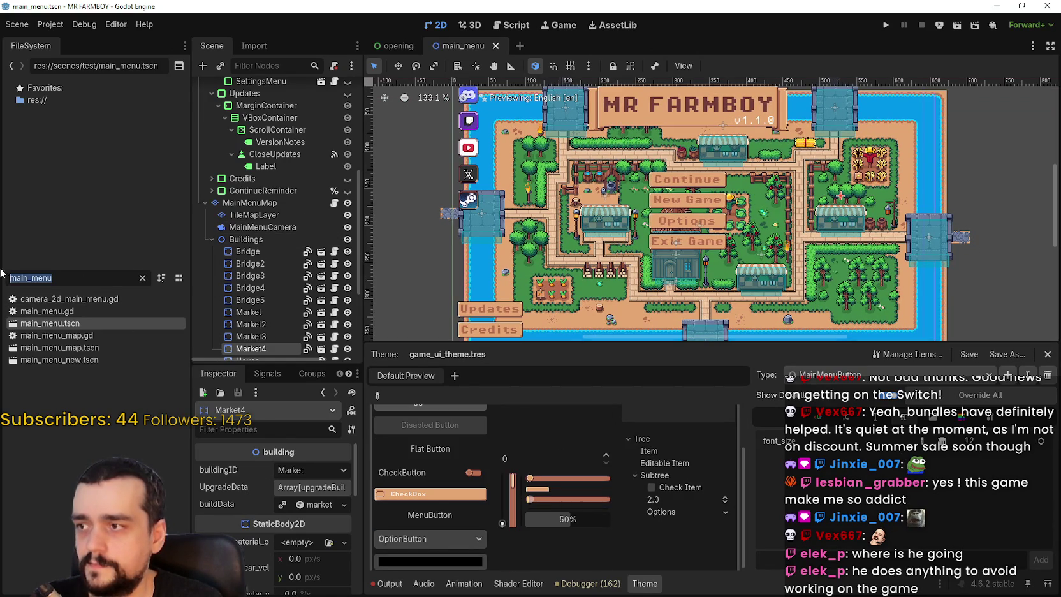
Filter the FileSystem for 'game_s' and open game_screen.tscn
{"action": "type", "text": "game_s"}
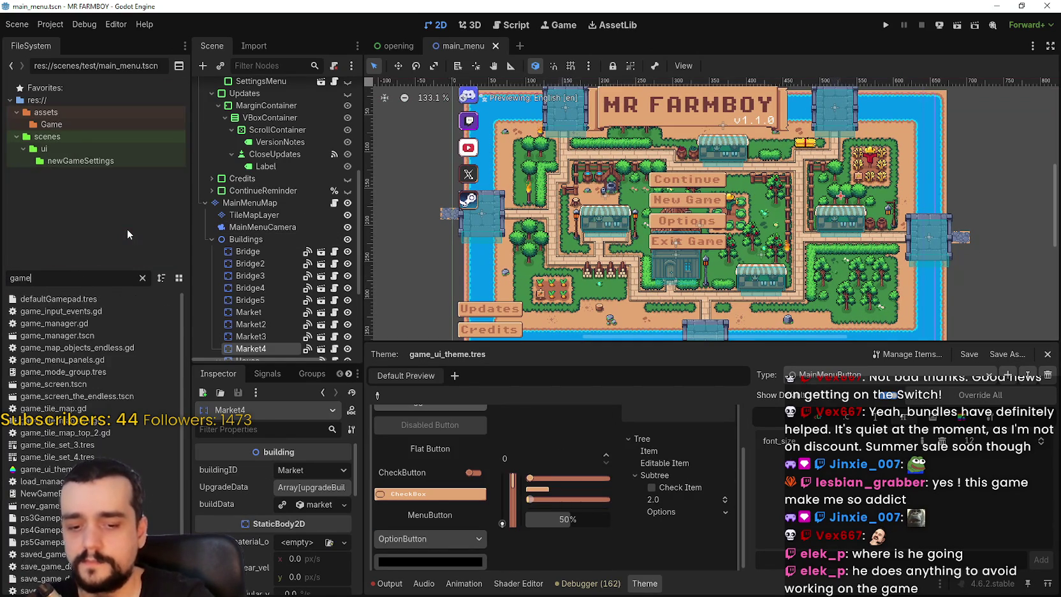
{"action": "left_click", "coordinate": [119, 298]}
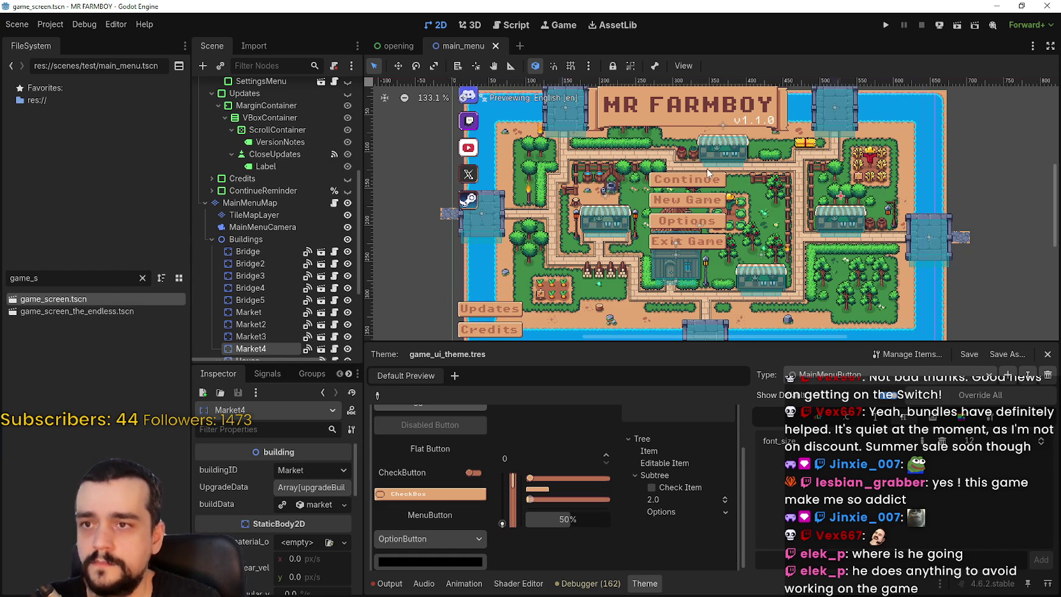
{"action": "scroll", "coordinate": [812, 258], "scroll_direction": "up", "scroll_amount": 3}
{"action": "scroll", "coordinate": [816, 246], "scroll_direction": "up", "scroll_amount": 8}
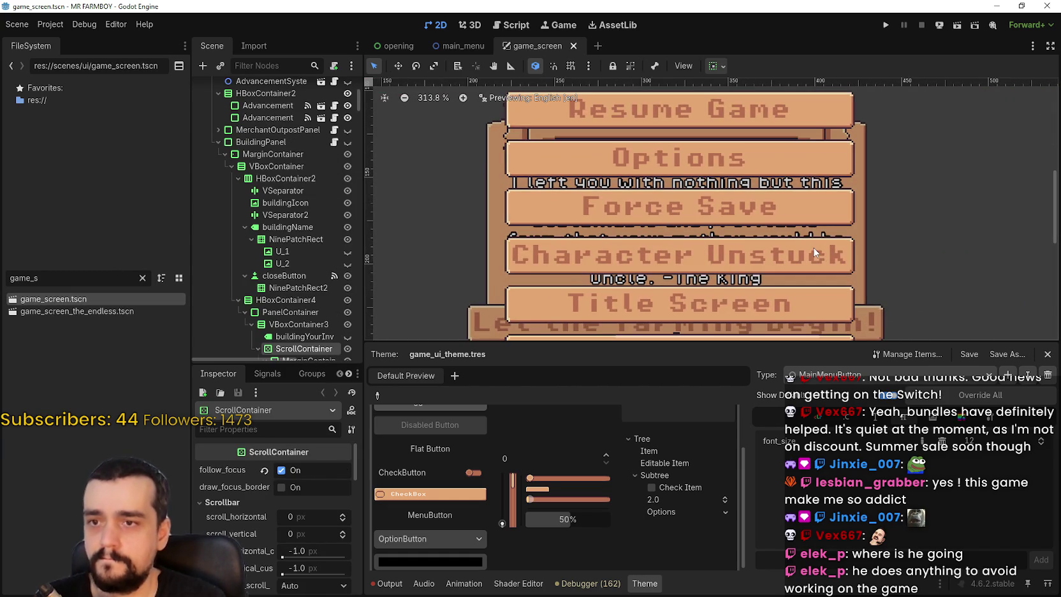
{"action": "scroll", "coordinate": [815, 244], "scroll_direction": "down", "scroll_amount": 8}
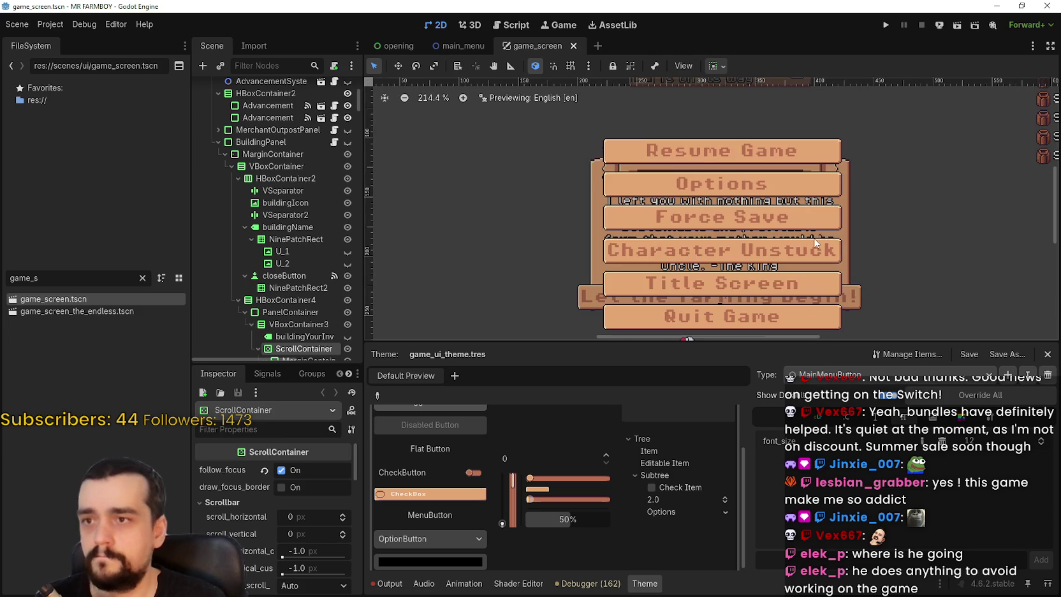
{"action": "scroll", "coordinate": [802, 204], "scroll_direction": "down", "scroll_amount": 1}
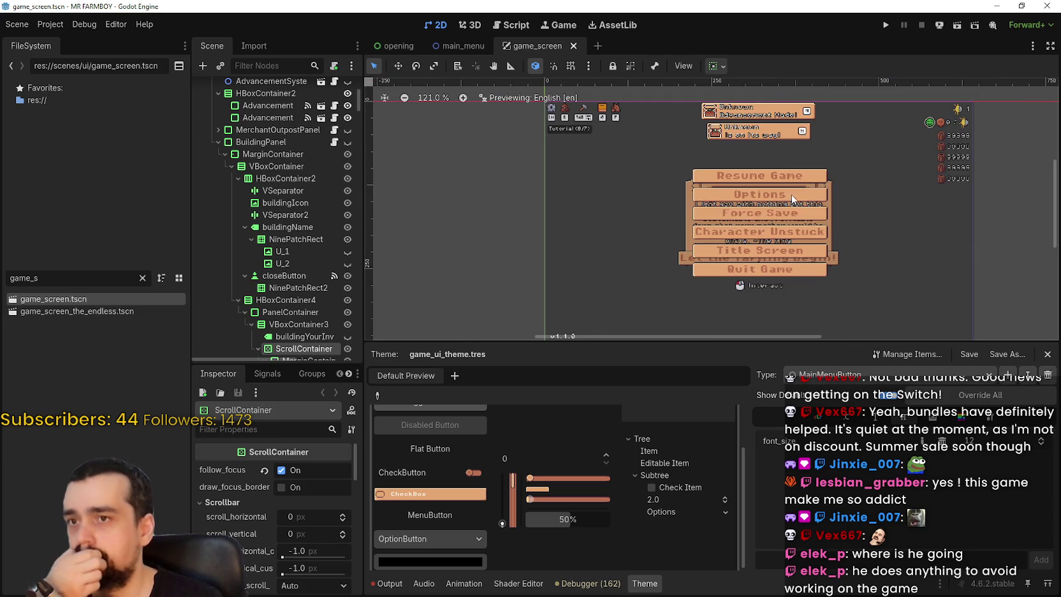
{"action": "scroll", "coordinate": [568, 119], "scroll_direction": "up", "scroll_amount": 4}
{"action": "scroll", "coordinate": [567, 119], "scroll_direction": "up", "scroll_amount": 2}
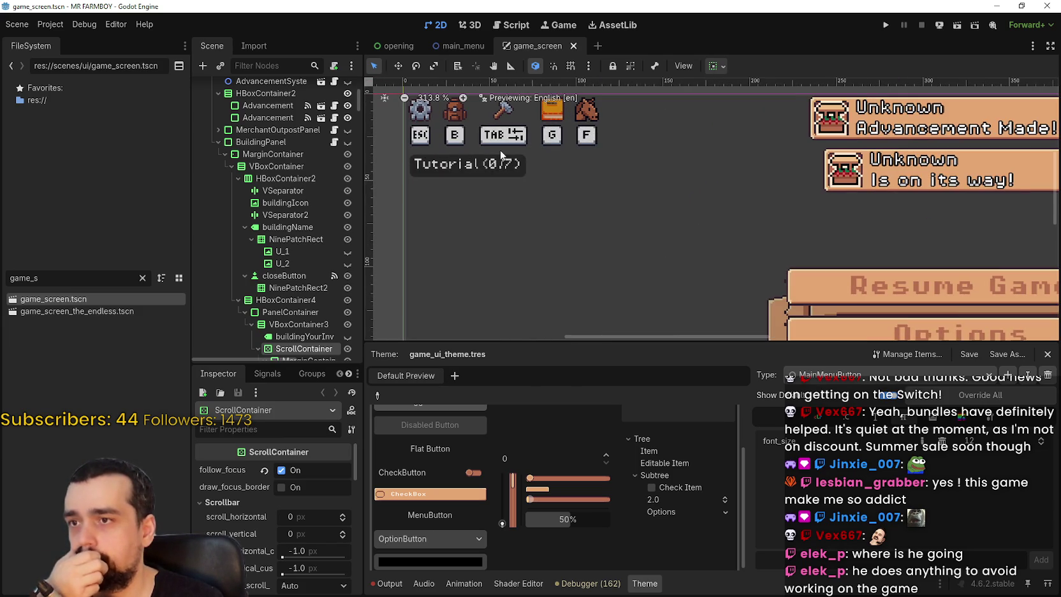
{"action": "scroll", "coordinate": [587, 145], "scroll_direction": "down", "scroll_amount": 4}
Pan and zoom the canvas onto the HUD icons and pause-menu buttons
{"action": "scroll", "coordinate": [656, 143], "scroll_direction": "right", "scroll_amount": 5}
{"action": "scroll", "coordinate": [655, 144], "scroll_direction": "right", "scroll_amount": 2}
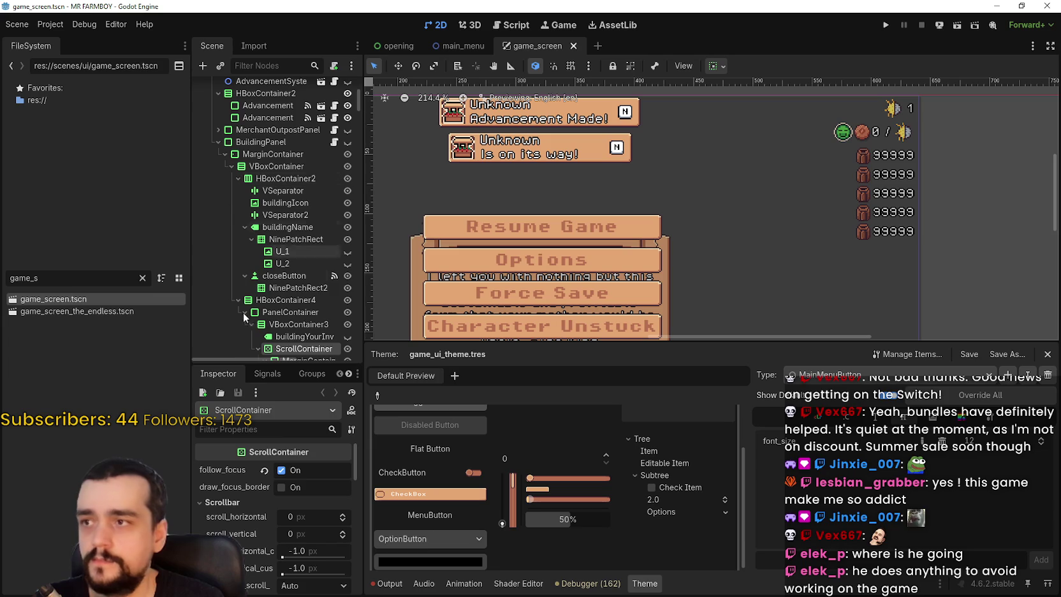
{"action": "left_click_drag", "start_coordinate": [291, 368], "coordinate": [292, 486]}
{"action": "scroll", "coordinate": [322, 387], "scroll_direction": "down", "scroll_amount": 5}
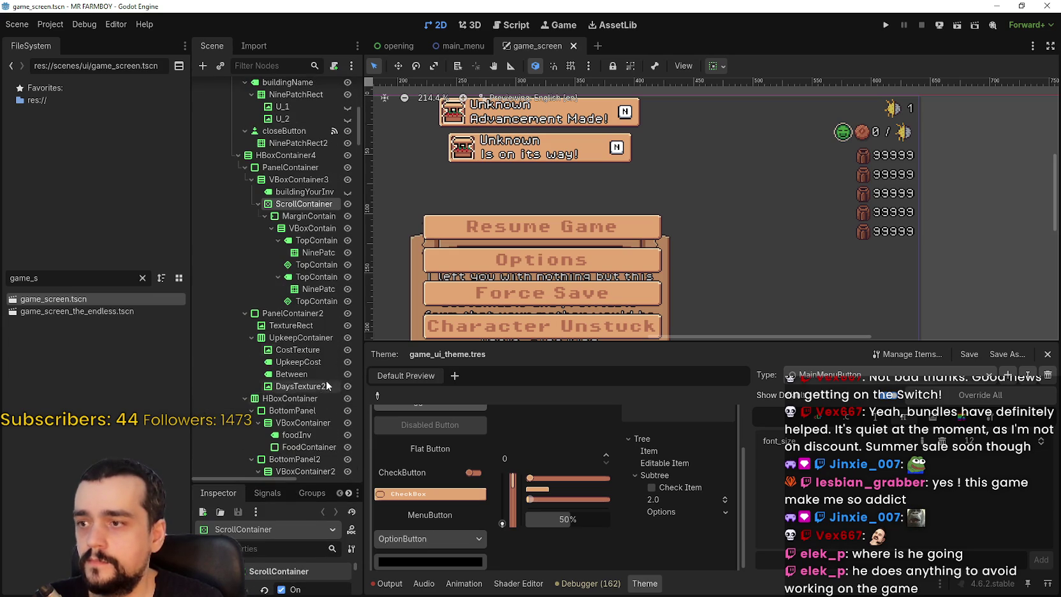
{"action": "scroll", "coordinate": [301, 276], "scroll_direction": "up", "scroll_amount": 8}
{"action": "scroll", "coordinate": [583, 166], "scroll_direction": "up", "scroll_amount": 2}
{"action": "scroll", "coordinate": [584, 166], "scroll_direction": "left", "scroll_amount": 4}
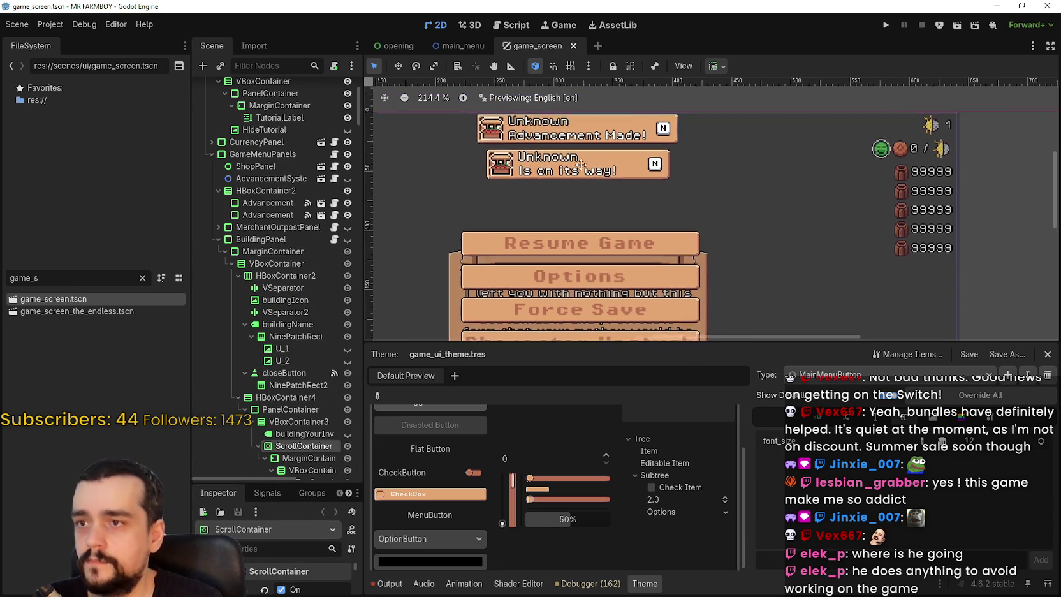
{"action": "scroll", "coordinate": [542, 163], "scroll_direction": "left", "scroll_amount": 4}
{"action": "scroll", "coordinate": [466, 157], "scroll_direction": "up", "scroll_amount": 2}
{"action": "scroll", "coordinate": [467, 156], "scroll_direction": "up", "scroll_amount": 6}
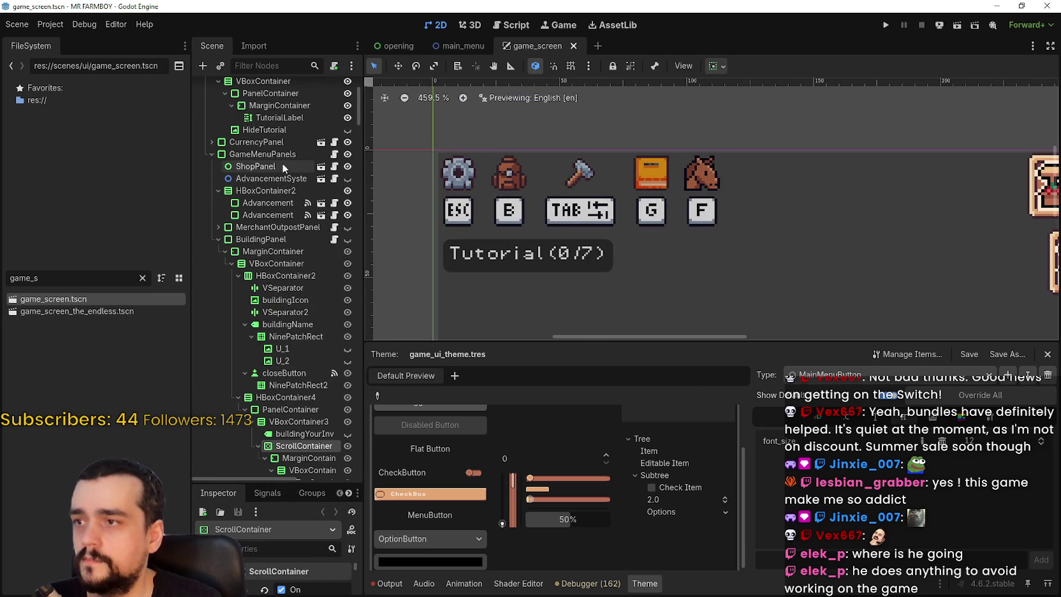
{"action": "scroll", "coordinate": [287, 185], "scroll_direction": "up", "scroll_amount": 5}
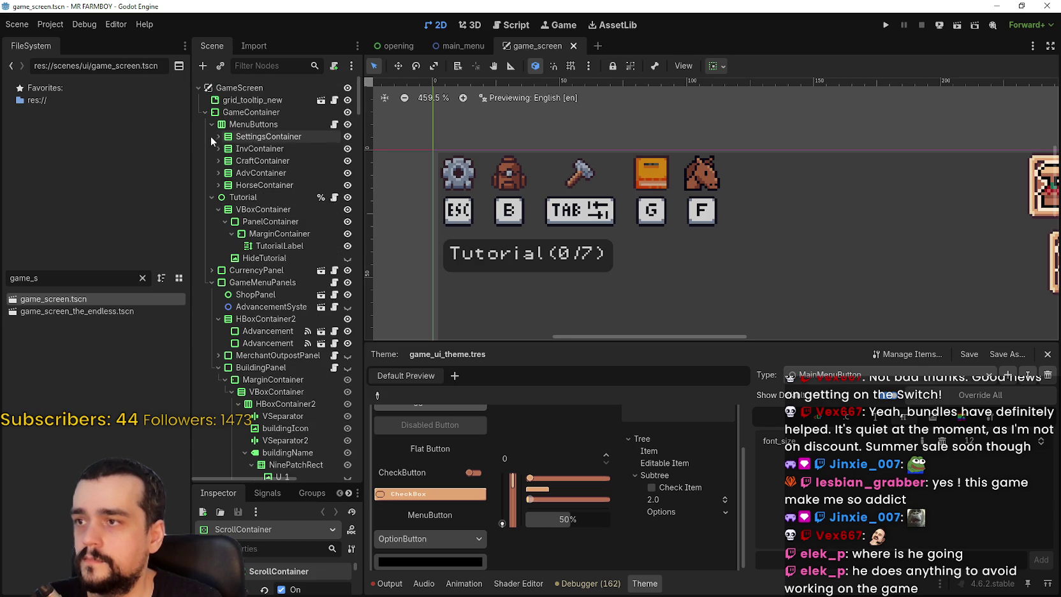
Select the SettingsButton node and review its minimum size, undoing an accidental reset
{"action": "left_click", "coordinate": [259, 150]}
{"action": "left_click", "coordinate": [258, 161]}
{"action": "left_click", "coordinate": [269, 150]}
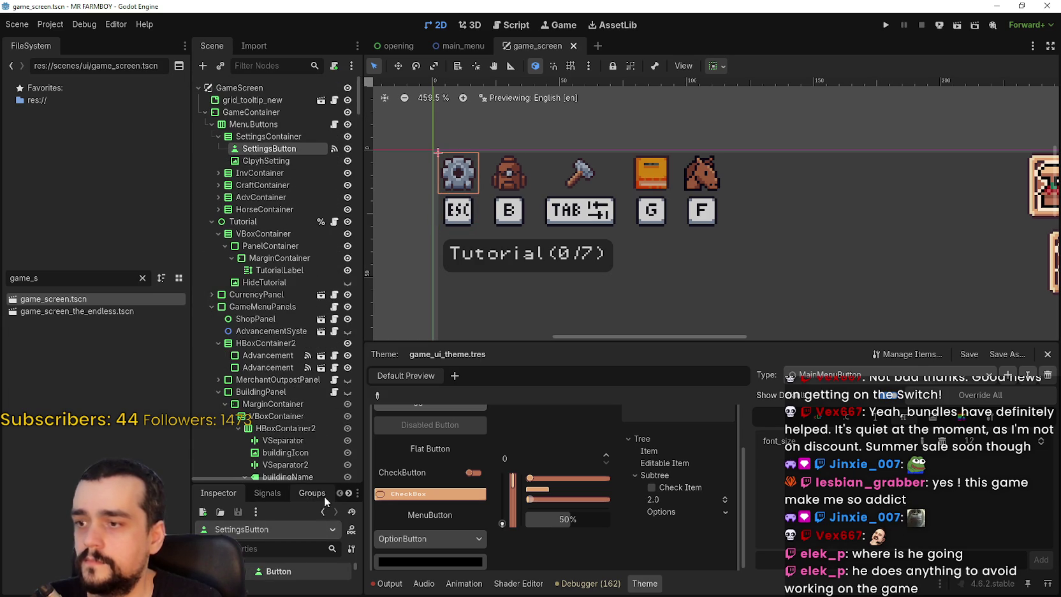
{"action": "left_click_drag", "start_coordinate": [315, 483], "coordinate": [314, 281]}
{"action": "scroll", "coordinate": [321, 522], "scroll_direction": "down", "scroll_amount": 2}
{"action": "scroll", "coordinate": [331, 521], "scroll_direction": "down", "scroll_amount": 8}
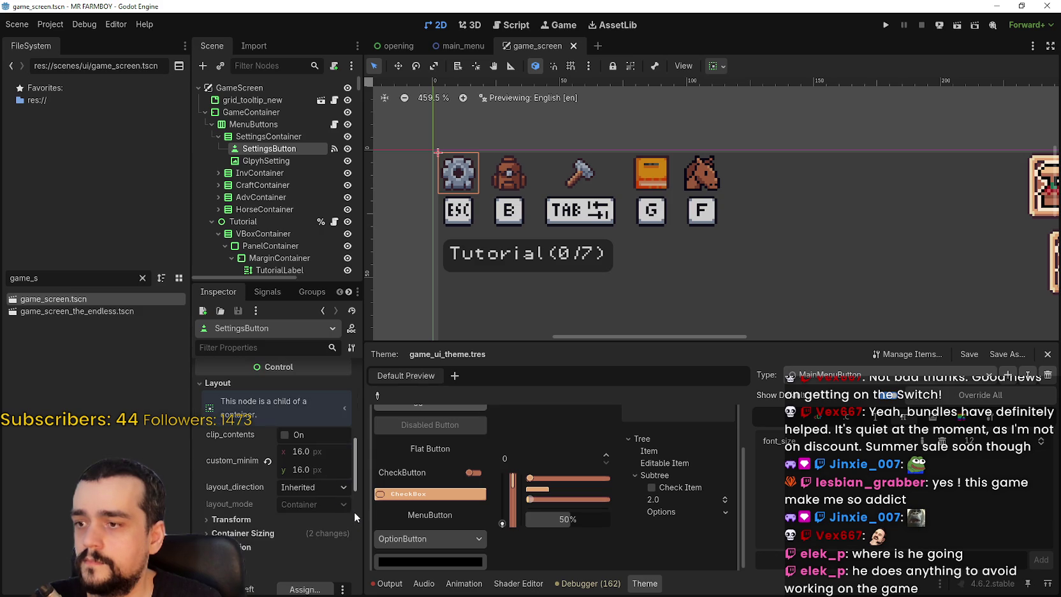
{"action": "left_click", "coordinate": [268, 459]}
{"action": "key", "text": "ctrl+z"}
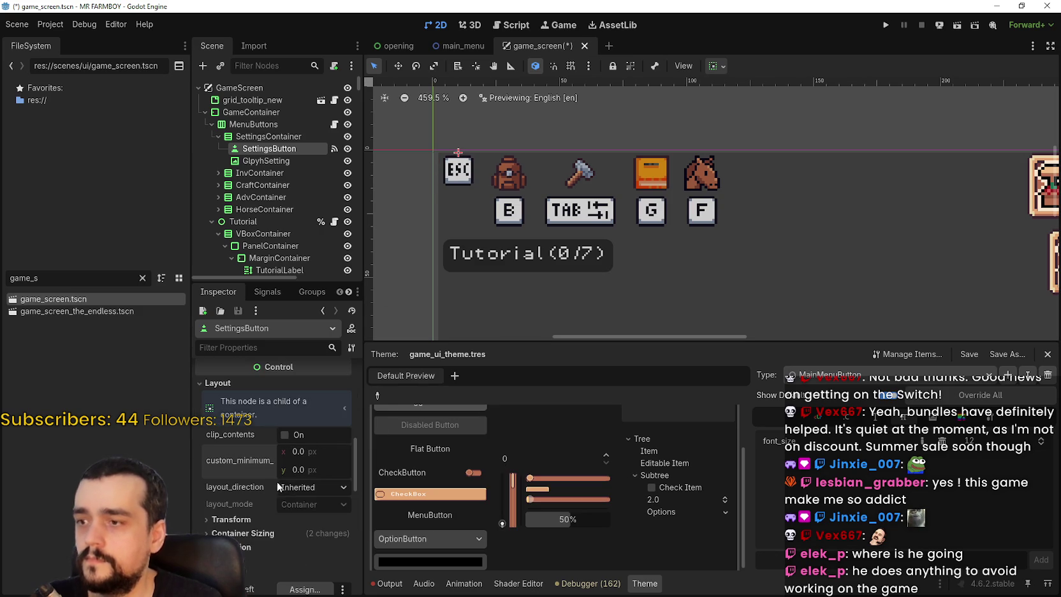
Let the settings icon expand and give SettingsButton a 16 × 16 px custom minimum size
{"action": "scroll", "coordinate": [307, 496], "scroll_direction": "up", "scroll_amount": 2}
{"action": "left_click_drag", "start_coordinate": [354, 466], "coordinate": [359, 396]}
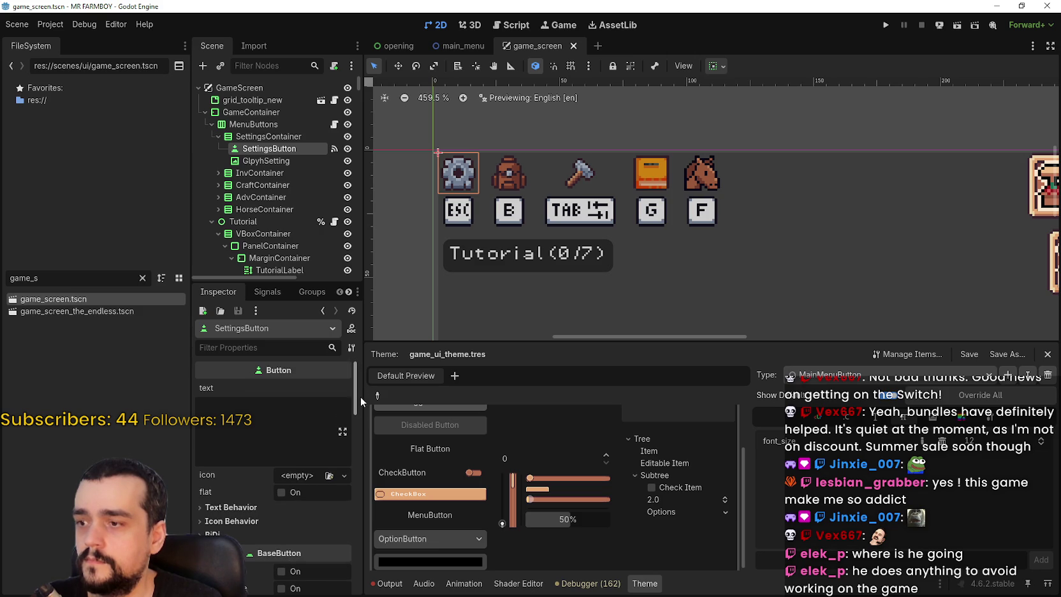
{"action": "scroll", "coordinate": [361, 390], "scroll_direction": "down", "scroll_amount": 2}
{"action": "left_click", "coordinate": [262, 421]}
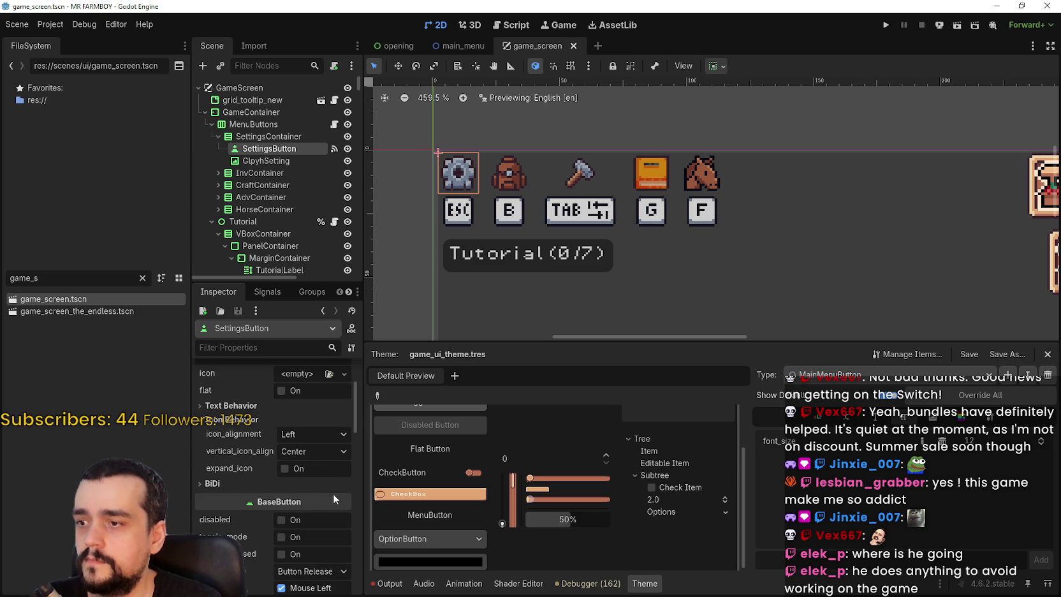
{"action": "left_click", "coordinate": [285, 468]}
{"action": "scroll", "coordinate": [312, 446], "scroll_direction": "down", "scroll_amount": 6}
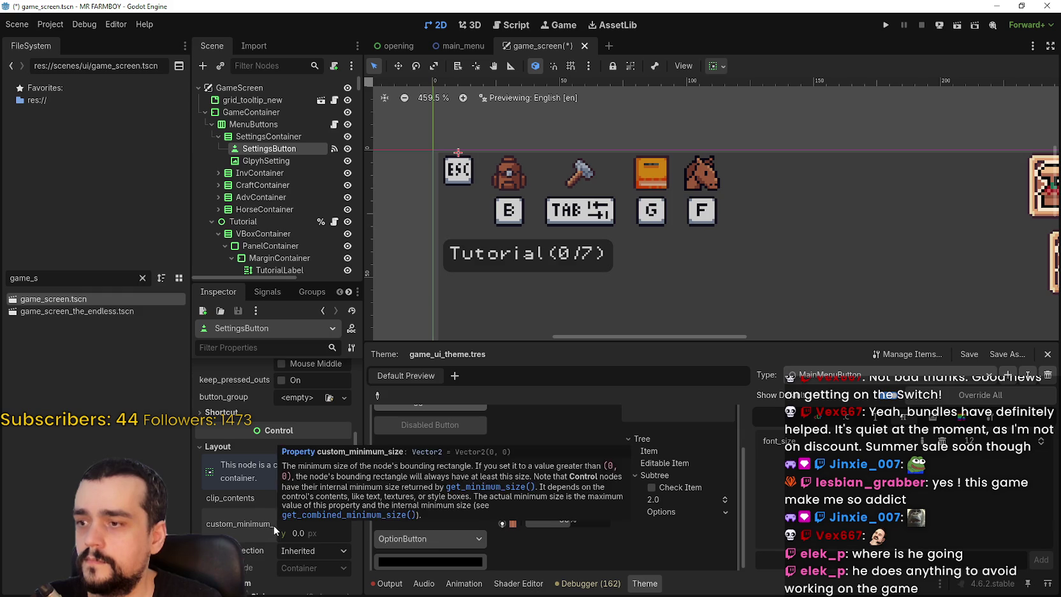
{"action": "key", "text": "ctrl+v"}
Review SettingsButton's text direction and alignment settings, keeping the icon vertically centred, then list theme types
{"action": "scroll", "coordinate": [311, 492], "scroll_direction": "up", "scroll_amount": 2}
{"action": "scroll", "coordinate": [312, 471], "scroll_direction": "up", "scroll_amount": 2}
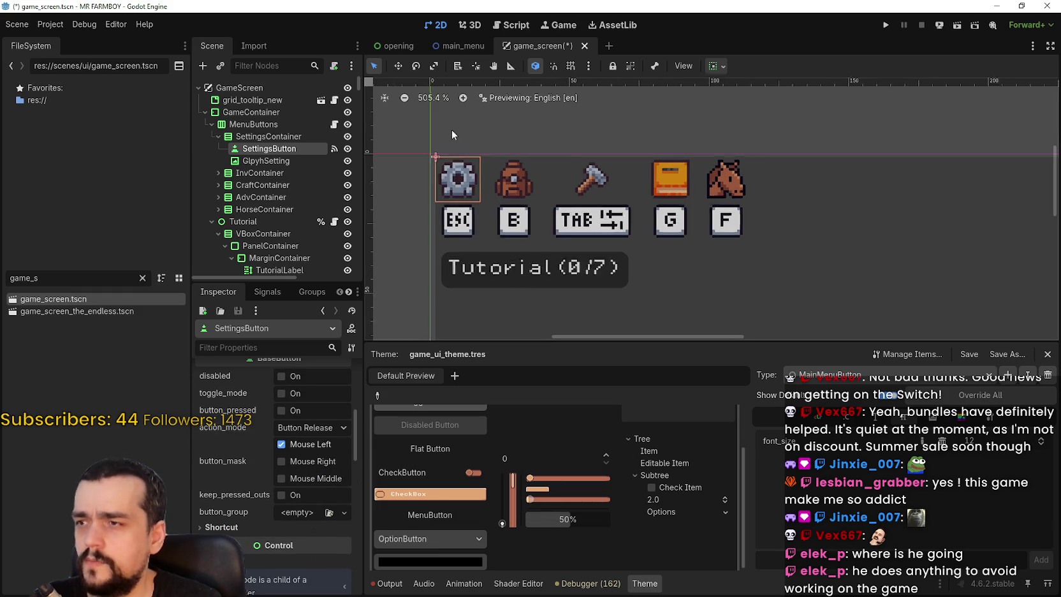
{"action": "scroll", "coordinate": [458, 117], "scroll_direction": "up", "scroll_amount": 4}
{"action": "scroll", "coordinate": [319, 447], "scroll_direction": "up", "scroll_amount": 3}
{"action": "scroll", "coordinate": [323, 472], "scroll_direction": "down", "scroll_amount": 1}
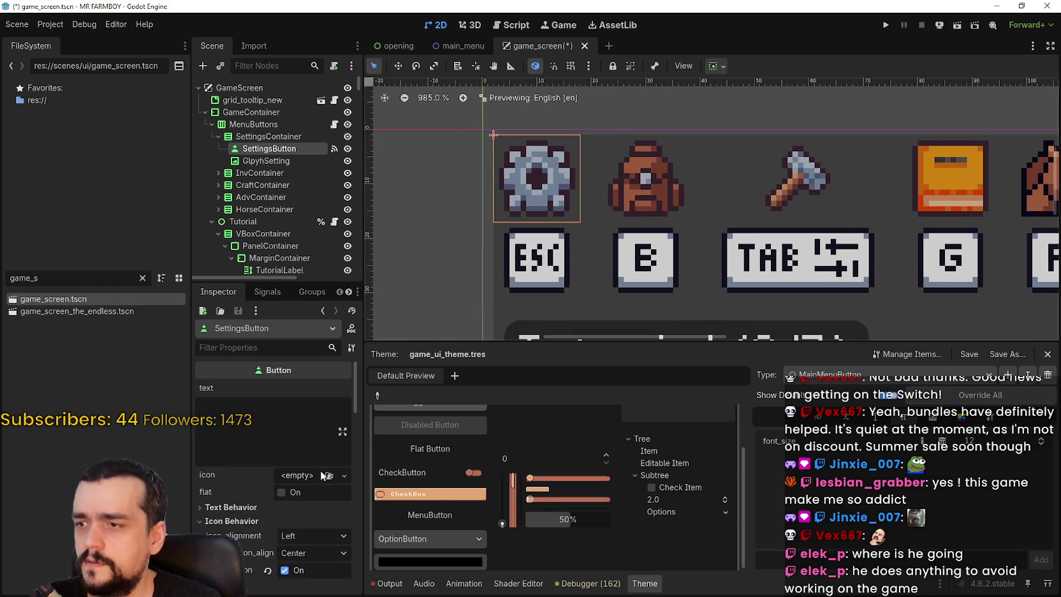
{"action": "left_click", "coordinate": [227, 470]}
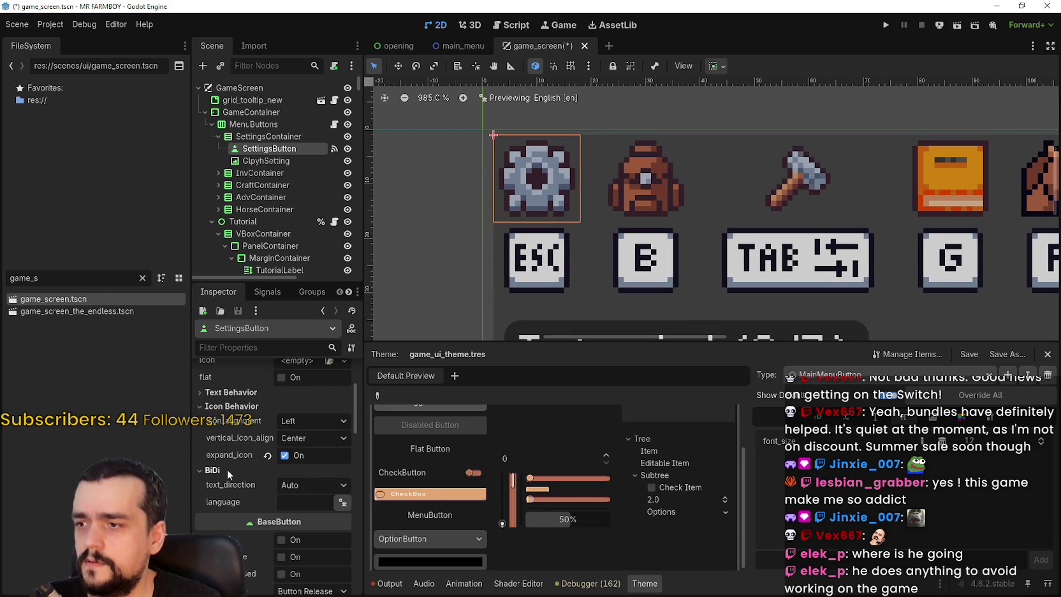
{"action": "left_click", "coordinate": [323, 435]}
{"action": "left_click", "coordinate": [316, 437]}
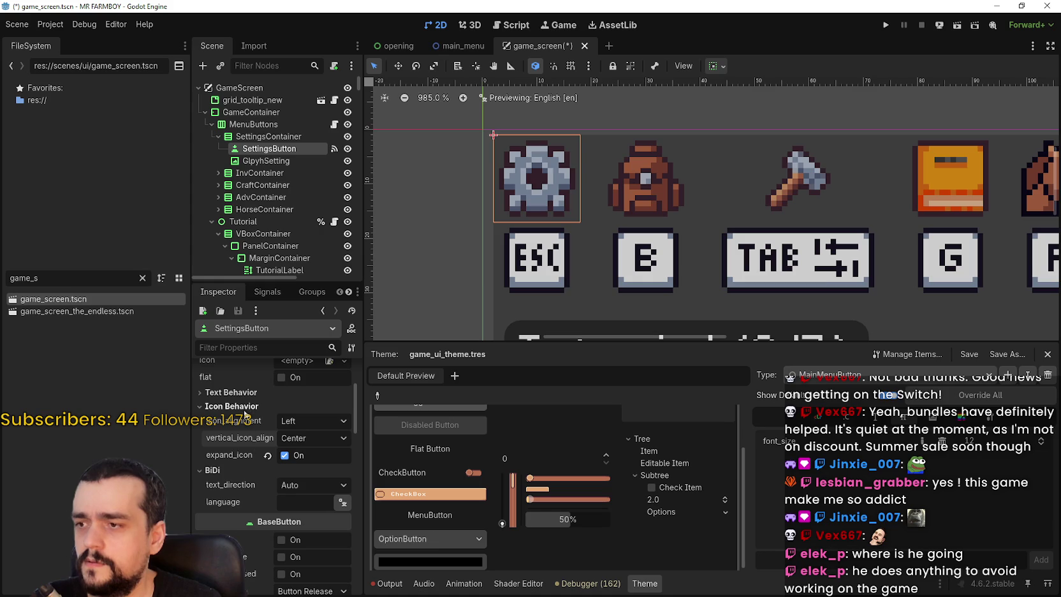
{"action": "scroll", "coordinate": [252, 454], "scroll_direction": "up", "scroll_amount": 3}
{"action": "left_click", "coordinate": [232, 479]}
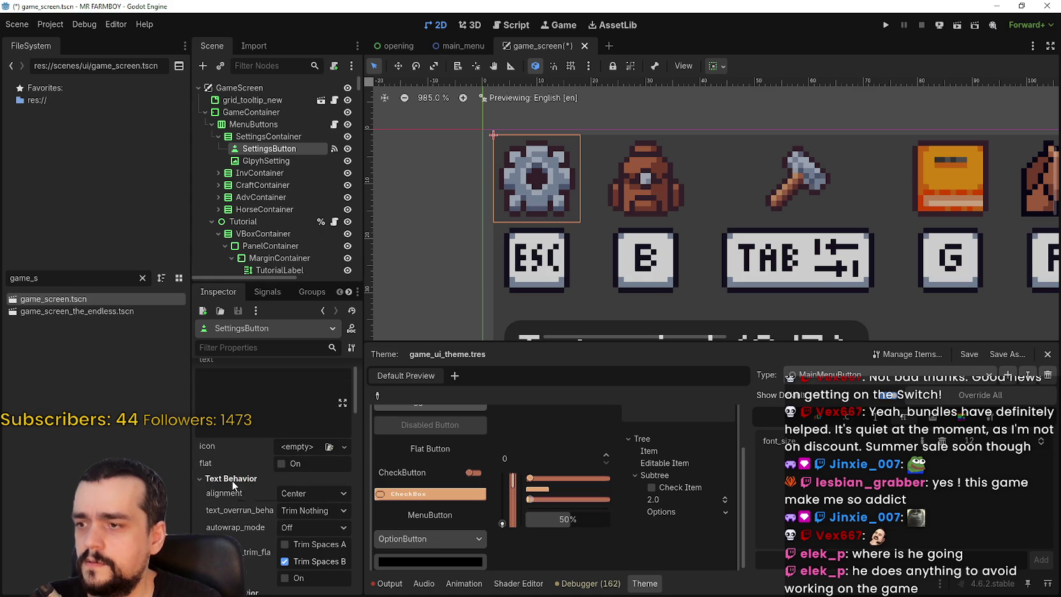
{"action": "left_click", "coordinate": [232, 480]}
{"action": "scroll", "coordinate": [289, 515], "scroll_direction": "down", "scroll_amount": 5}
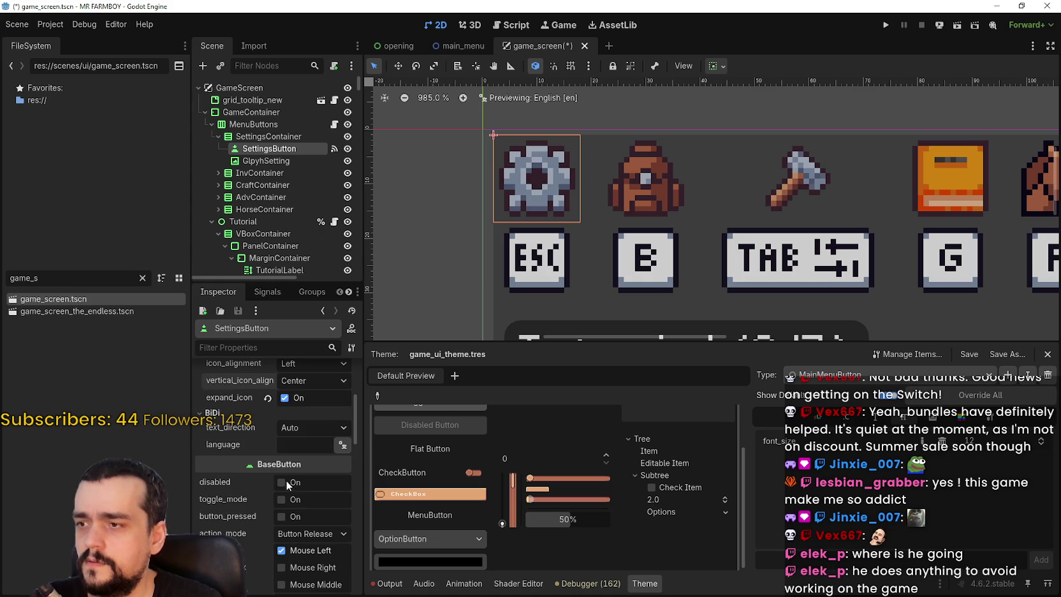
{"action": "scroll", "coordinate": [252, 472], "scroll_direction": "up", "scroll_amount": 5}
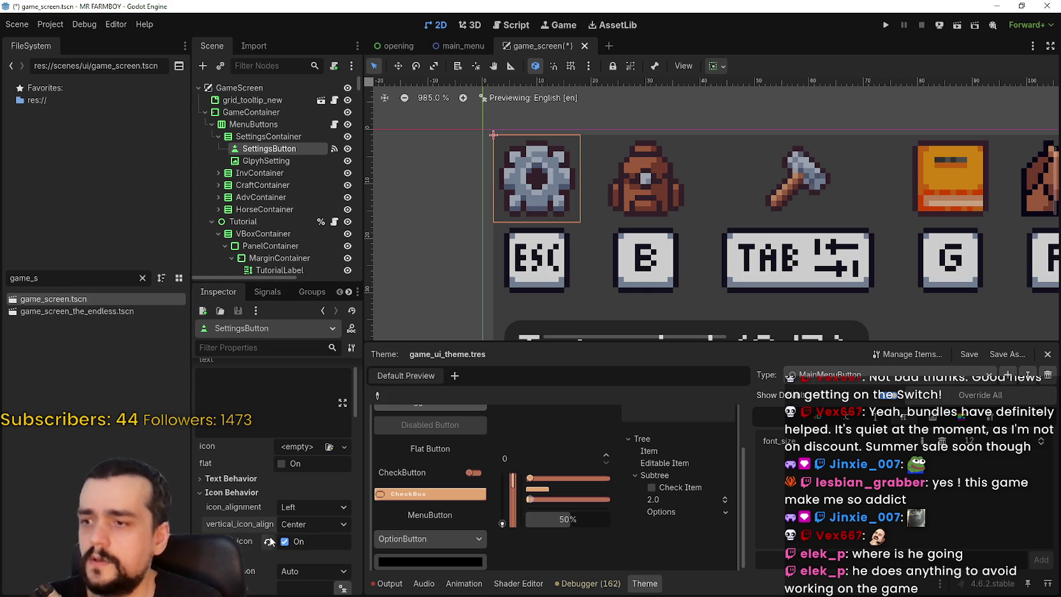
{"action": "scroll", "coordinate": [283, 520], "scroll_direction": "down", "scroll_amount": 6}
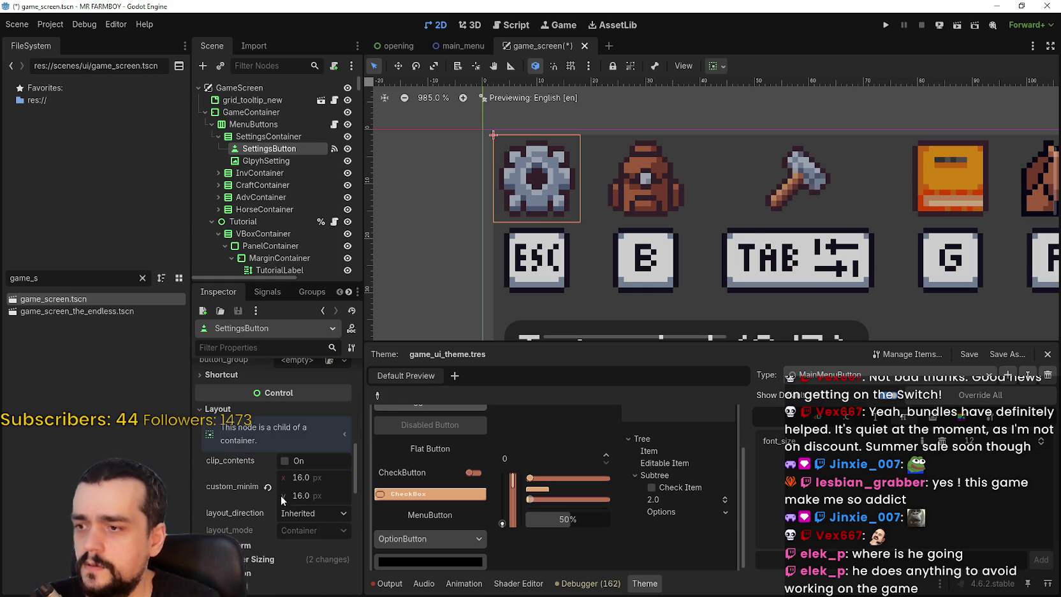
{"action": "left_click", "coordinate": [951, 374]}
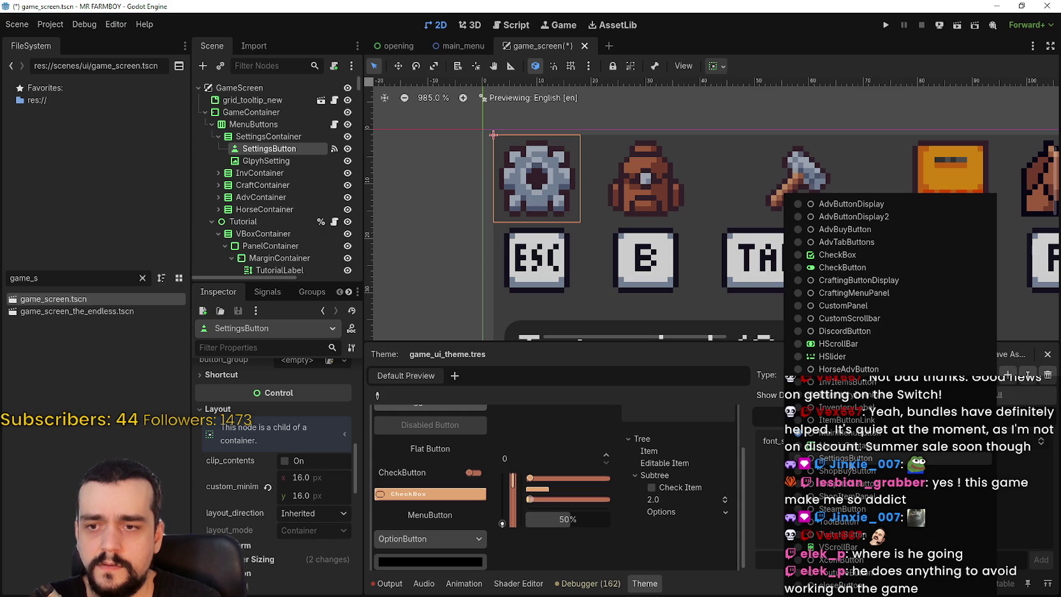
Pick the SettingsButton theme type, inspect its normal StyleBoxTexture, and reselect the SettingsButton node
{"action": "left_click", "coordinate": [846, 458]}
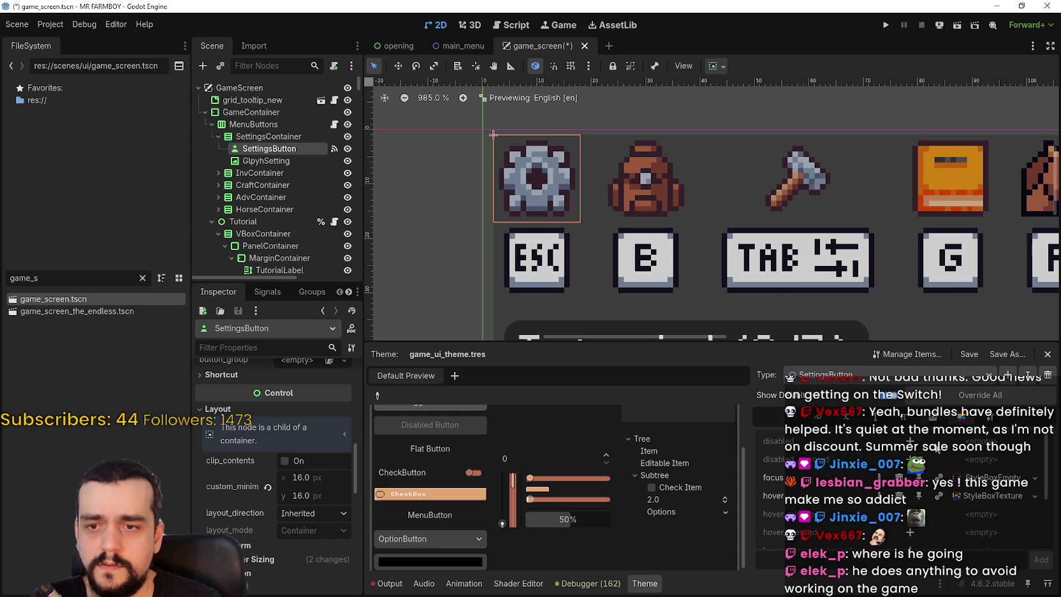
{"action": "scroll", "coordinate": [979, 496], "scroll_direction": "down", "scroll_amount": 3}
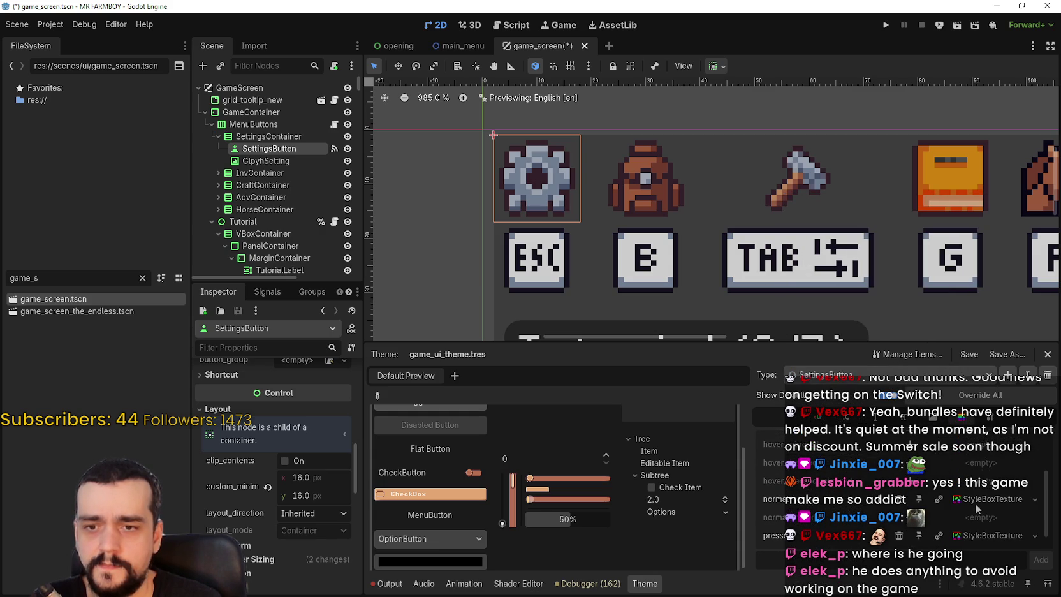
{"action": "scroll", "coordinate": [975, 503], "scroll_direction": "down", "scroll_amount": 1}
{"action": "left_click", "coordinate": [980, 489]}
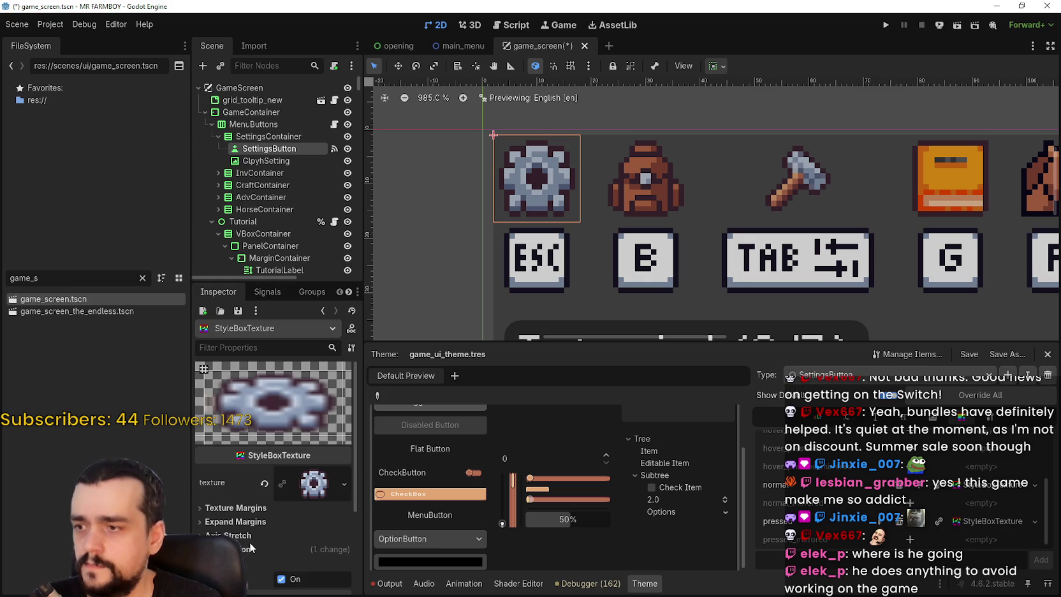
{"action": "scroll", "coordinate": [249, 511], "scroll_direction": "down", "scroll_amount": 3}
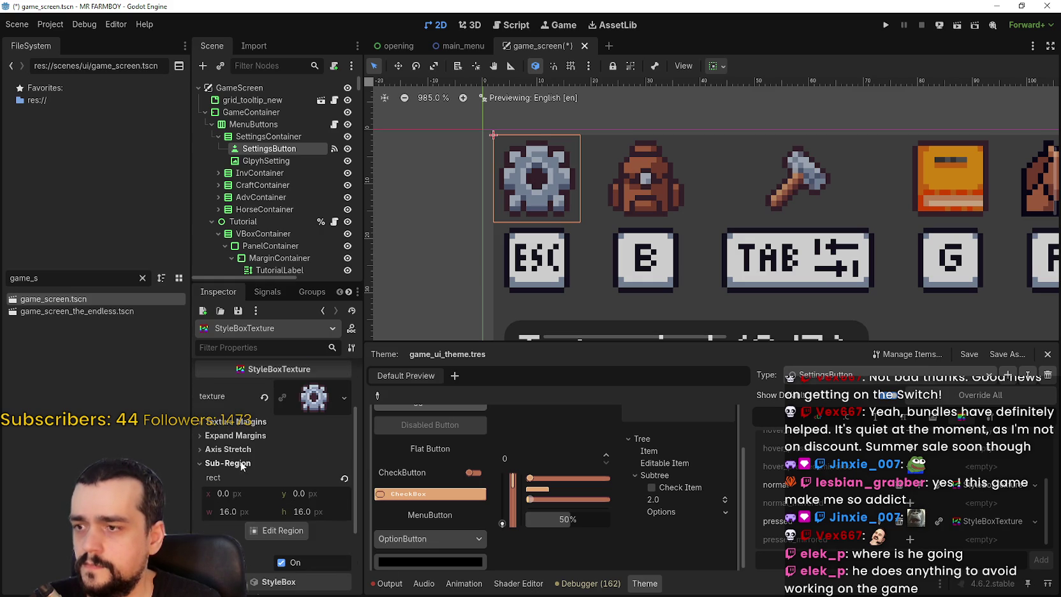
{"action": "scroll", "coordinate": [231, 488], "scroll_direction": "down", "scroll_amount": 2}
{"action": "scroll", "coordinate": [230, 489], "scroll_direction": "up", "scroll_amount": 5}
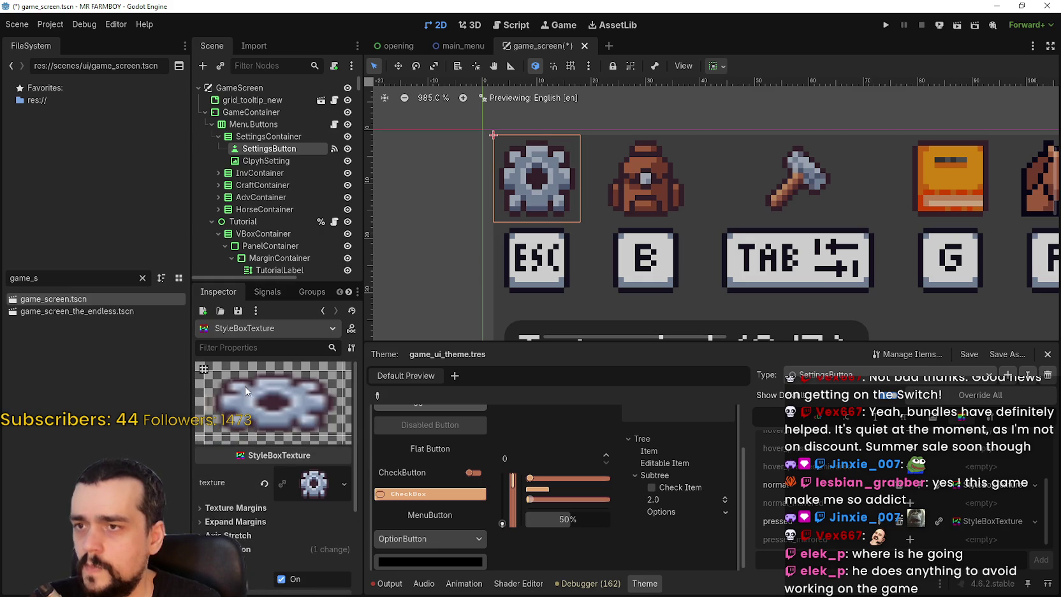
{"action": "left_click", "coordinate": [263, 138]}
{"action": "left_click", "coordinate": [264, 148]}
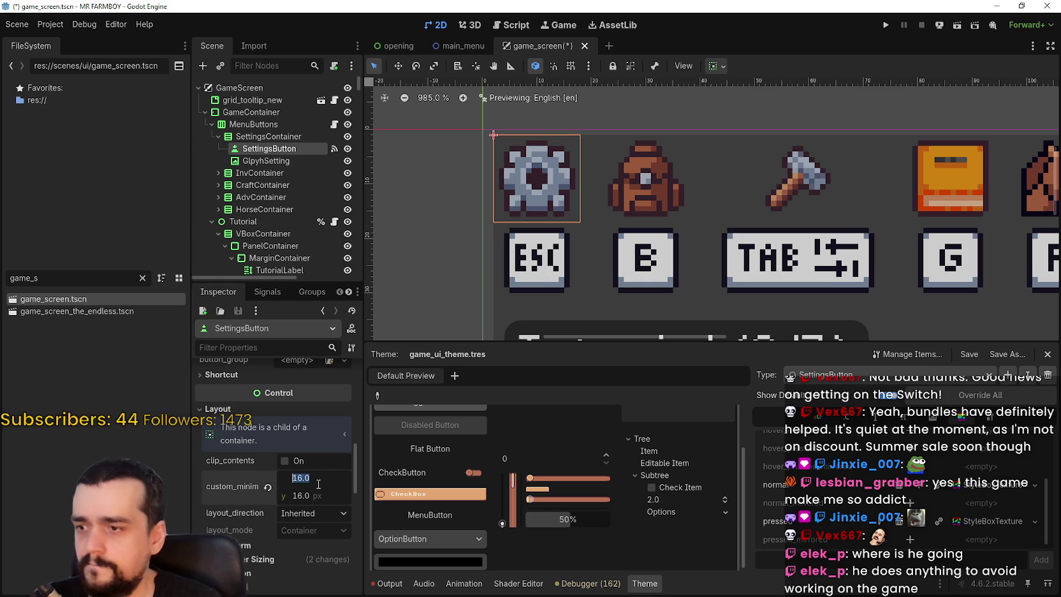
Set SettingsButton's custom minimum size to 24 × 24 px
{"action": "left_click", "coordinate": [307, 477]}
{"action": "type", "text": "24"}
{"action": "key", "text": "Tab"}
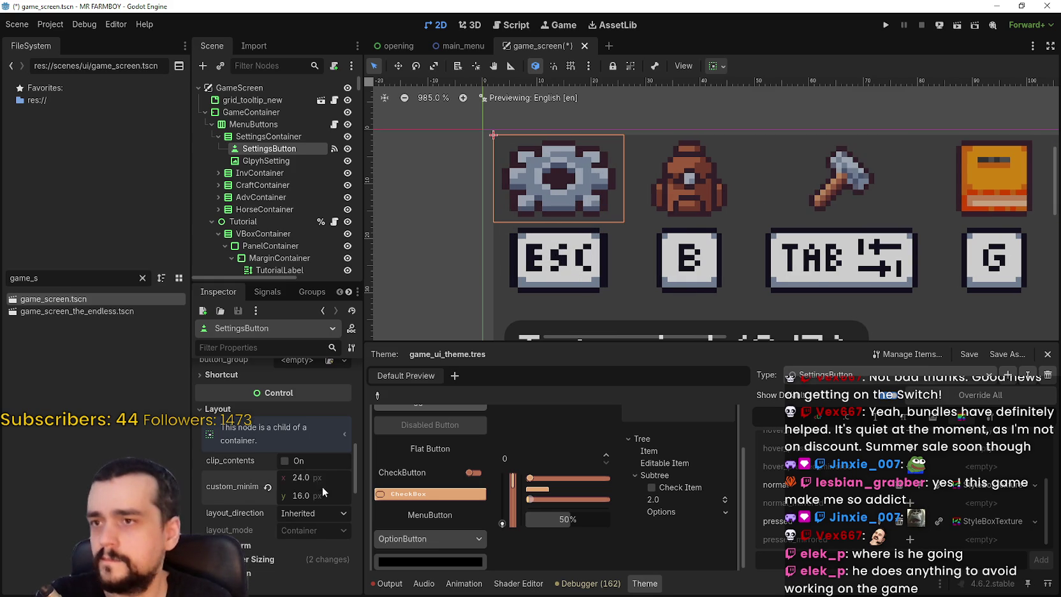
{"action": "type", "text": "234"}
{"action": "key", "text": "BackSpace"}
{"action": "key", "text": "BackSpace"}
{"action": "type", "text": "4"}
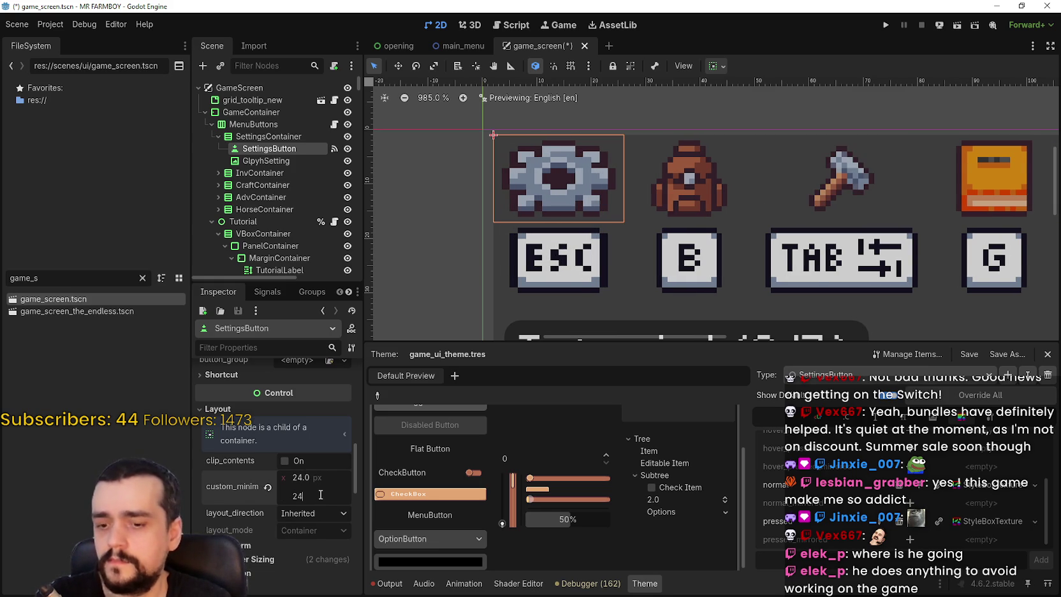
{"action": "key", "text": "Return"}
{"action": "scroll", "coordinate": [603, 223], "scroll_direction": "down", "scroll_amount": 4}
{"action": "scroll", "coordinate": [602, 221], "scroll_direction": "down", "scroll_amount": 2}
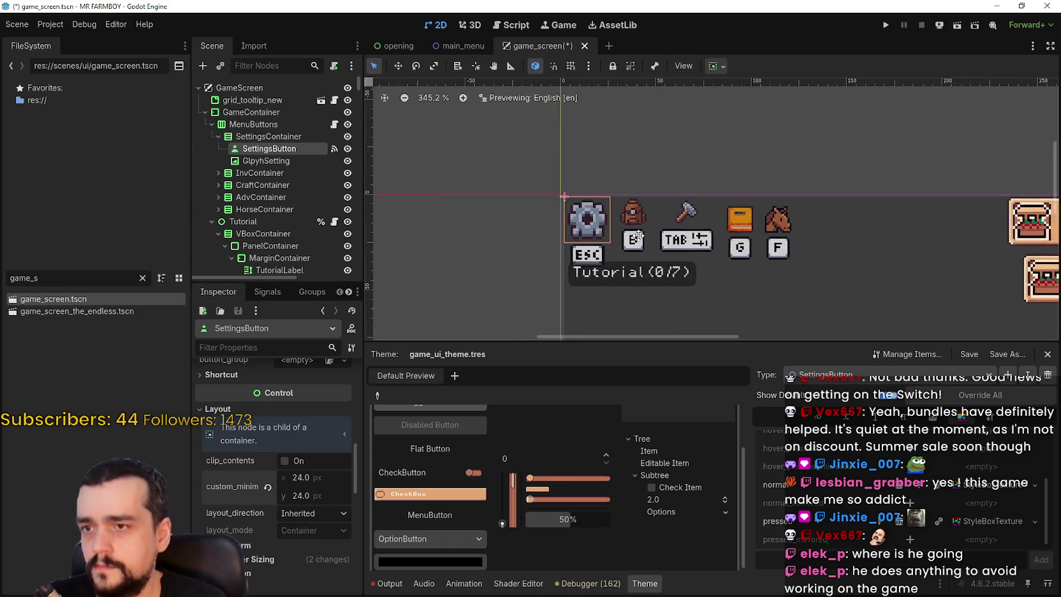
{"action": "scroll", "coordinate": [586, 204], "scroll_direction": "up", "scroll_amount": 4}
{"action": "scroll", "coordinate": [586, 203], "scroll_direction": "up", "scroll_amount": 3}
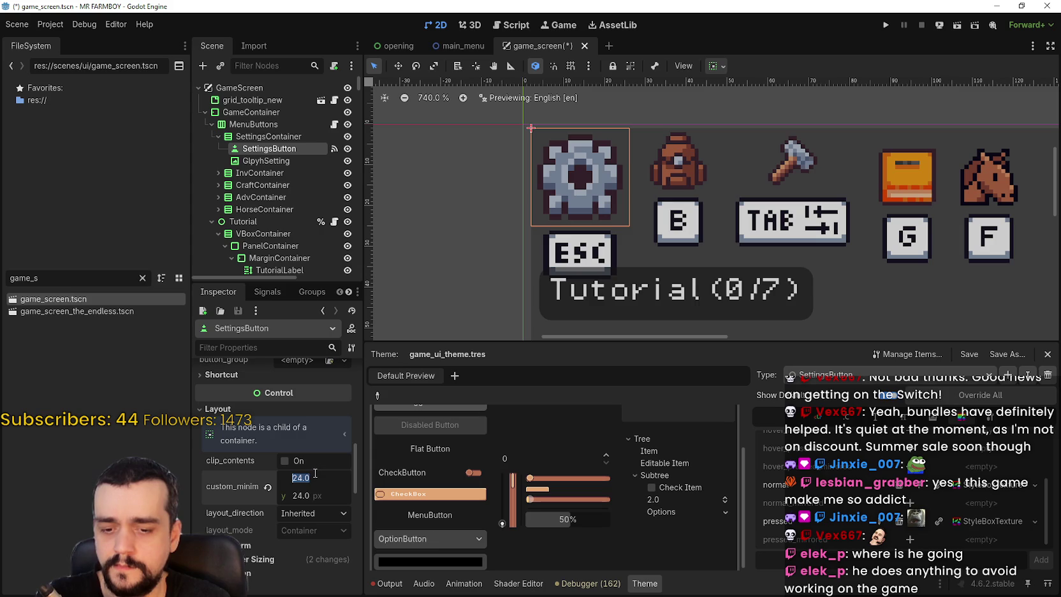
{"action": "type", "text": "32"}
Enlarge the SettingsButton minimum size to 32 × 32 px and check the gear icon
{"action": "key", "text": "Tab"}
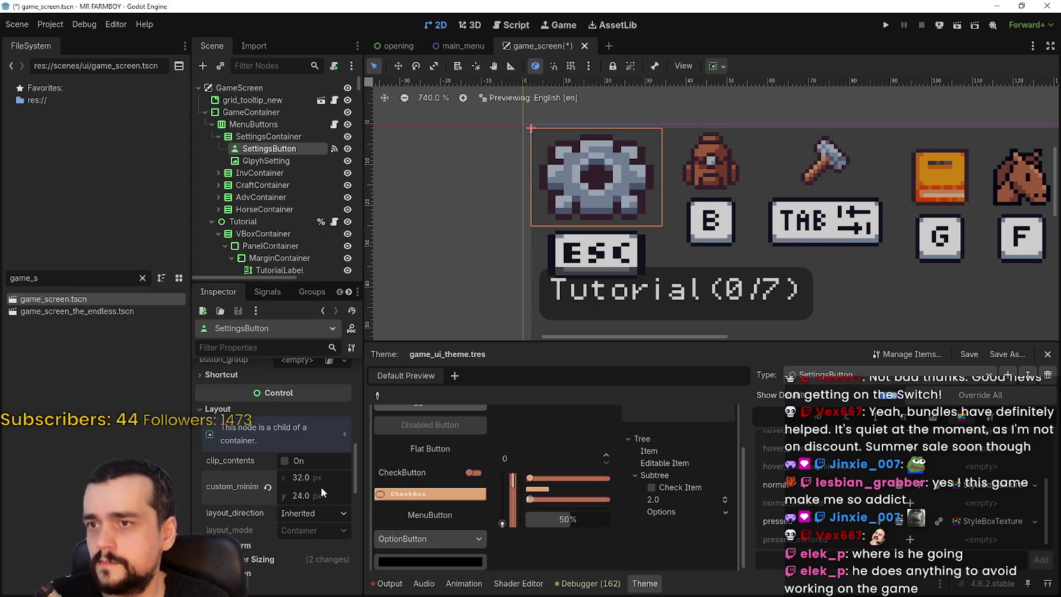
{"action": "type", "text": "32"}
{"action": "key", "text": "Return"}
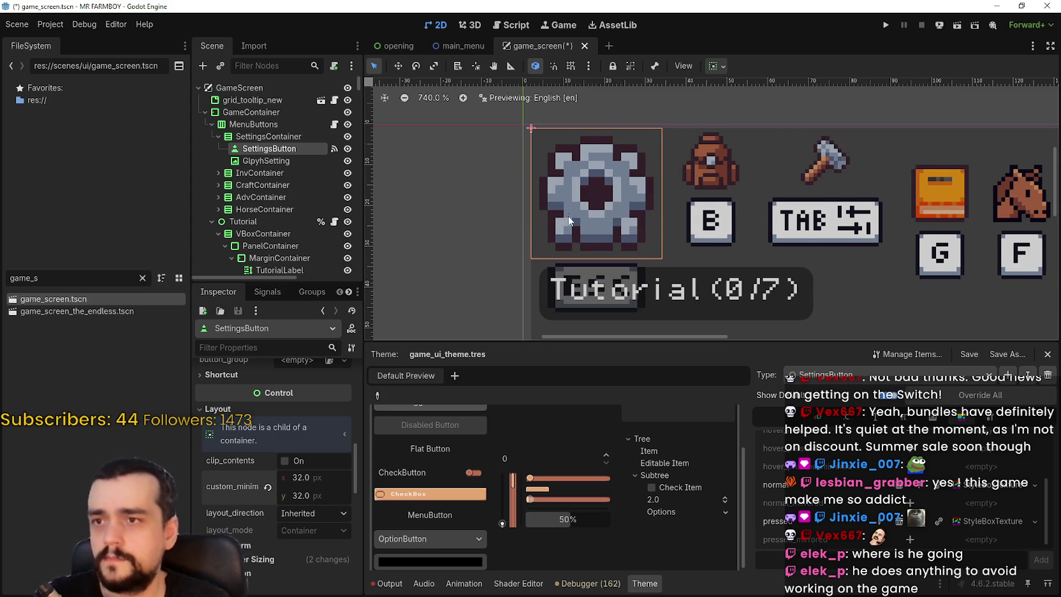
{"action": "scroll", "coordinate": [570, 218], "scroll_direction": "down", "scroll_amount": 8}
{"action": "scroll", "coordinate": [597, 224], "scroll_direction": "down", "scroll_amount": 3}
{"action": "scroll", "coordinate": [593, 220], "scroll_direction": "up", "scroll_amount": 5}
{"action": "scroll", "coordinate": [593, 219], "scroll_direction": "up", "scroll_amount": 8}
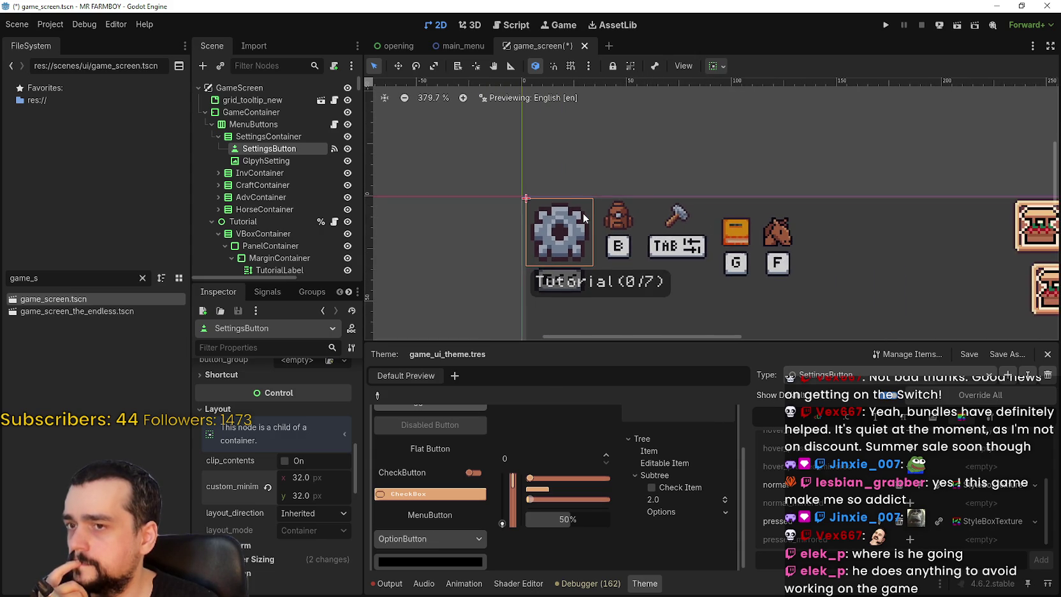
{"action": "scroll", "coordinate": [584, 217], "scroll_direction": "up", "scroll_amount": 8}
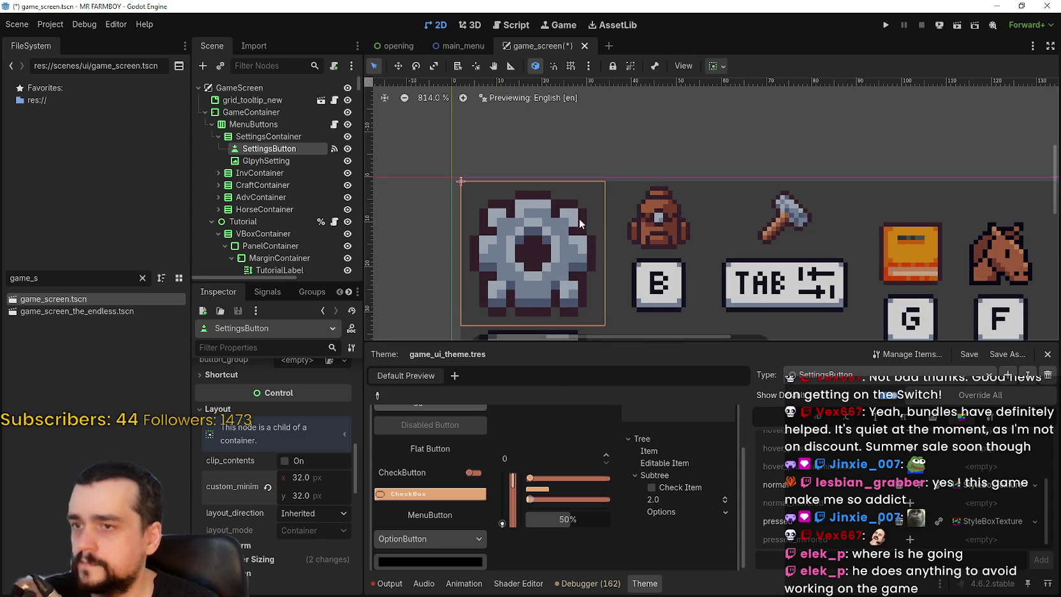
{"action": "scroll", "coordinate": [583, 217], "scroll_direction": "down", "scroll_amount": 7}
{"action": "scroll", "coordinate": [580, 222], "scroll_direction": "up", "scroll_amount": 5}
{"action": "scroll", "coordinate": [579, 231], "scroll_direction": "down", "scroll_amount": 4}
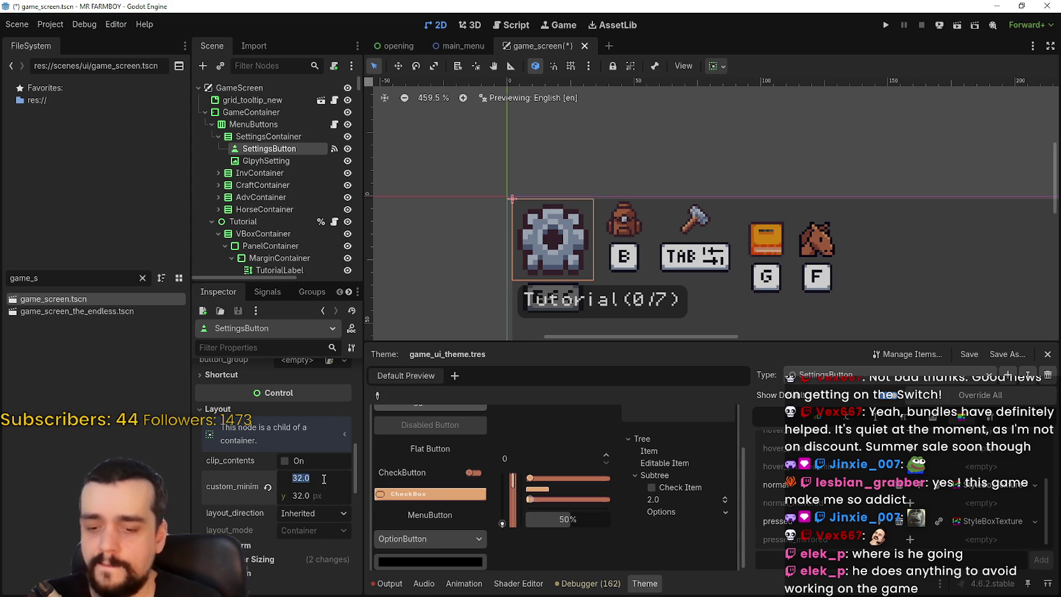
Drop the size back to 16 px, then return it to 24 × 24 px
{"action": "key", "text": "Tab"}
{"action": "type", "text": "16"}
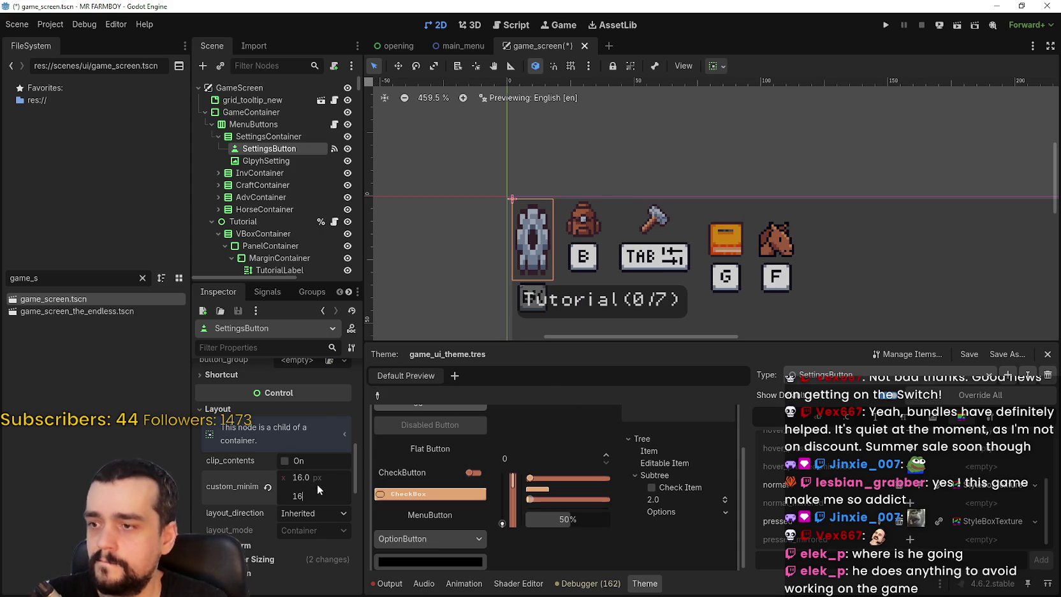
{"action": "left_click", "coordinate": [327, 477]}
{"action": "scroll", "coordinate": [577, 196], "scroll_direction": "up", "scroll_amount": 7}
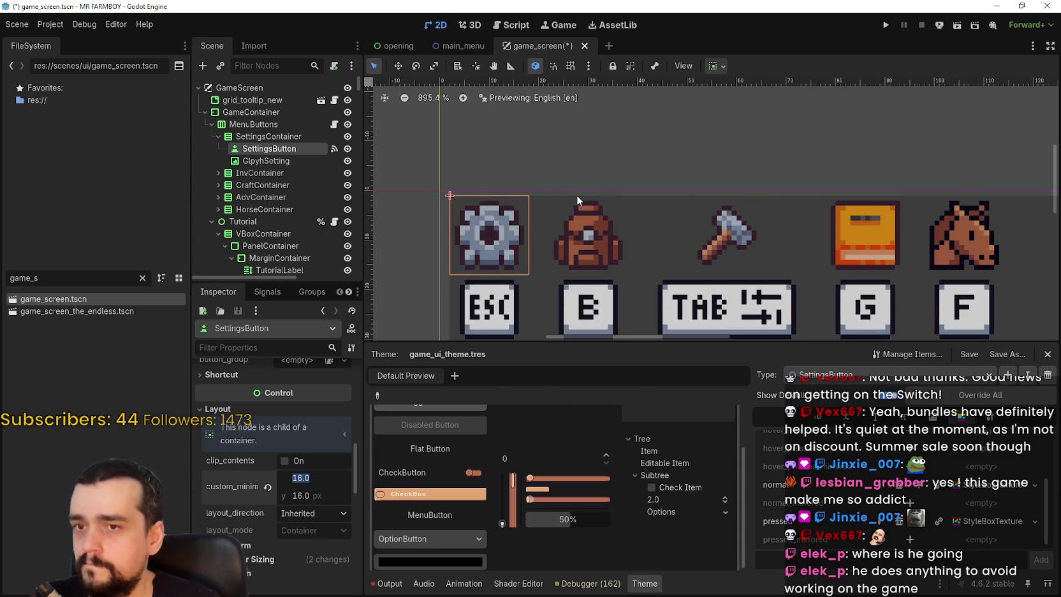
{"action": "left_click_drag", "start_coordinate": [644, 173], "coordinate": [661, 169]}
{"action": "type", "text": "4"}
{"action": "key", "text": "Tab"}
{"action": "type", "text": "24"}
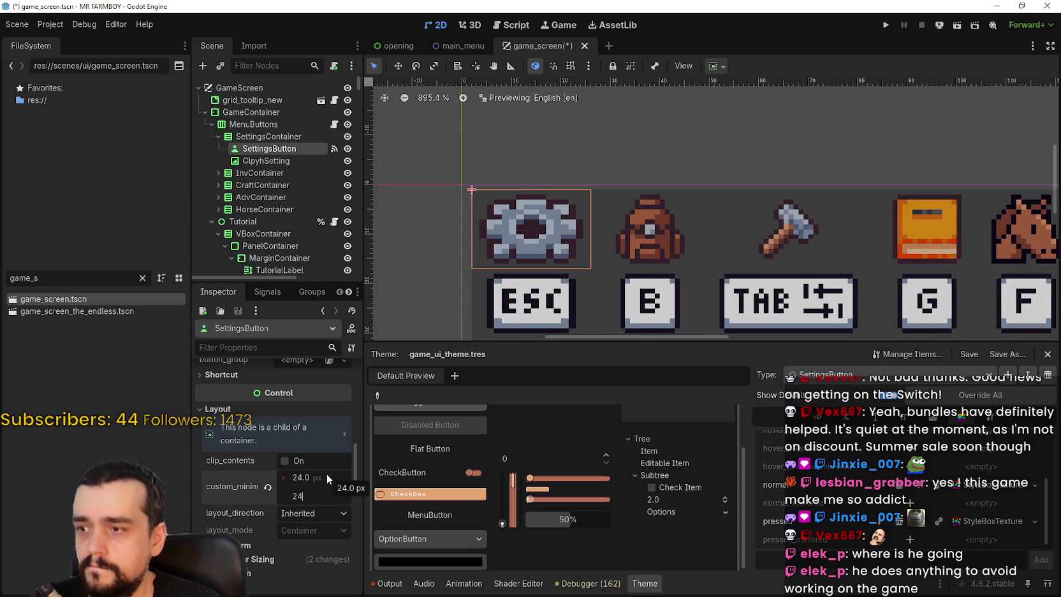
{"action": "key", "text": "Return"}
{"action": "scroll", "coordinate": [653, 153], "scroll_direction": "down", "scroll_amount": 7}
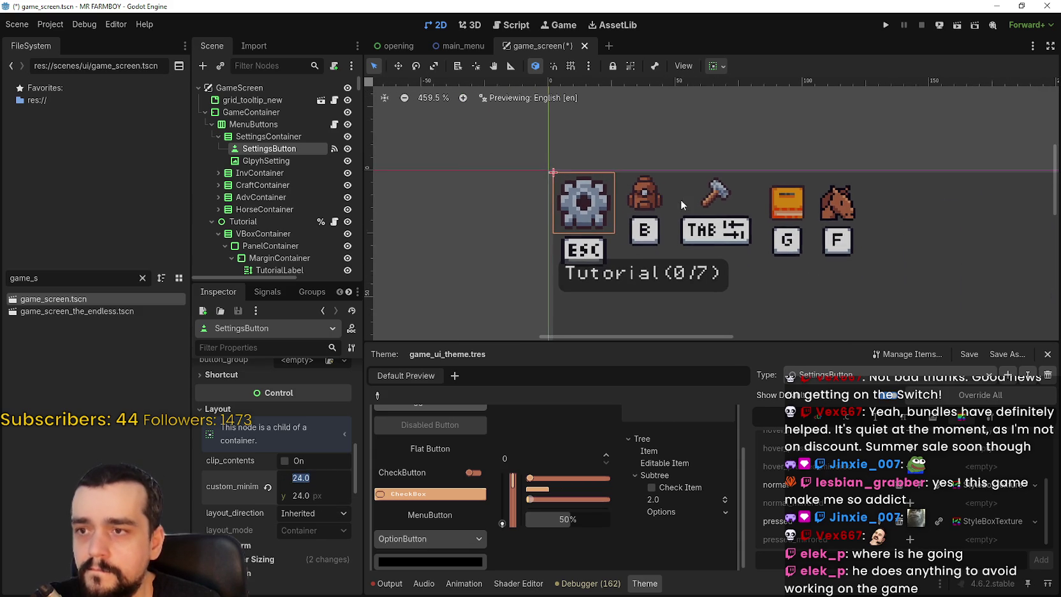
{"action": "scroll", "coordinate": [681, 200], "scroll_direction": "down", "scroll_amount": 1}
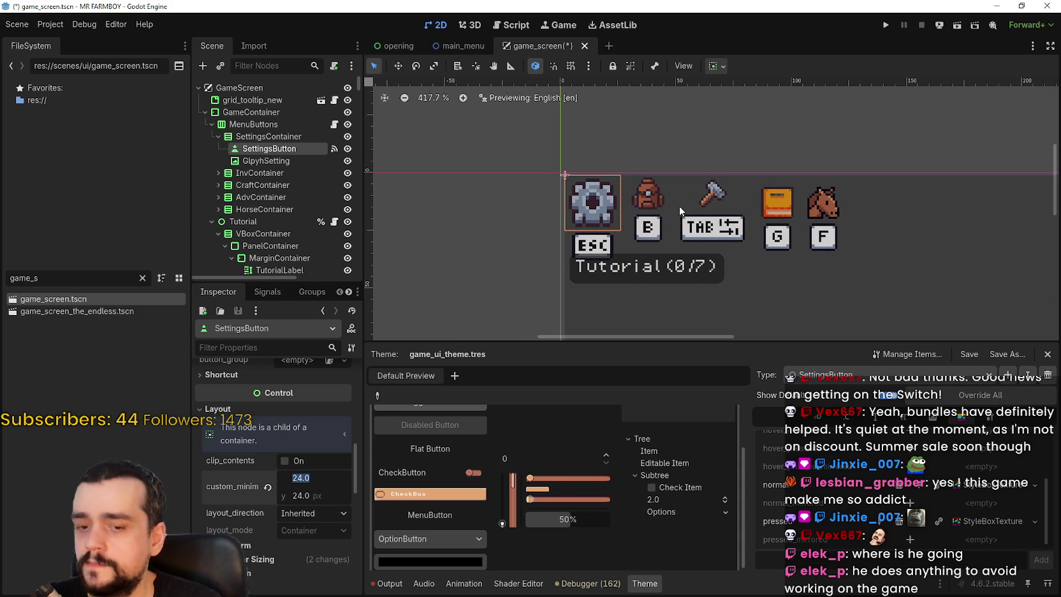
{"action": "type", "text": "26"}
Settle on a 26 × 26 px minimum size and select the GlyphSetting node
{"action": "key", "text": "Tab"}
{"action": "type", "text": "2"}
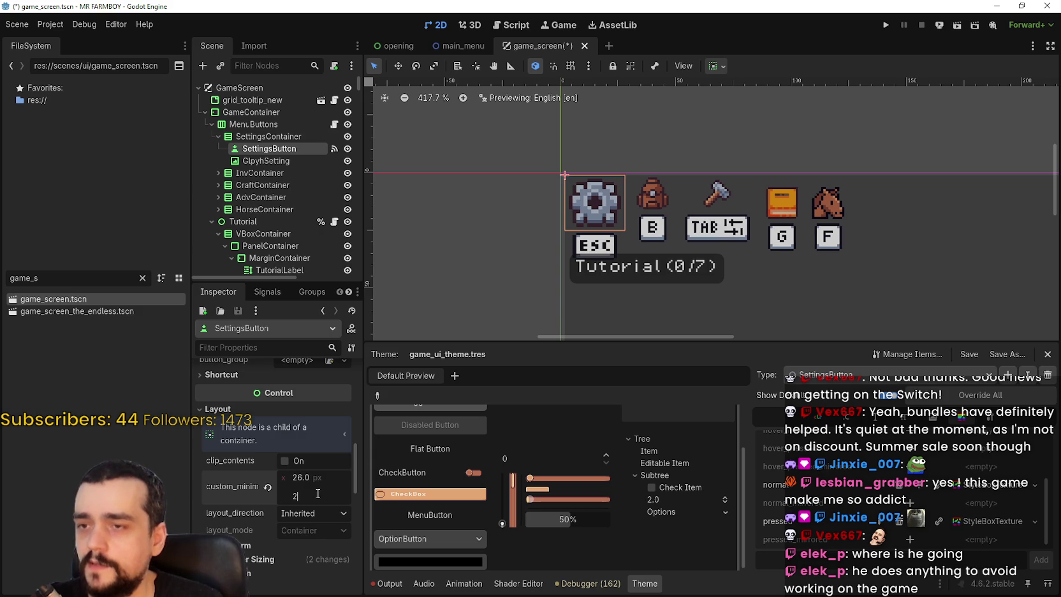
{"action": "key", "text": "Return"}
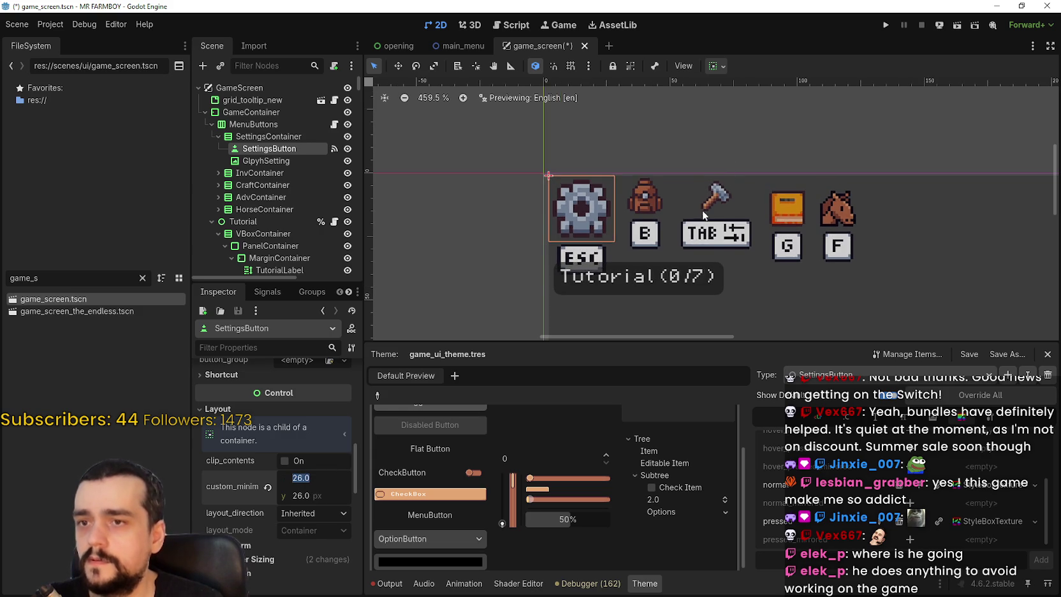
{"action": "scroll", "coordinate": [645, 209], "scroll_direction": "down", "scroll_amount": 5}
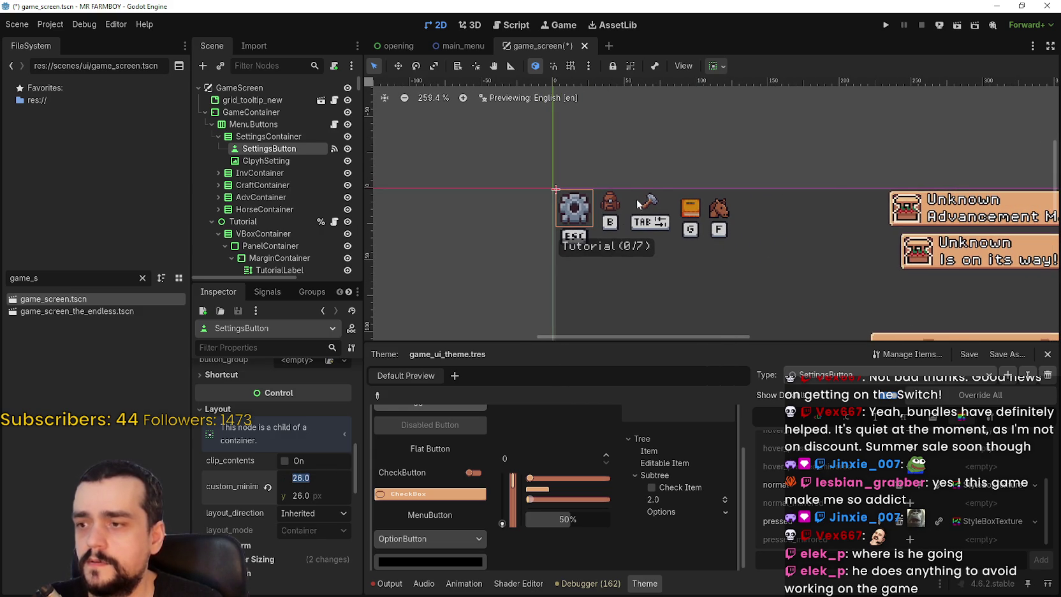
{"action": "left_click", "coordinate": [261, 160]}
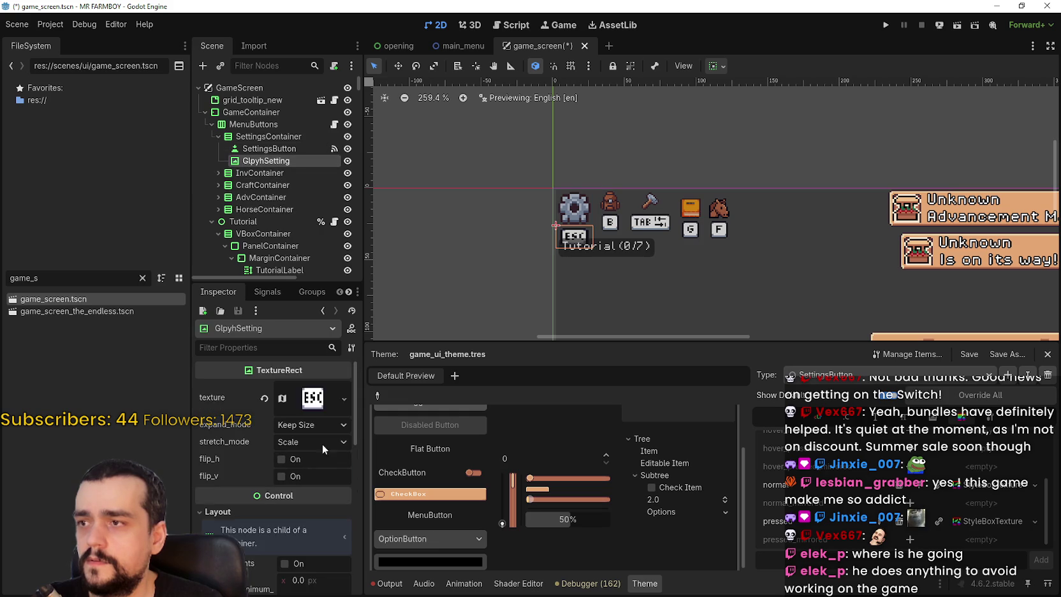
Inspect GlyphSetting's expand mode options and preview its ESC texture
{"action": "scroll", "coordinate": [280, 494], "scroll_direction": "down", "scroll_amount": 3}
{"action": "scroll", "coordinate": [285, 478], "scroll_direction": "up", "scroll_amount": 5}
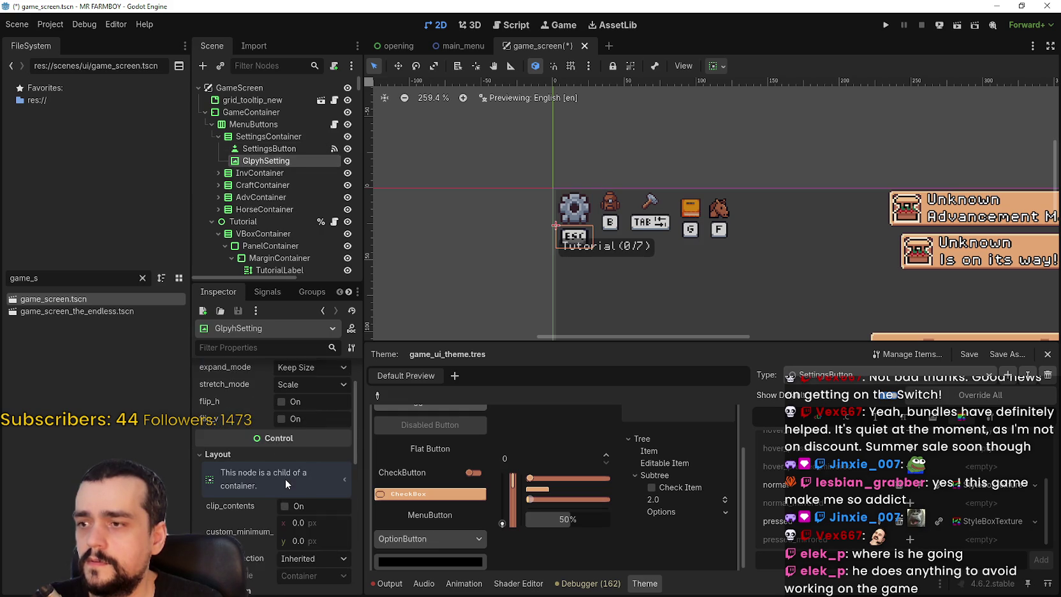
{"action": "scroll", "coordinate": [292, 465], "scroll_direction": "up", "scroll_amount": 1}
{"action": "left_click", "coordinate": [317, 424]}
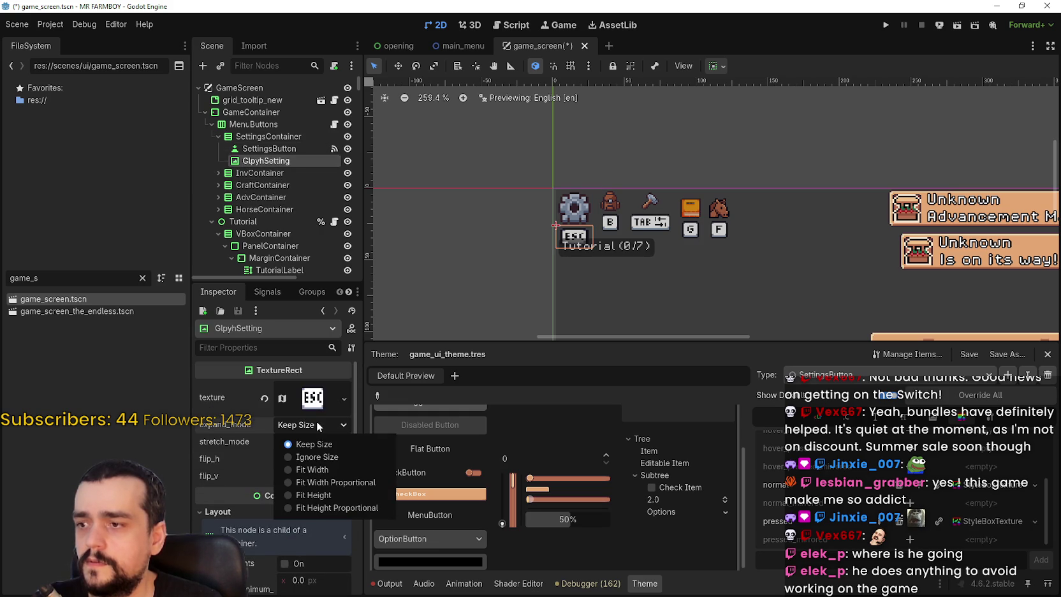
{"action": "left_click", "coordinate": [315, 424]}
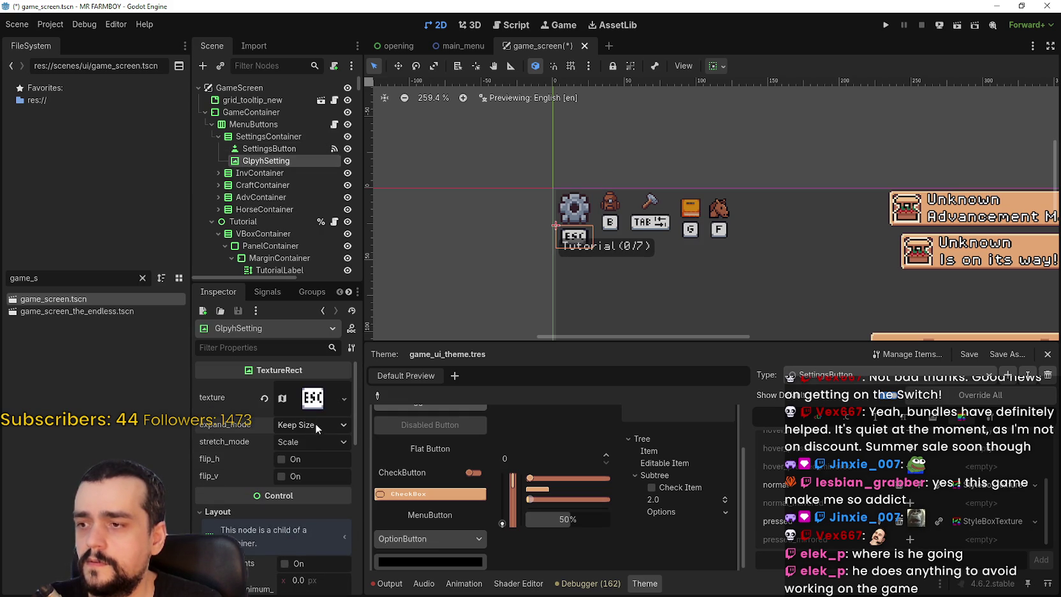
{"action": "scroll", "coordinate": [514, 230], "scroll_direction": "up", "scroll_amount": 1}
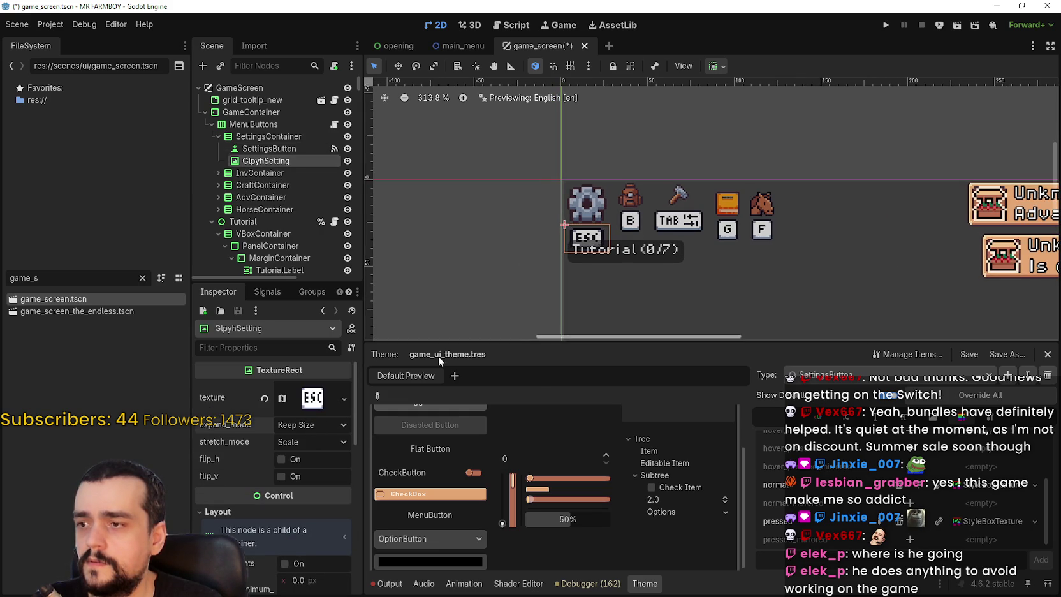
{"action": "left_click", "coordinate": [310, 424]}
{"action": "left_click", "coordinate": [319, 398]}
{"action": "left_click", "coordinate": [318, 398]}
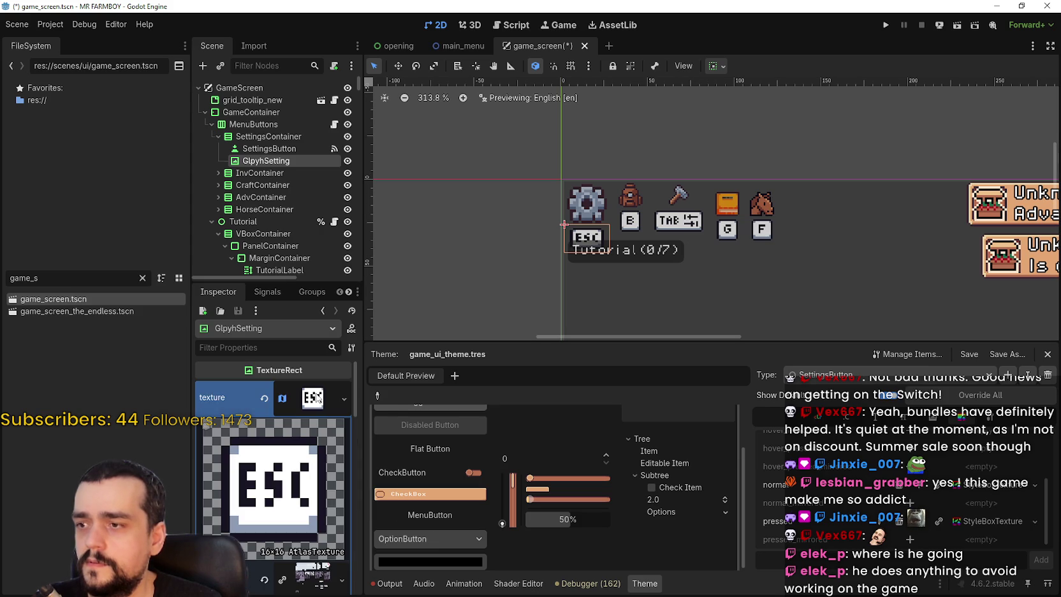
{"action": "left_click", "coordinate": [318, 397]}
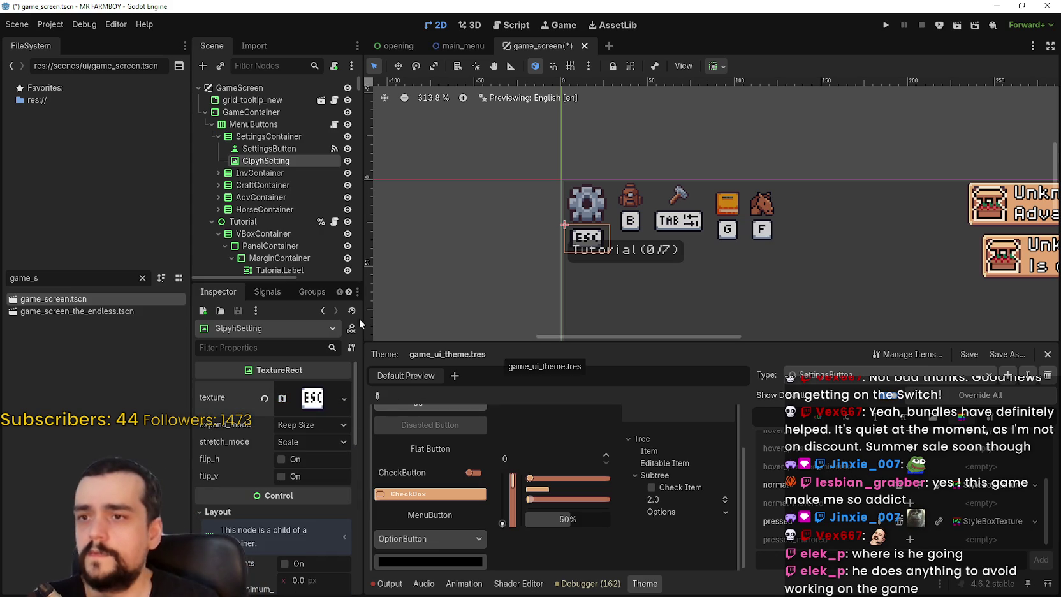
{"action": "scroll", "coordinate": [307, 507], "scroll_direction": "down", "scroll_amount": 3}
{"action": "scroll", "coordinate": [612, 180], "scroll_direction": "up", "scroll_amount": 2}
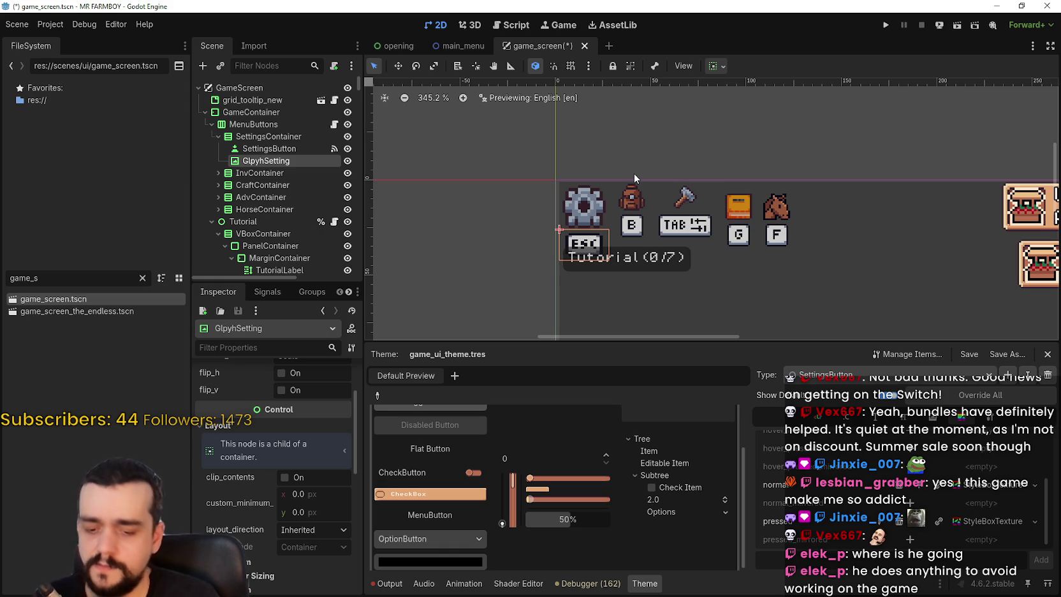
{"action": "scroll", "coordinate": [605, 219], "scroll_direction": "up", "scroll_amount": 4}
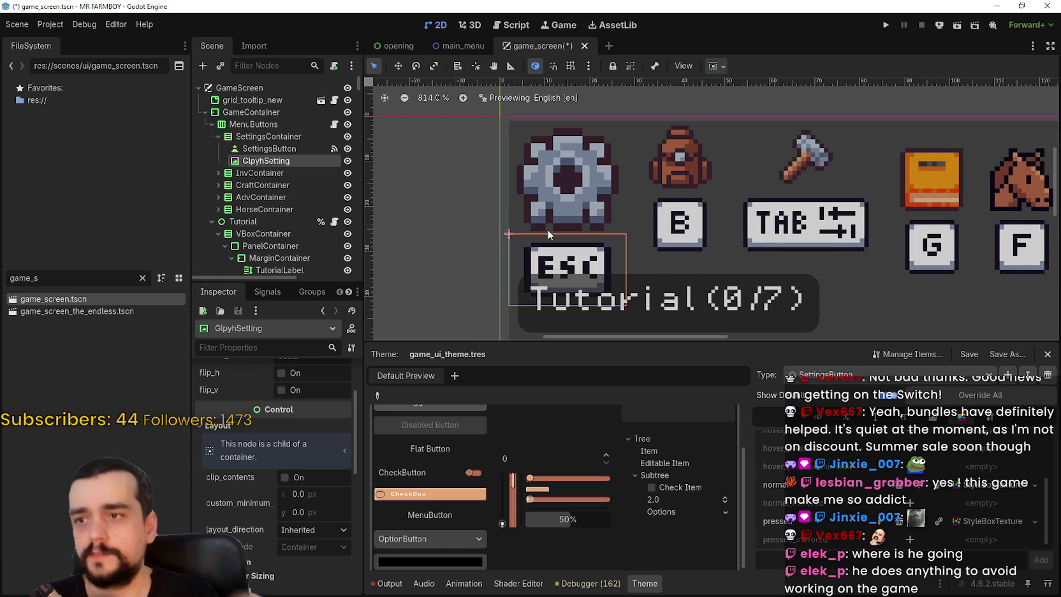
{"action": "scroll", "coordinate": [270, 551], "scroll_direction": "up", "scroll_amount": 1}
{"action": "scroll", "coordinate": [271, 551], "scroll_direction": "up", "scroll_amount": 5}
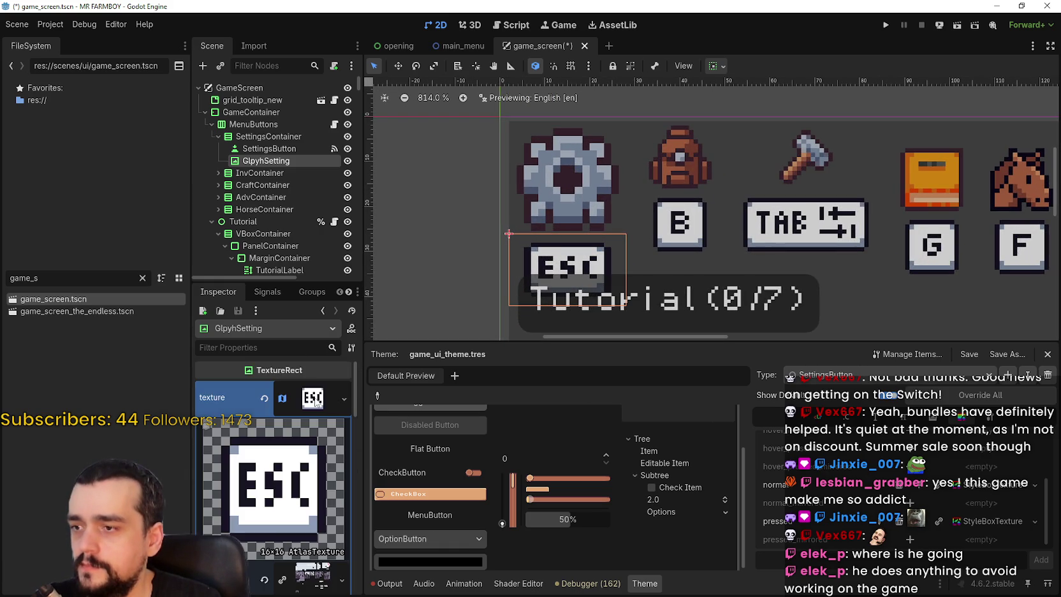
{"action": "scroll", "coordinate": [286, 488], "scroll_direction": "down", "scroll_amount": 6}
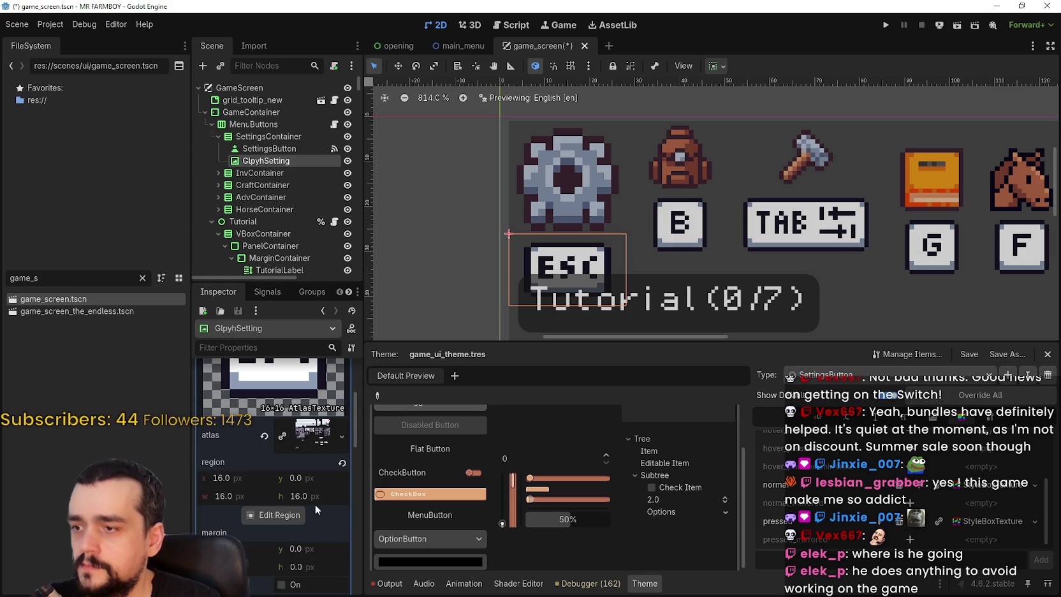
{"action": "scroll", "coordinate": [312, 495], "scroll_direction": "down", "scroll_amount": 5}
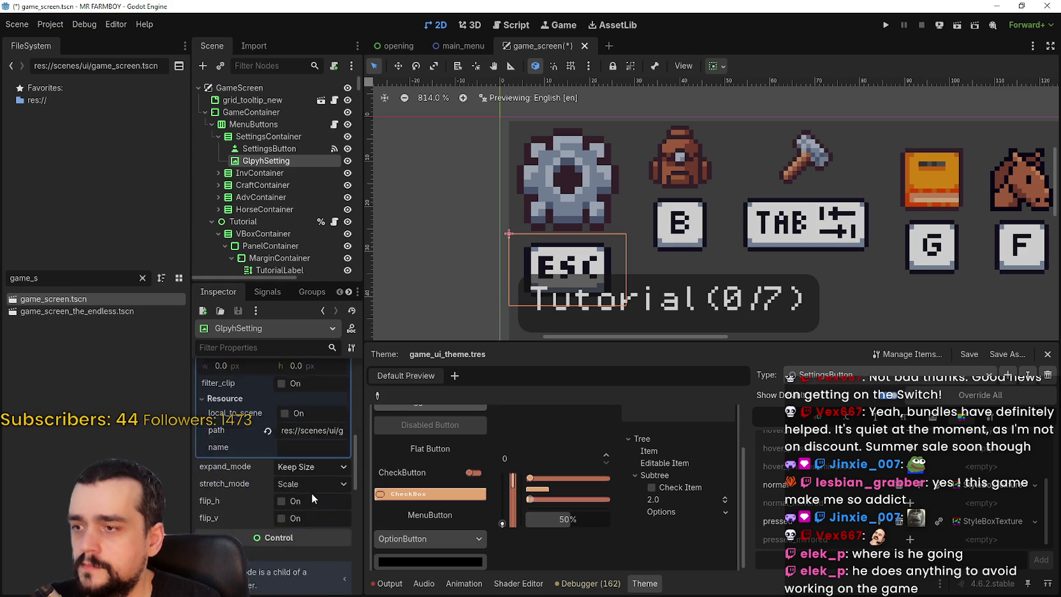
Try Ignore Size, Fit Height, Fit Width and Fit Width Proportional expand modes on the ESC glyph, restoring Keep Size
{"action": "left_click", "coordinate": [313, 426]}
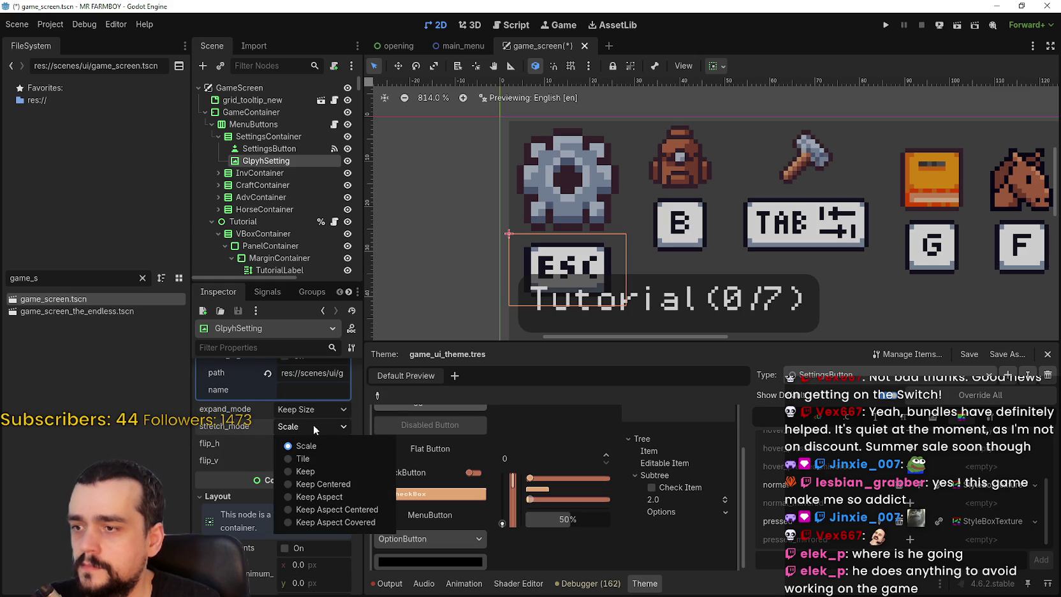
{"action": "left_click", "coordinate": [313, 425]}
{"action": "left_click", "coordinate": [316, 410]}
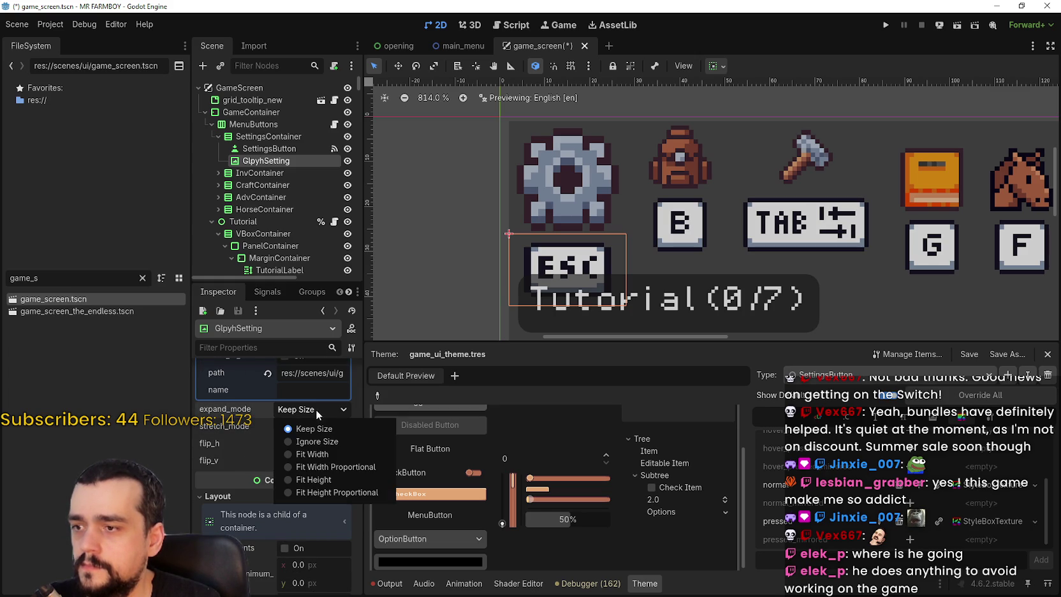
{"action": "left_click", "coordinate": [309, 442]}
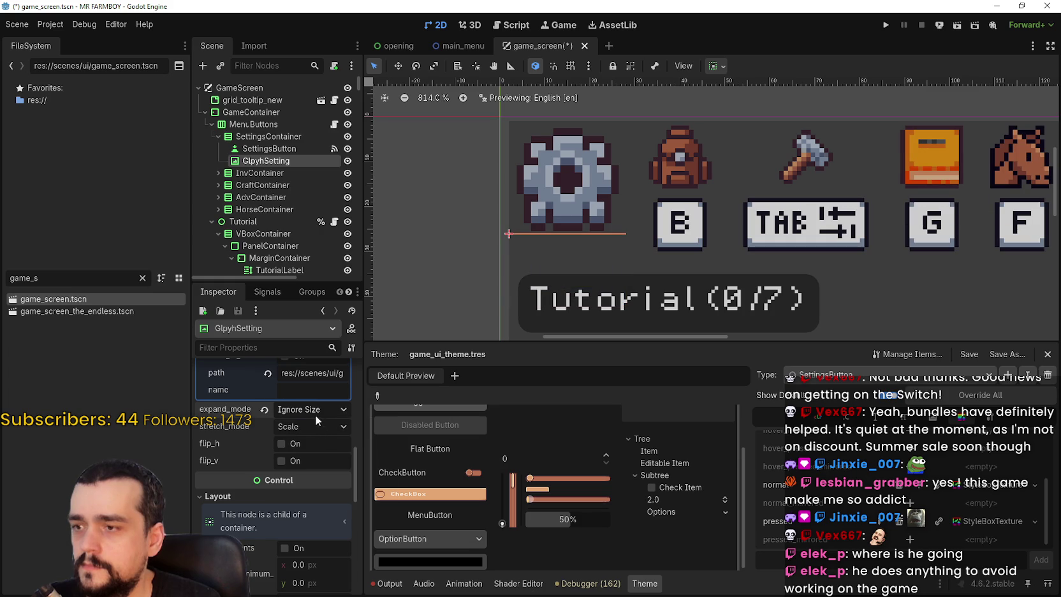
{"action": "left_click", "coordinate": [315, 412]}
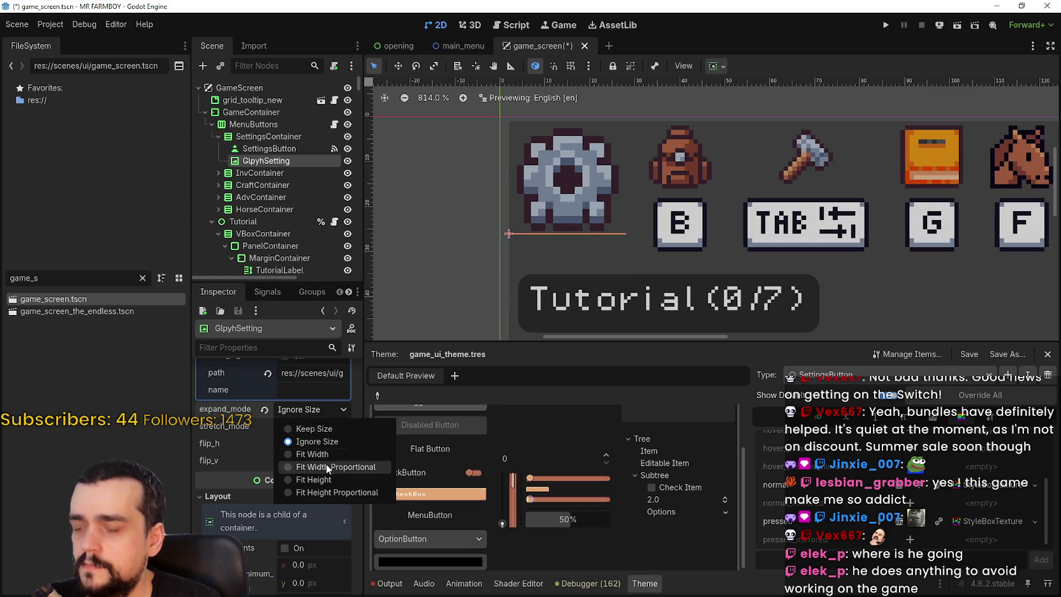
{"action": "left_click", "coordinate": [314, 479]}
{"action": "scroll", "coordinate": [579, 204], "scroll_direction": "down", "scroll_amount": 2}
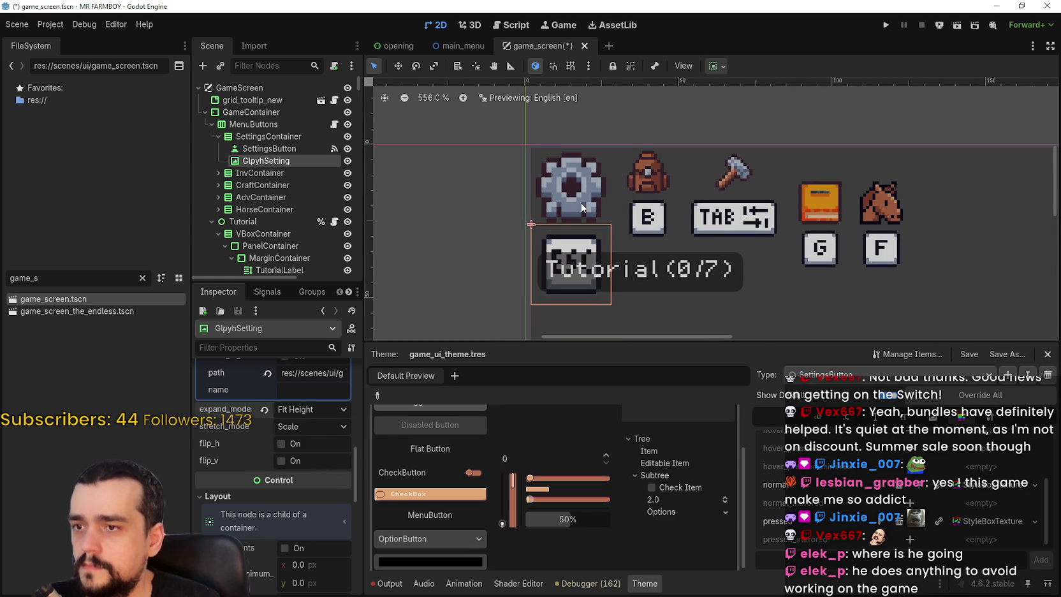
{"action": "left_click", "coordinate": [306, 408]}
{"action": "left_click", "coordinate": [324, 455]}
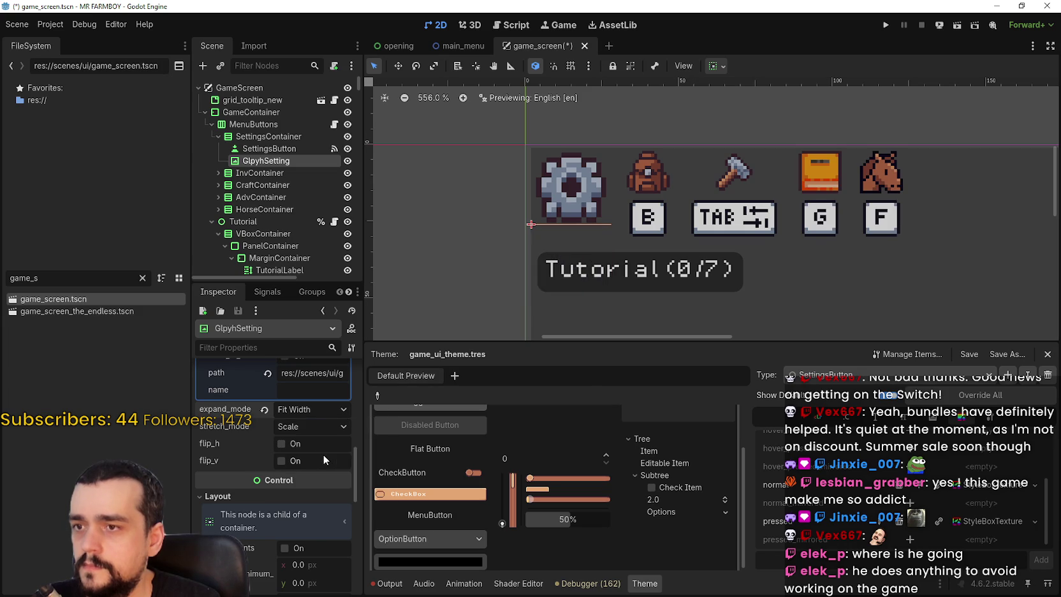
{"action": "left_click", "coordinate": [323, 412]}
{"action": "left_click", "coordinate": [321, 411]}
{"action": "left_click", "coordinate": [314, 423]}
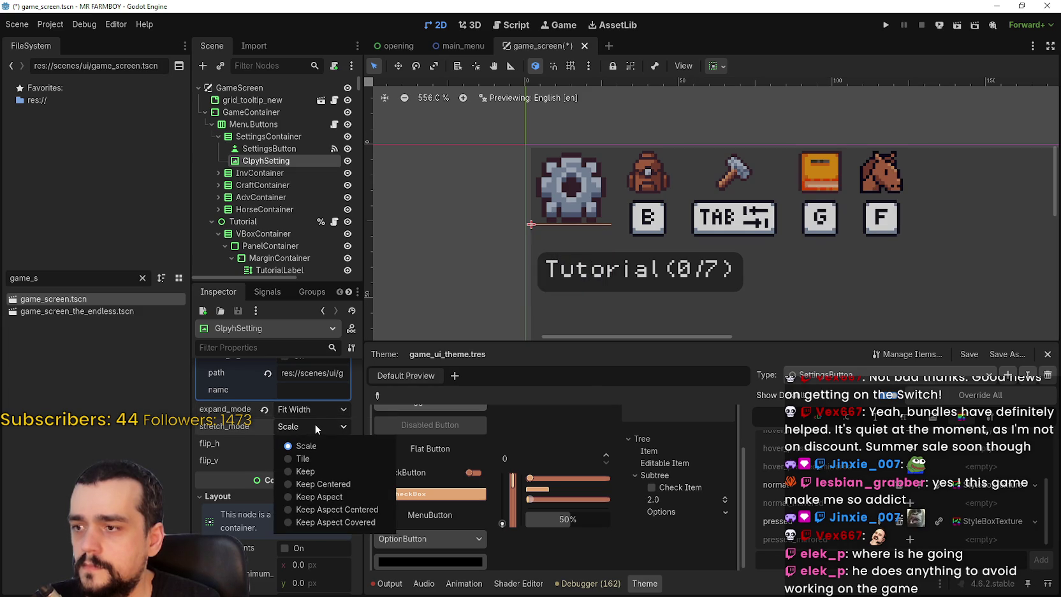
{"action": "left_click", "coordinate": [314, 410]}
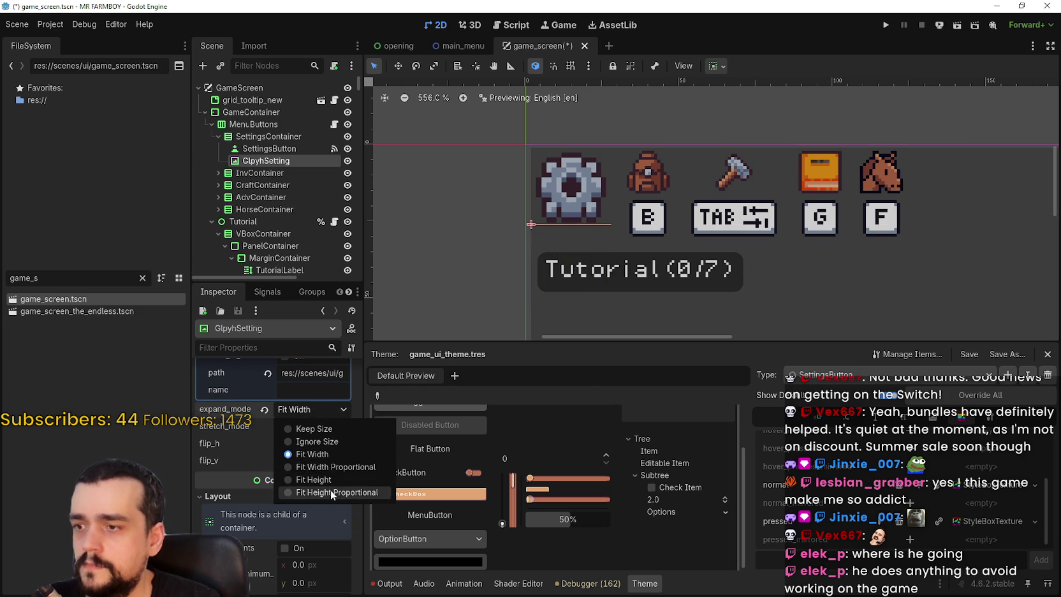
{"action": "left_click", "coordinate": [349, 463]}
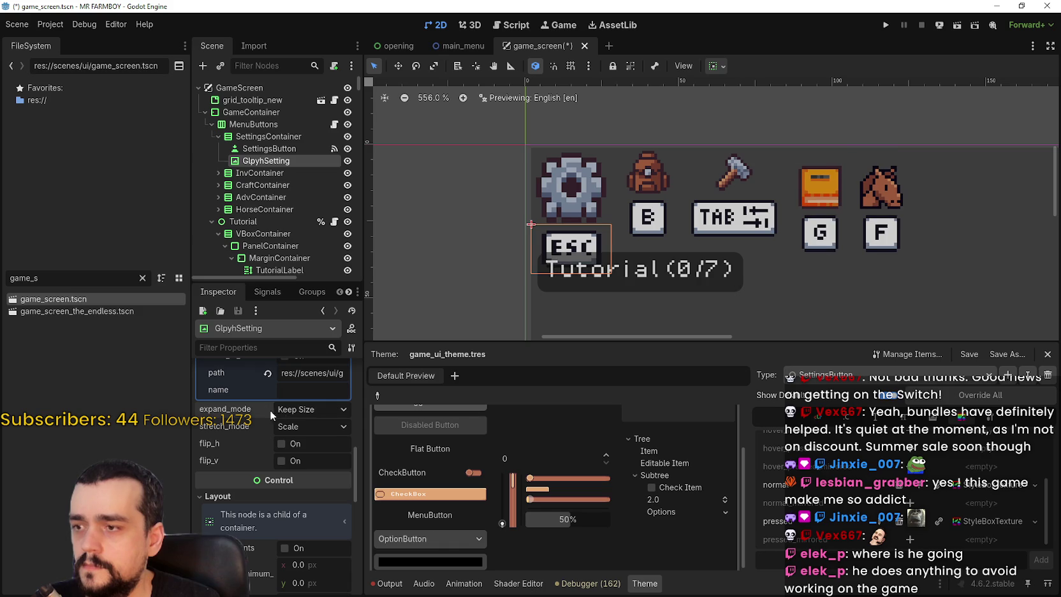
{"action": "left_click", "coordinate": [303, 409]}
{"action": "left_click", "coordinate": [310, 427]}
Test Ignore Size once more on the ESC glyph, then return it to Keep Size
{"action": "scroll", "coordinate": [310, 428], "scroll_direction": "up", "scroll_amount": 1}
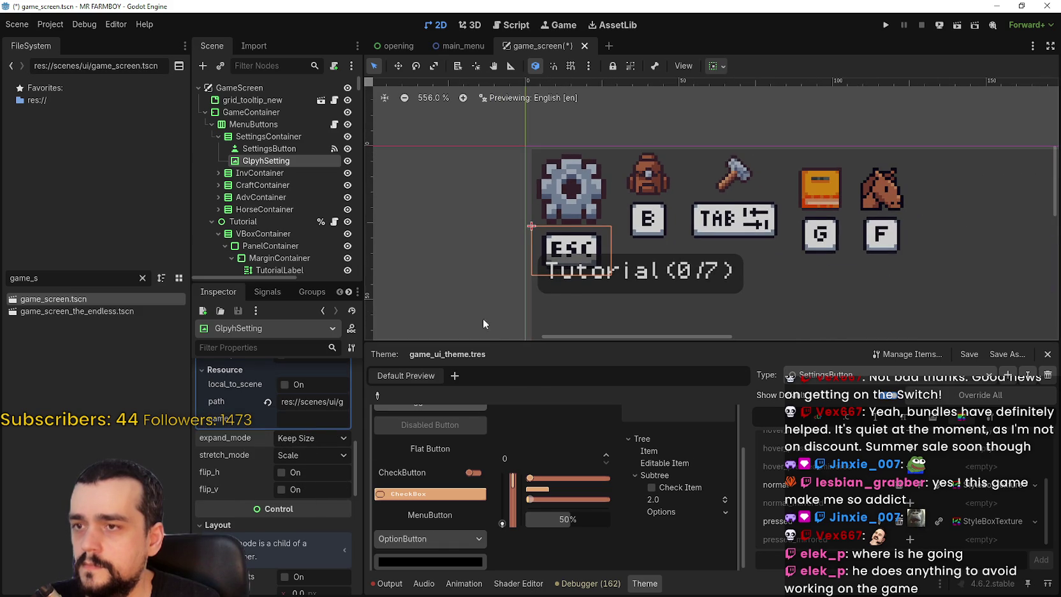
{"action": "scroll", "coordinate": [568, 226], "scroll_direction": "up", "scroll_amount": 5}
{"action": "scroll", "coordinate": [301, 484], "scroll_direction": "up", "scroll_amount": 1}
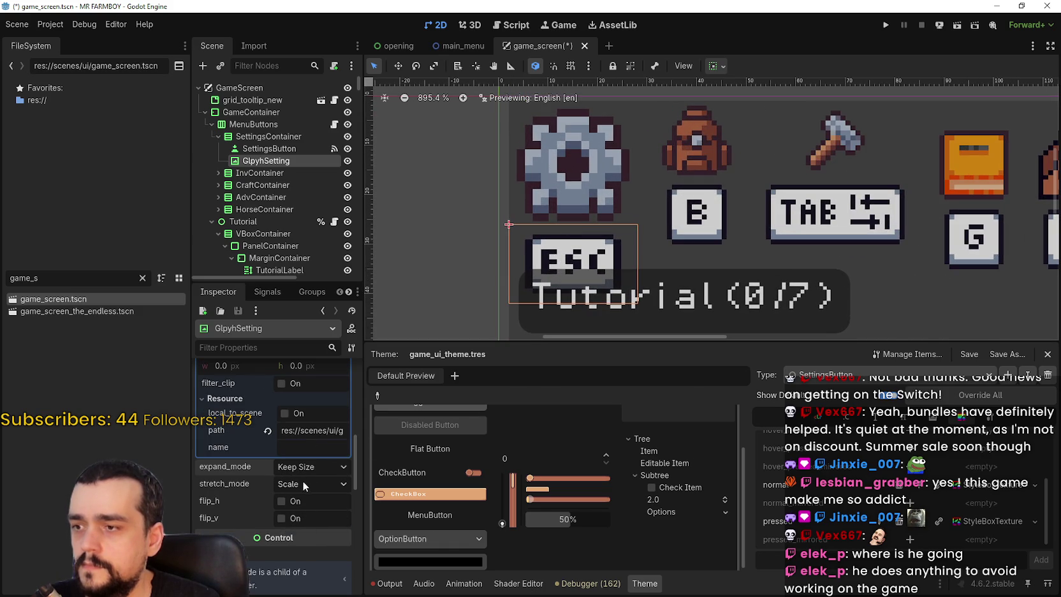
{"action": "left_click", "coordinate": [306, 467]}
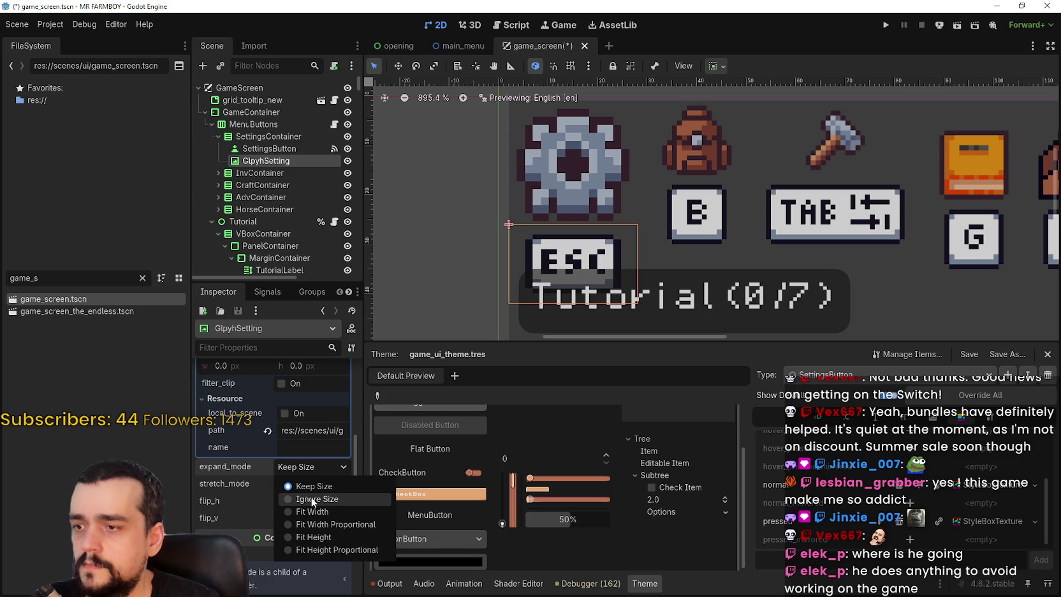
{"action": "left_click", "coordinate": [313, 503]}
{"action": "left_click", "coordinate": [309, 469]}
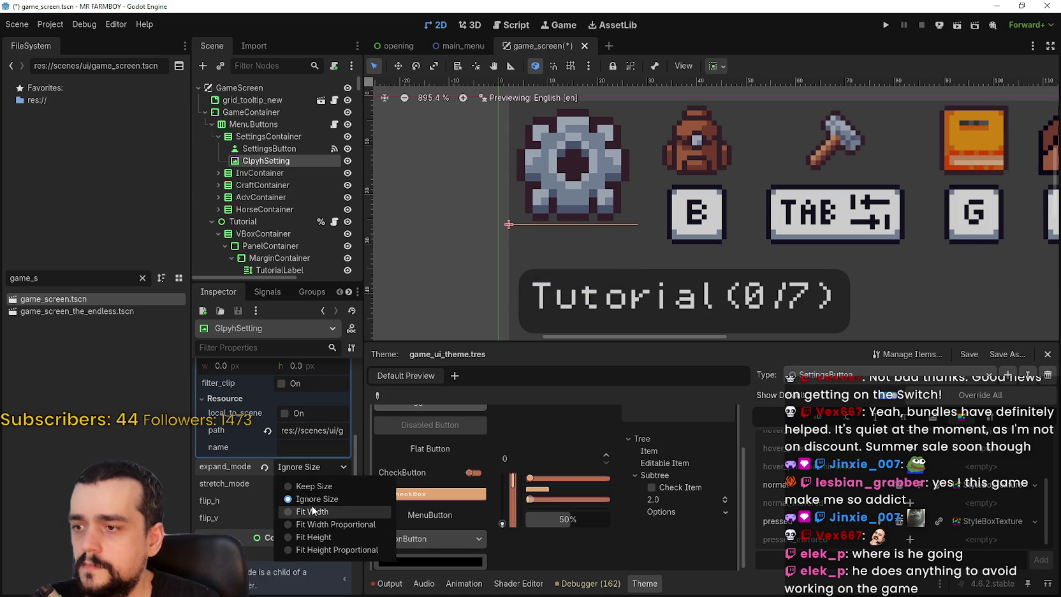
{"action": "left_click", "coordinate": [316, 486]}
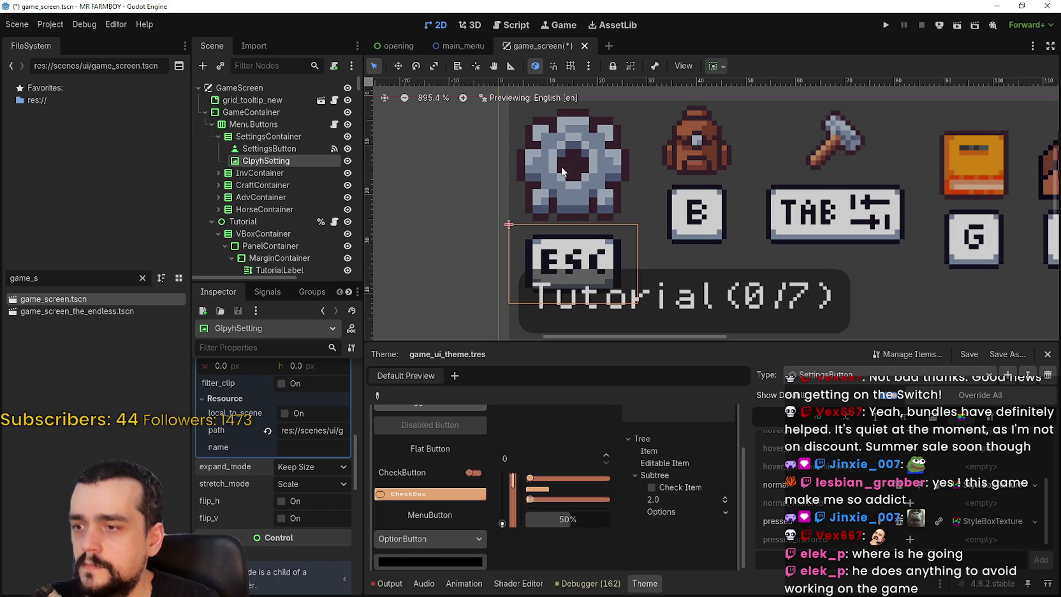
{"action": "scroll", "coordinate": [560, 184], "scroll_direction": "up", "scroll_amount": 1}
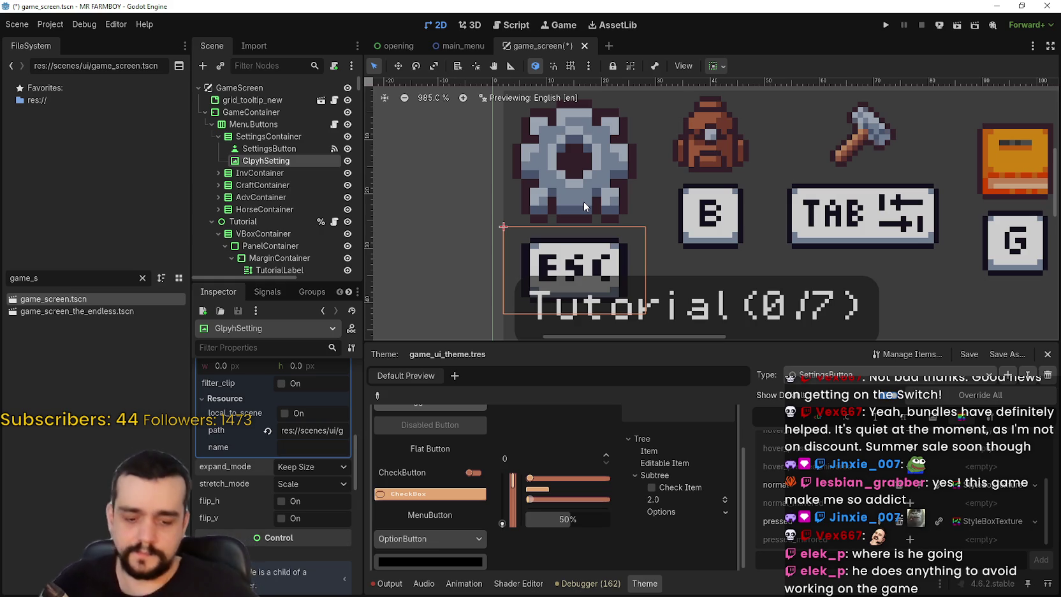
{"action": "scroll", "coordinate": [300, 479], "scroll_direction": "down", "scroll_amount": 5}
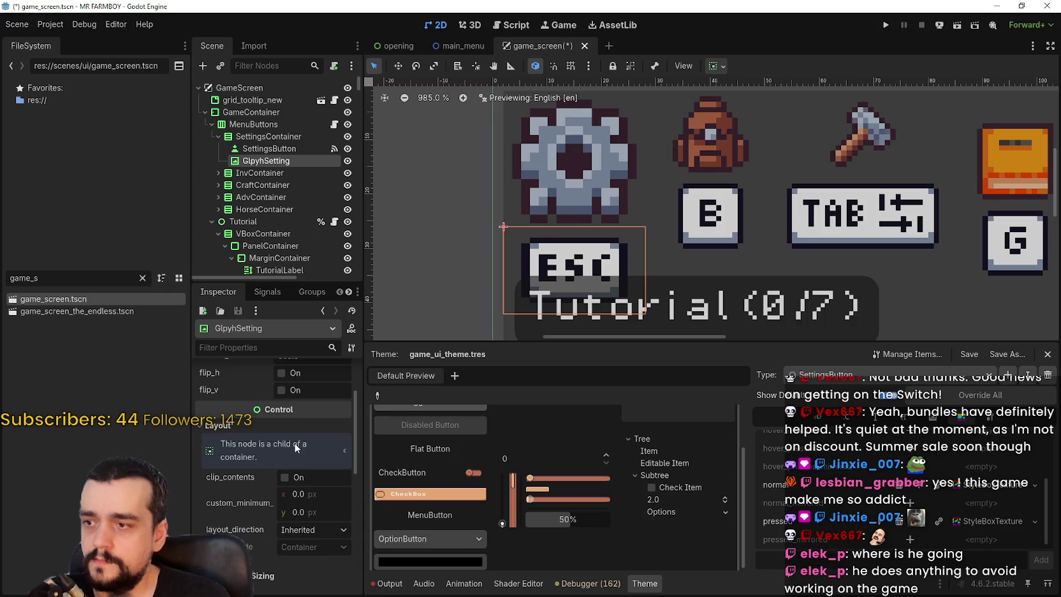
Set GlyphSetting's custom minimum size to 26 × 26 so the ESC glyph matches the gear
{"action": "left_click", "coordinate": [317, 437]}
{"action": "type", "text": "25"}
{"action": "key", "text": "Return"}
{"action": "left_click", "coordinate": [298, 458]}
{"action": "type", "text": "26"}
{"action": "key", "text": "Return"}
{"action": "left_click", "coordinate": [323, 437]}
{"action": "scroll", "coordinate": [589, 229], "scroll_direction": "down", "scroll_amount": 3}
{"action": "scroll", "coordinate": [588, 233], "scroll_direction": "down", "scroll_amount": 2}
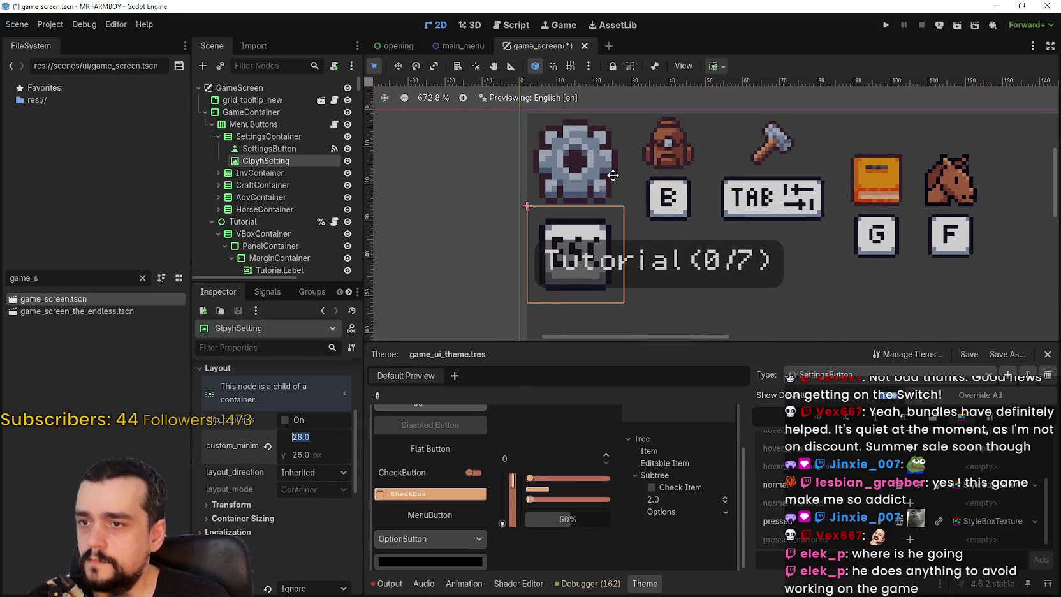
{"action": "scroll", "coordinate": [608, 179], "scroll_direction": "down", "scroll_amount": 3}
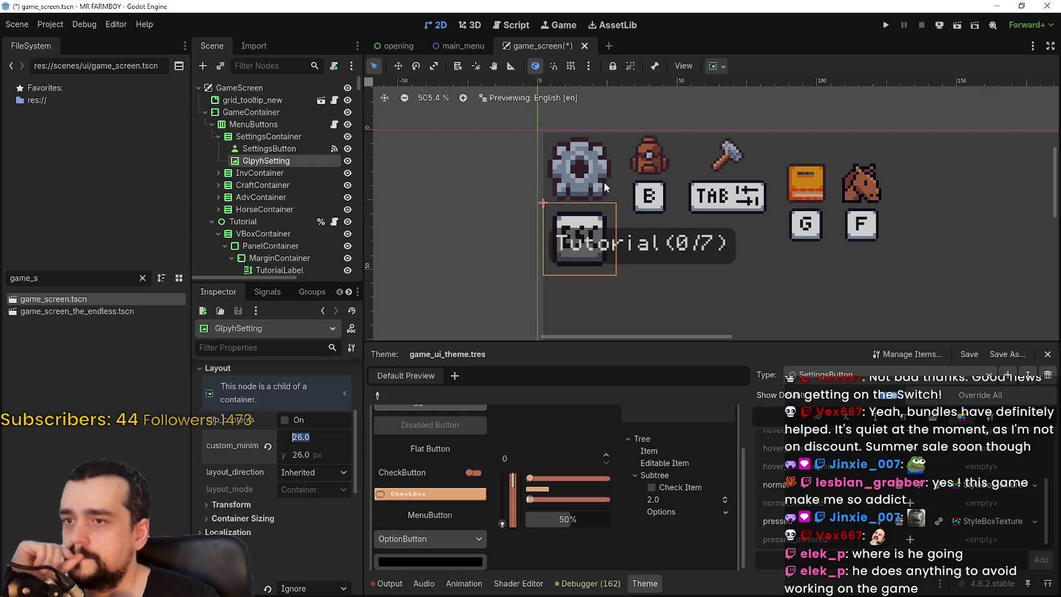
{"action": "scroll", "coordinate": [604, 183], "scroll_direction": "up", "scroll_amount": 2}
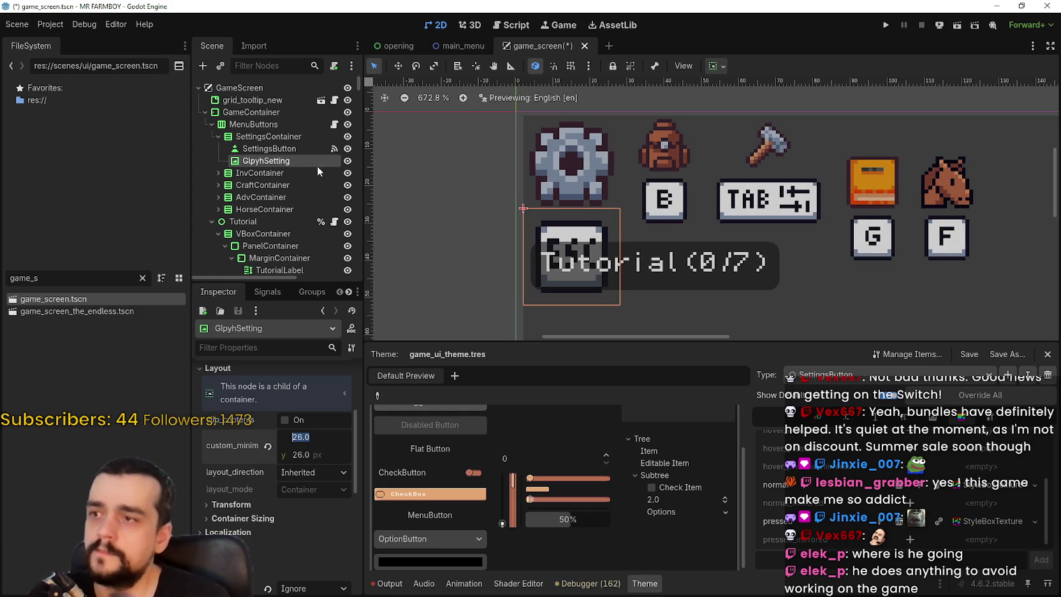
{"action": "scroll", "coordinate": [603, 171], "scroll_direction": "down", "scroll_amount": 2}
{"action": "scroll", "coordinate": [603, 170], "scroll_direction": "down", "scroll_amount": 6}
{"action": "scroll", "coordinate": [628, 172], "scroll_direction": "up", "scroll_amount": 5}
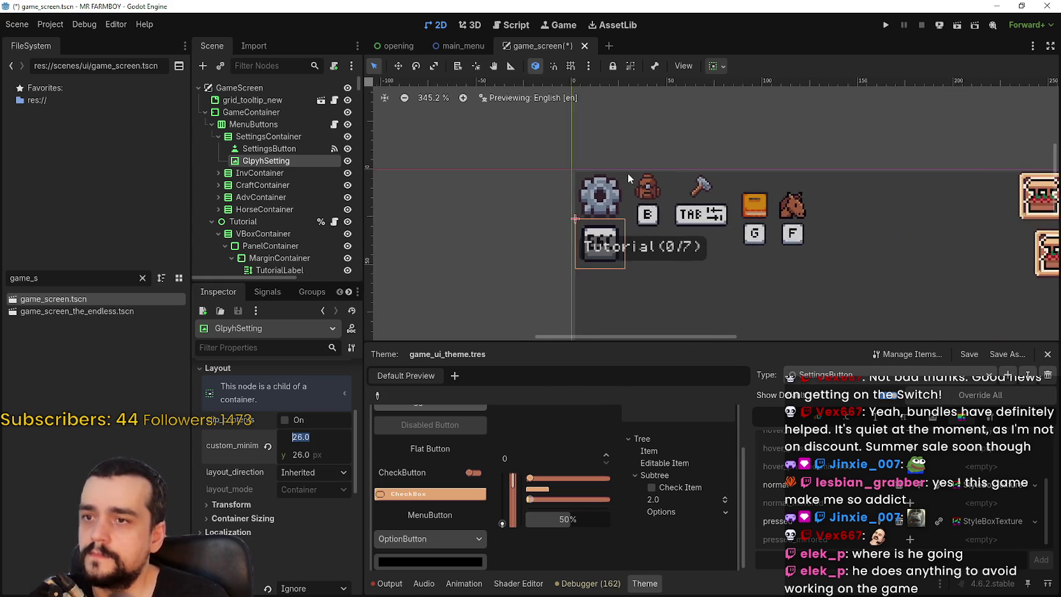
{"action": "scroll", "coordinate": [628, 172], "scroll_direction": "up", "scroll_amount": 2}
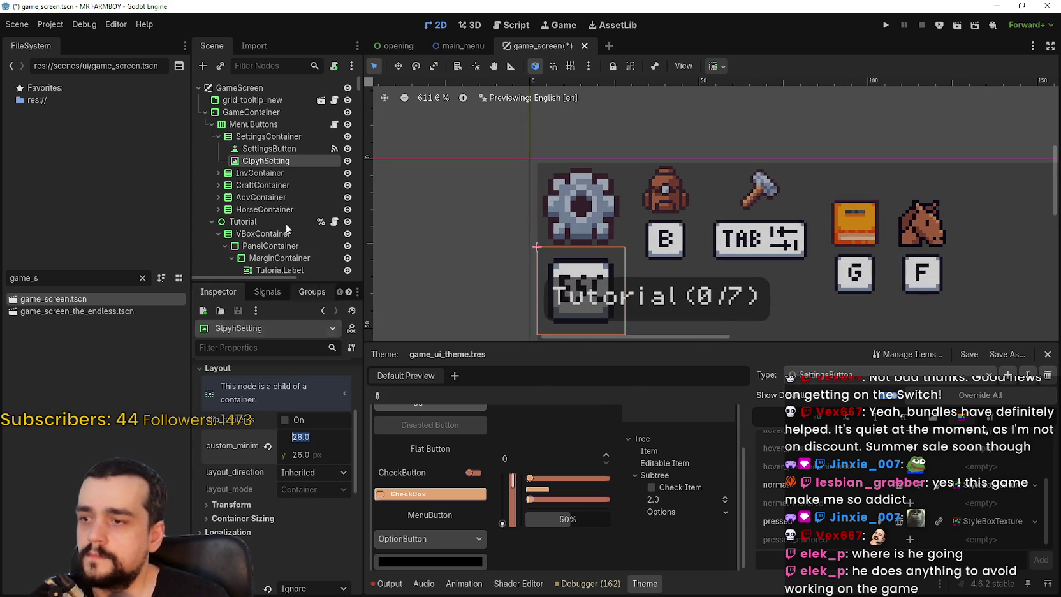
{"action": "scroll", "coordinate": [273, 176], "scroll_direction": "down", "scroll_amount": 1}
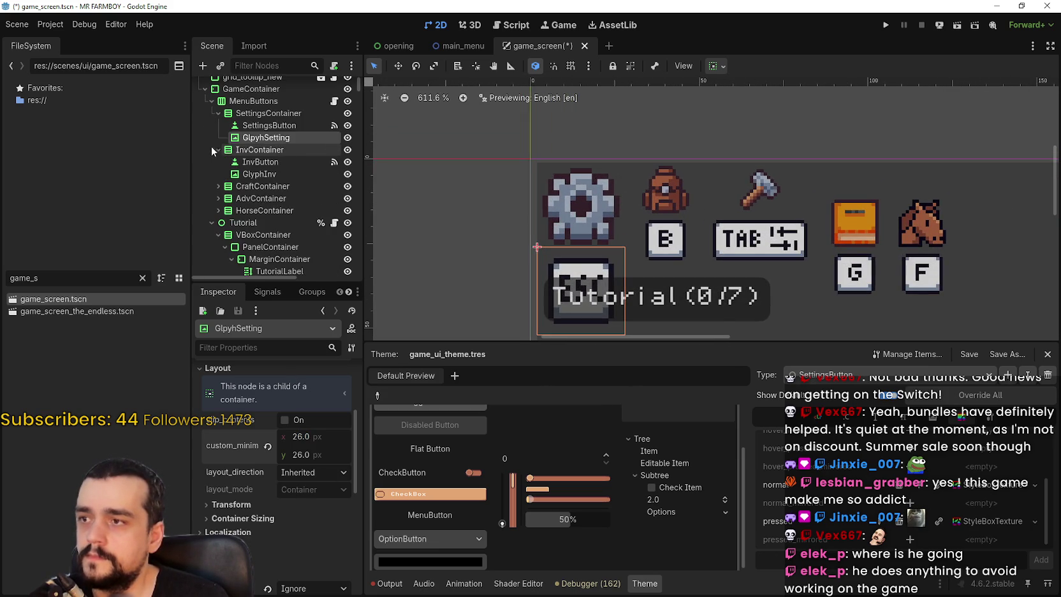
Expand InvContainer and give the InvButton backpack button a 26 × 26 minimum size
{"action": "left_click", "coordinate": [218, 150]}
{"action": "left_click", "coordinate": [260, 161]}
{"action": "scroll", "coordinate": [281, 479], "scroll_direction": "down", "scroll_amount": 3}
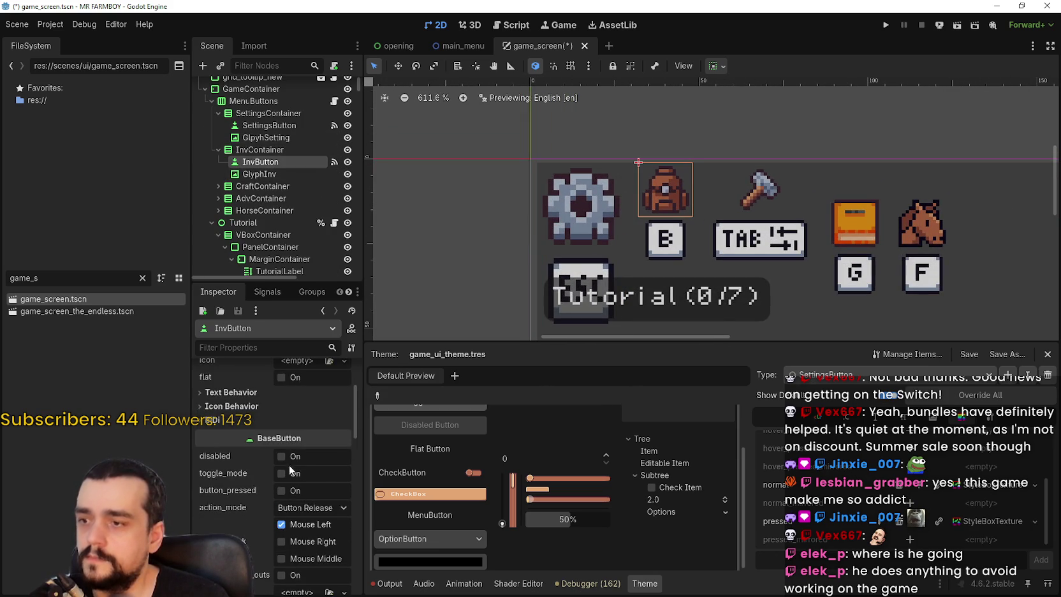
{"action": "scroll", "coordinate": [288, 466], "scroll_direction": "down", "scroll_amount": 1}
{"action": "scroll", "coordinate": [288, 460], "scroll_direction": "down", "scroll_amount": 5}
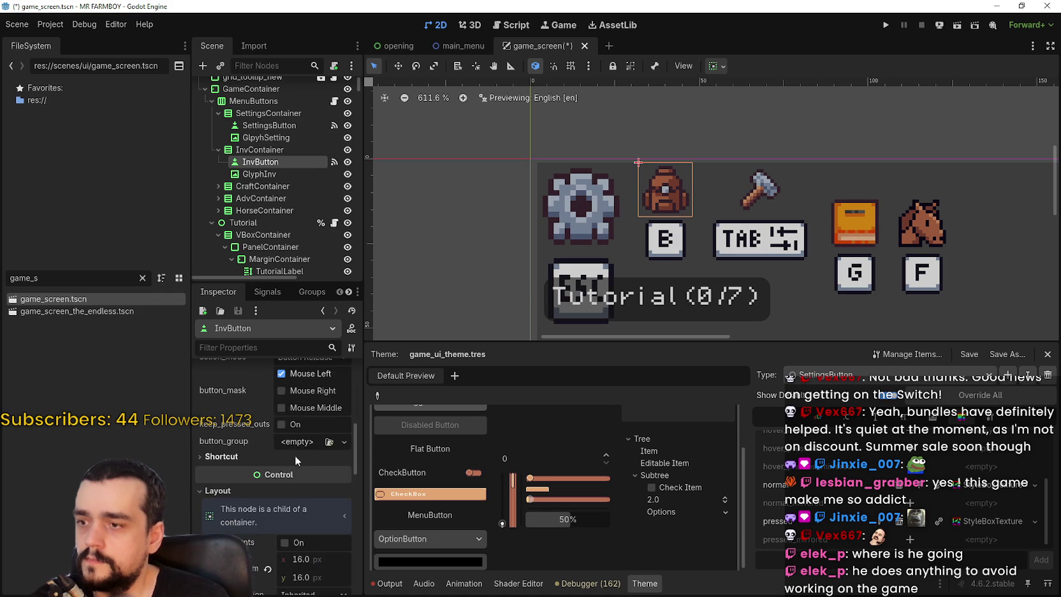
{"action": "key", "text": "Tab"}
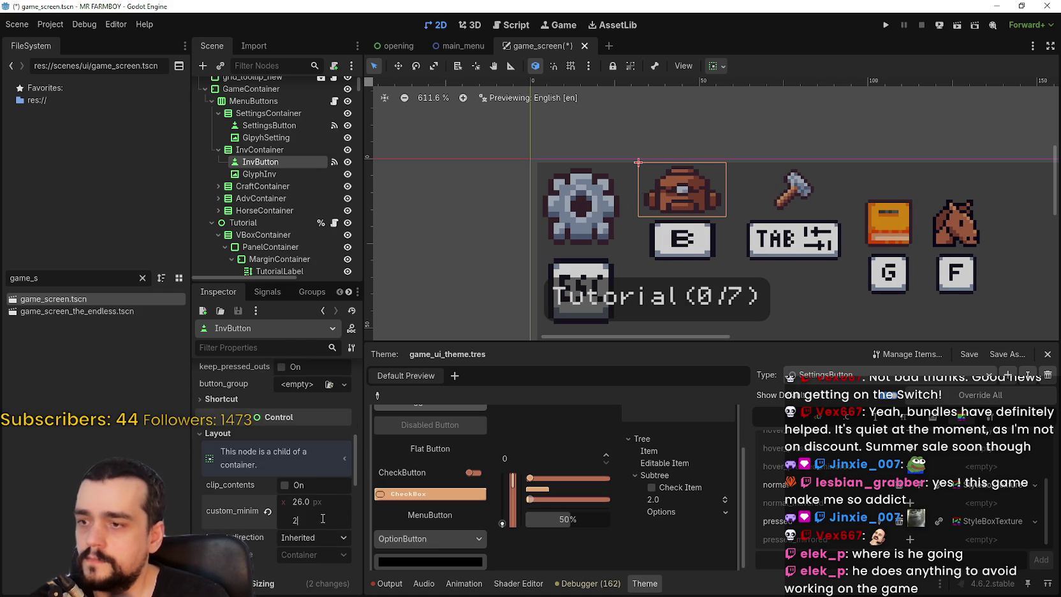
{"action": "type", "text": "26"}
{"action": "key", "text": "Return"}
Set the GlyphInv B key glyph's minimum size to 26 × 26
{"action": "left_click", "coordinate": [276, 171]}
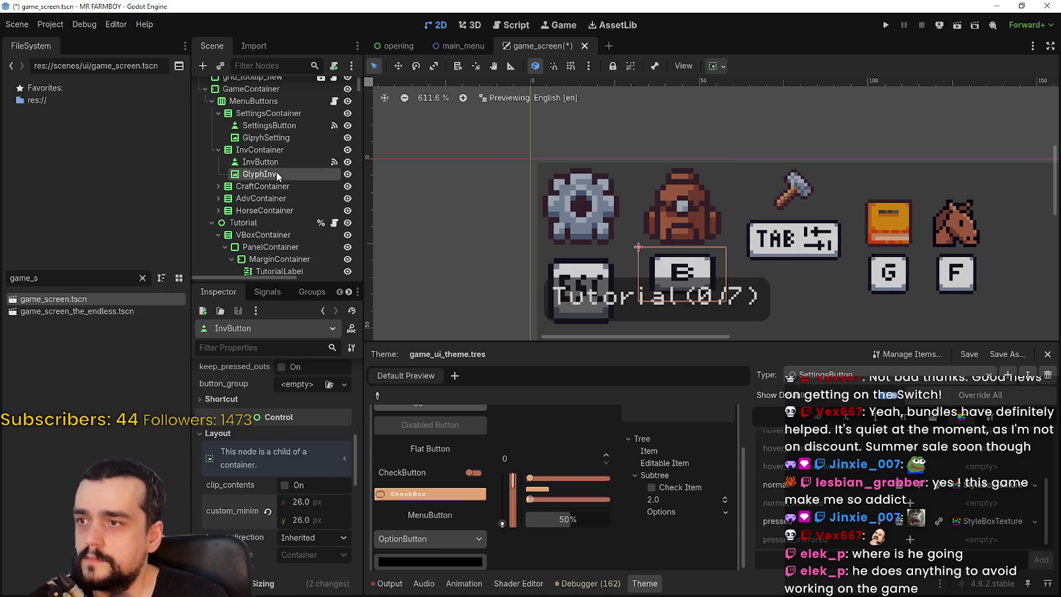
{"action": "scroll", "coordinate": [307, 504], "scroll_direction": "down", "scroll_amount": 5}
{"action": "left_click", "coordinate": [307, 498]}
{"action": "type", "text": "26"}
{"action": "left_click", "coordinate": [314, 494]}
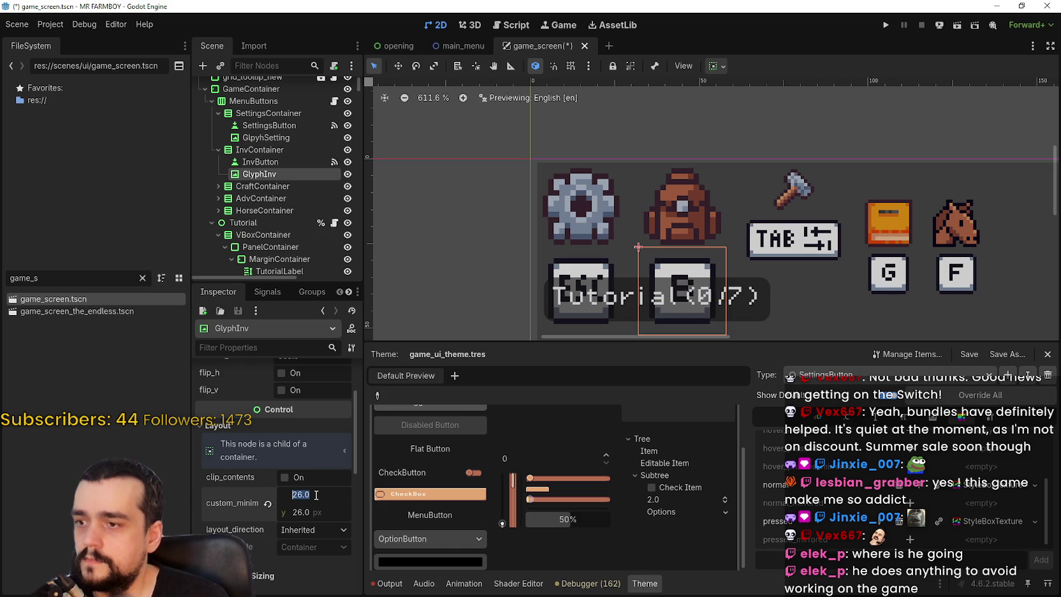
{"action": "scroll", "coordinate": [708, 170], "scroll_direction": "down", "scroll_amount": 3}
{"action": "scroll", "coordinate": [708, 170], "scroll_direction": "down", "scroll_amount": 1}
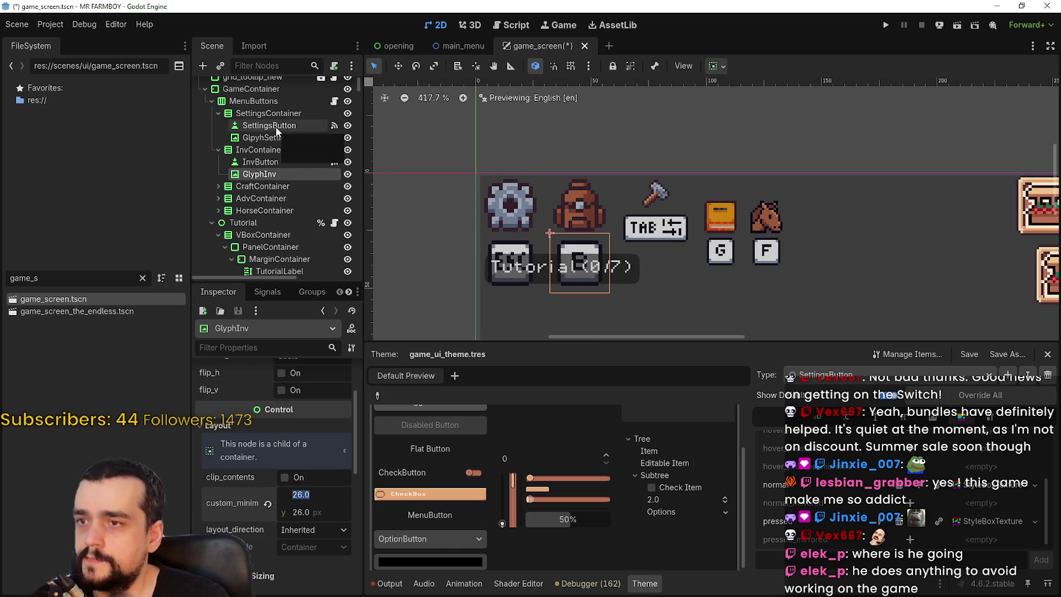
Expand CraftContainer and give the CraftButton hammer button a 26 × 26 minimum size
{"action": "left_click", "coordinate": [274, 189]}
{"action": "left_click", "coordinate": [218, 186]}
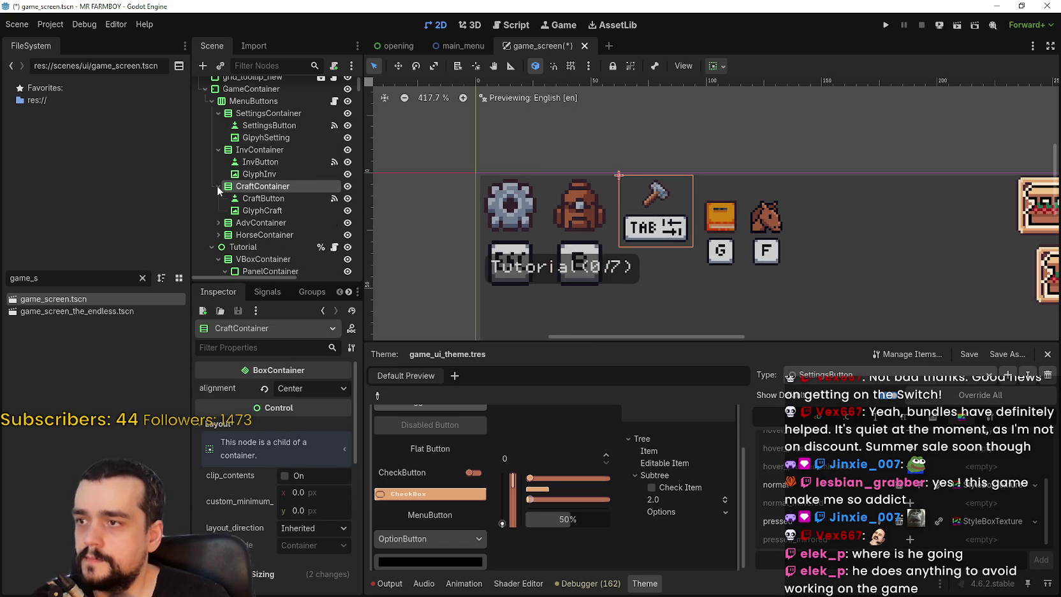
{"action": "left_click", "coordinate": [263, 198]}
{"action": "scroll", "coordinate": [311, 523], "scroll_direction": "down", "scroll_amount": 2}
{"action": "scroll", "coordinate": [307, 513], "scroll_direction": "down", "scroll_amount": 6}
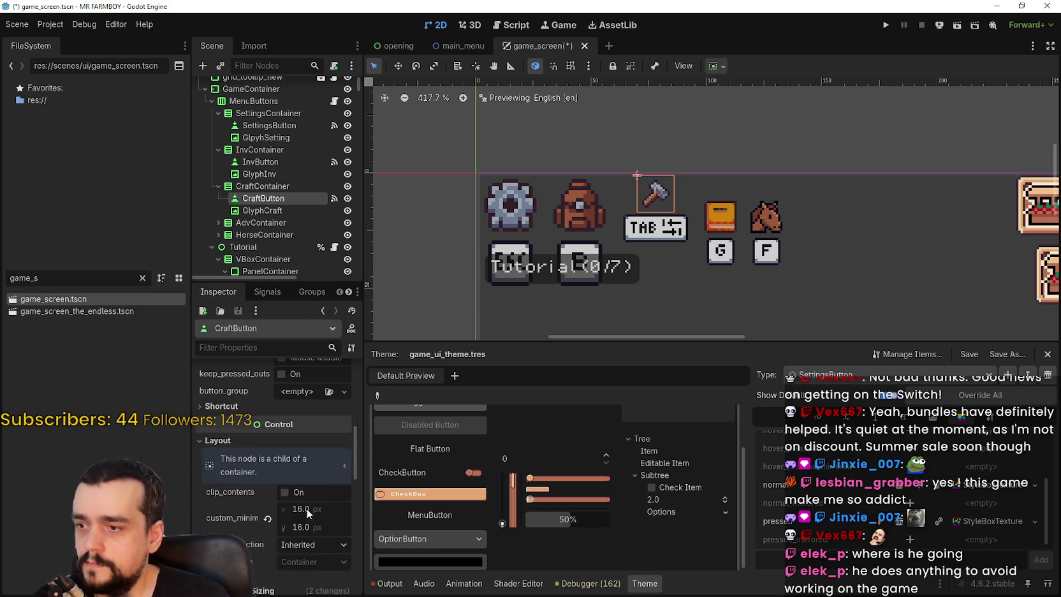
{"action": "left_click", "coordinate": [315, 391]}
{"action": "type", "text": "26"}
{"action": "key", "text": "Return"}
{"action": "scroll", "coordinate": [291, 181], "scroll_direction": "down", "scroll_amount": 2}
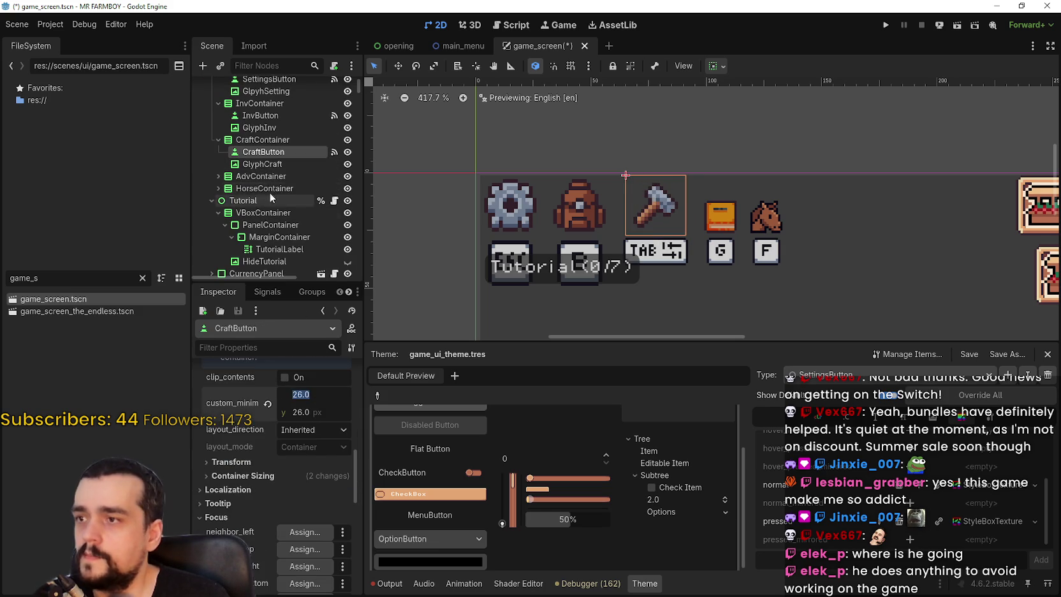
Set the GlyphCraft TAB key glyph's minimum size to 26 × 26
{"action": "left_click", "coordinate": [268, 164]}
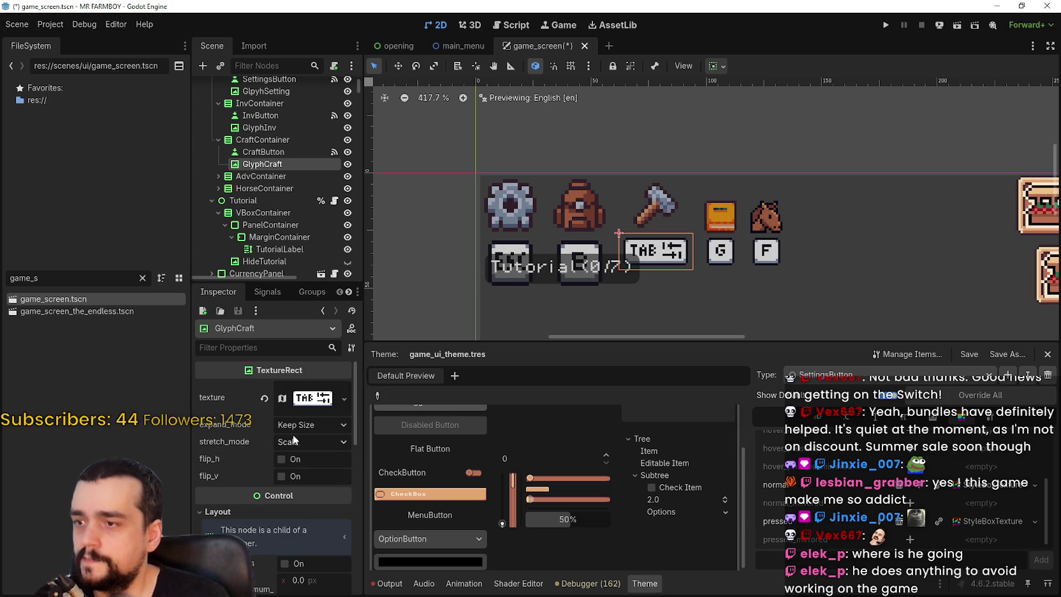
{"action": "scroll", "coordinate": [290, 459], "scroll_direction": "down", "scroll_amount": 2}
{"action": "left_click", "coordinate": [306, 485]}
{"action": "left_click", "coordinate": [312, 467]}
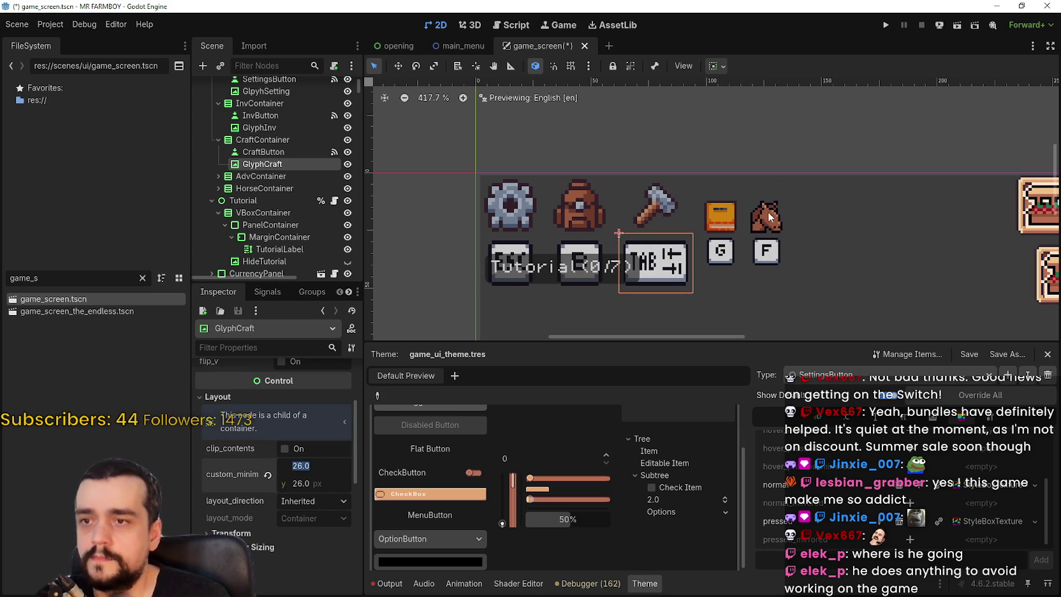
{"action": "scroll", "coordinate": [742, 227], "scroll_direction": "up", "scroll_amount": 4}
{"action": "left_click_drag", "start_coordinate": [659, 268], "coordinate": [672, 217]}
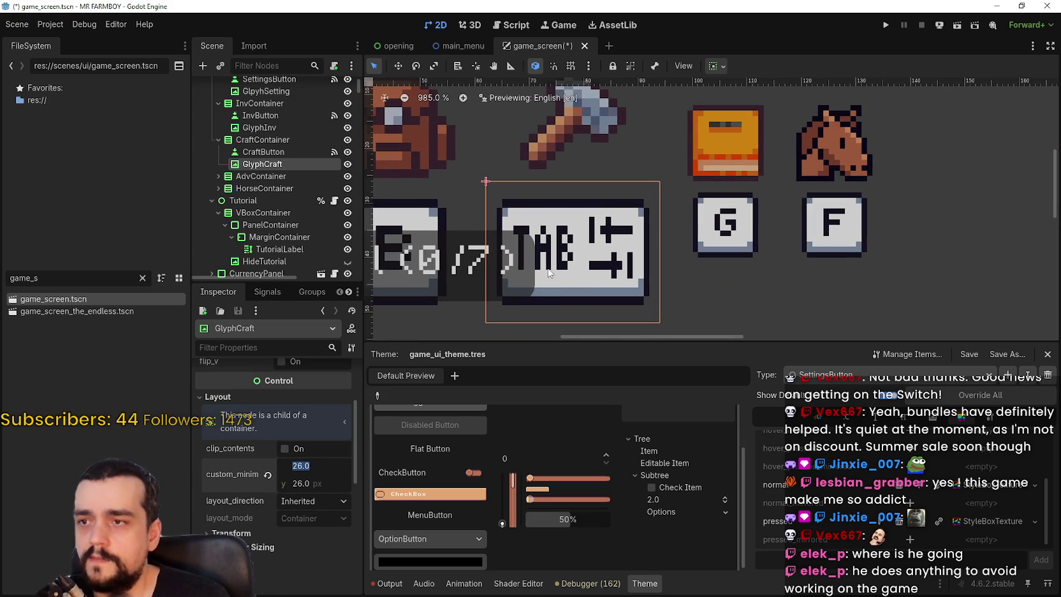
{"action": "scroll", "coordinate": [672, 217], "scroll_direction": "down", "scroll_amount": 3}
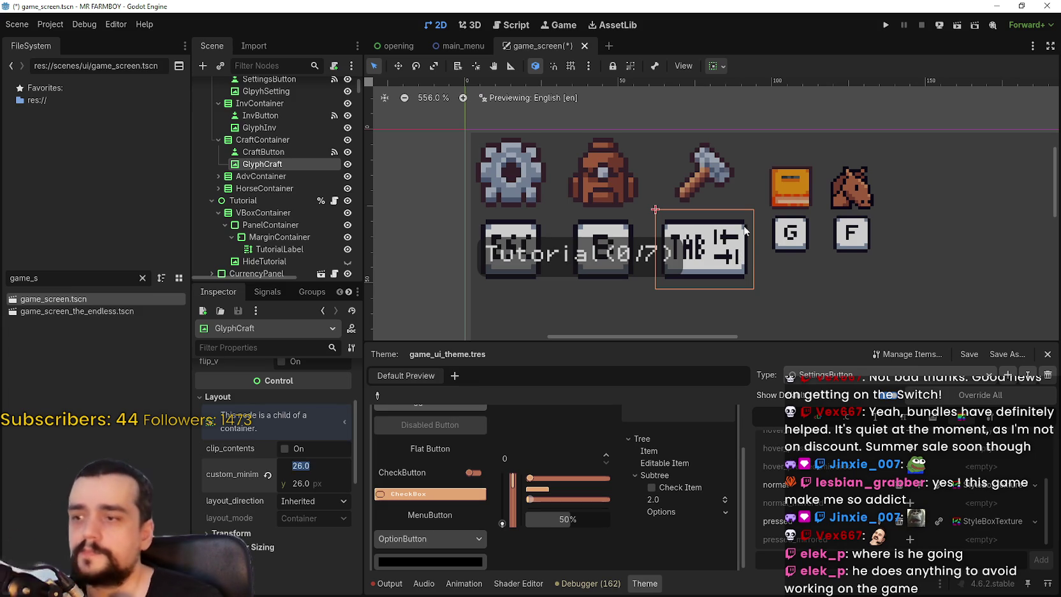
{"action": "left_click", "coordinate": [303, 468]}
Try Ignore Size, Fit Width and Fit Height expand modes on the TAB glyph, returning to Keep Size
{"action": "scroll", "coordinate": [318, 529], "scroll_direction": "up", "scroll_amount": 4}
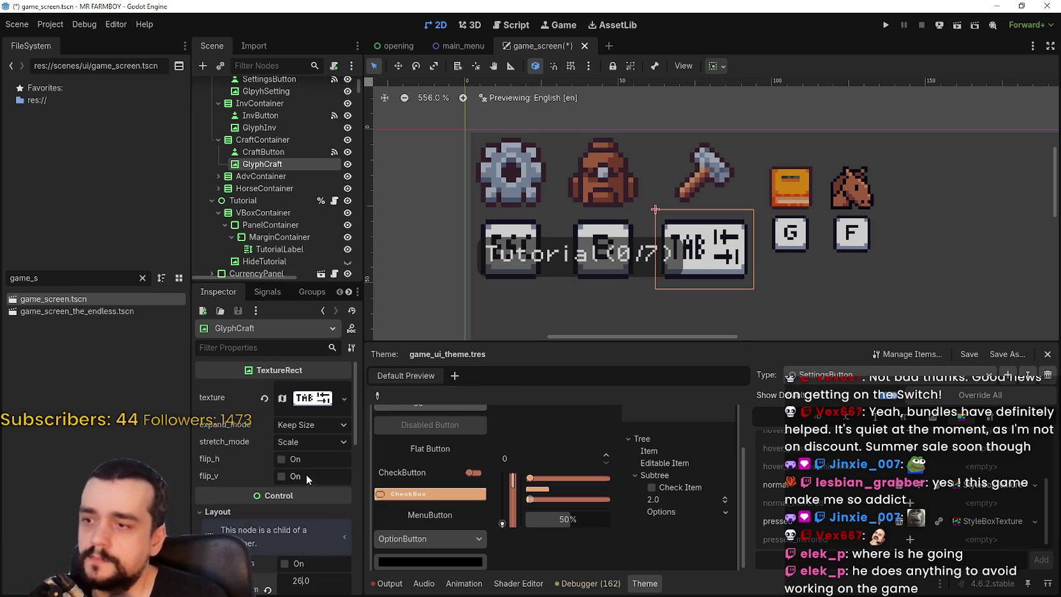
{"action": "left_click", "coordinate": [312, 425]}
{"action": "left_click", "coordinate": [318, 457]}
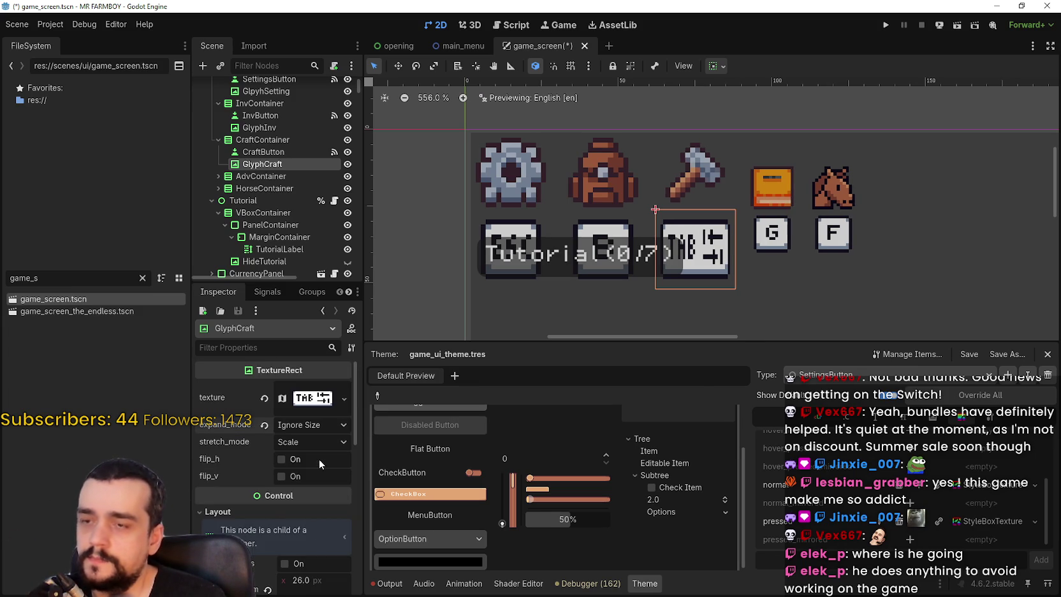
{"action": "left_click", "coordinate": [319, 427]}
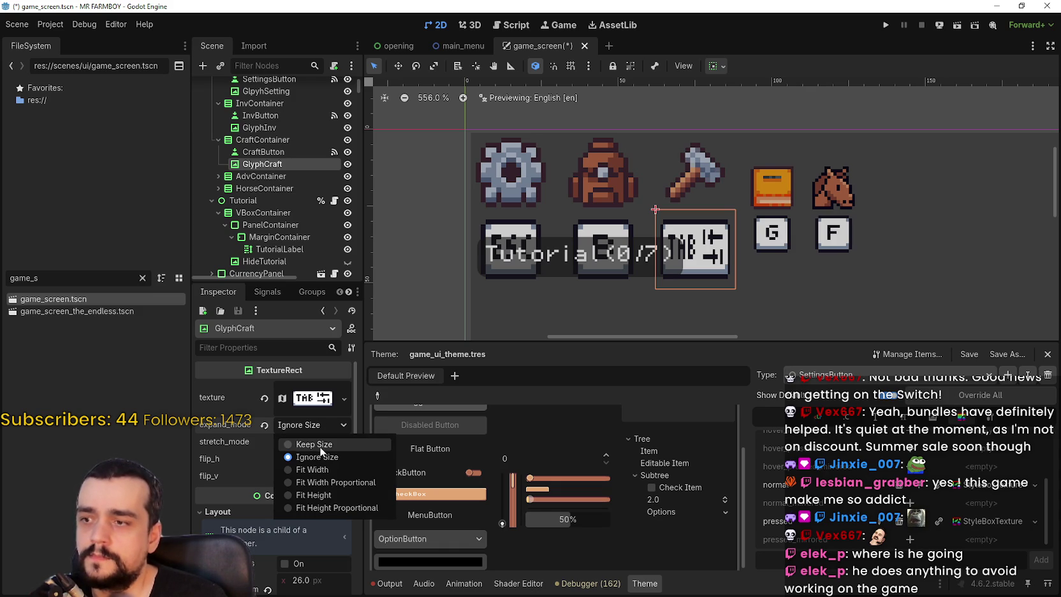
{"action": "left_click", "coordinate": [330, 470]}
{"action": "left_click", "coordinate": [327, 421]}
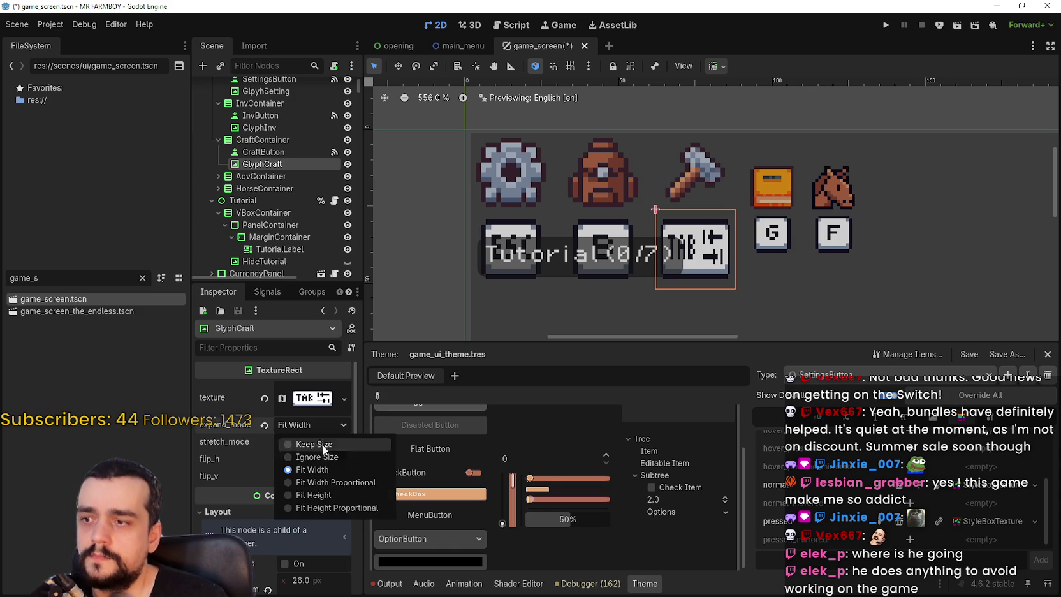
{"action": "left_click", "coordinate": [329, 493]}
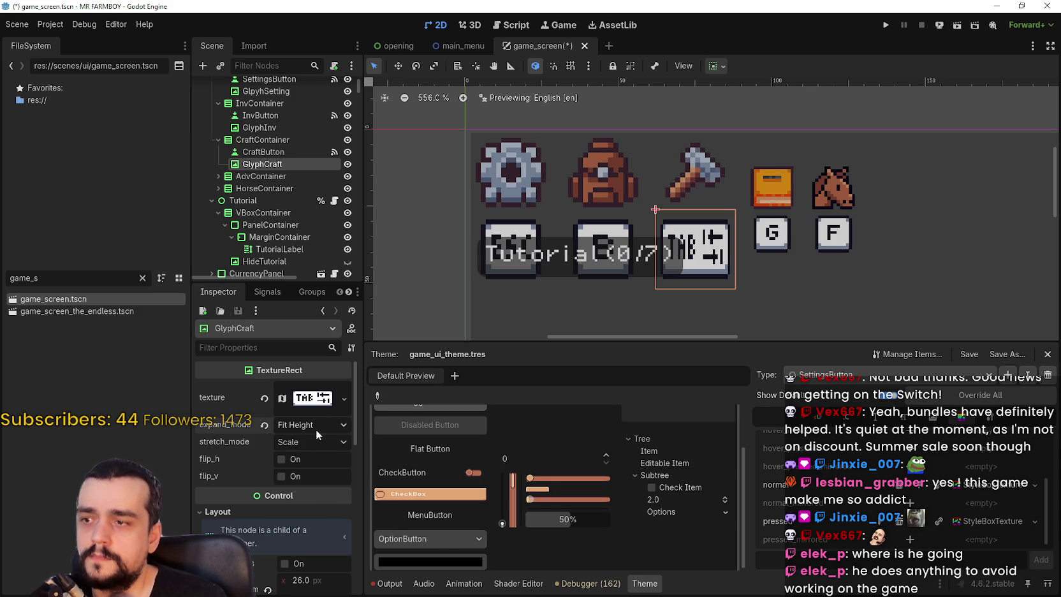
{"action": "left_click", "coordinate": [311, 426]}
{"action": "left_click", "coordinate": [314, 444]}
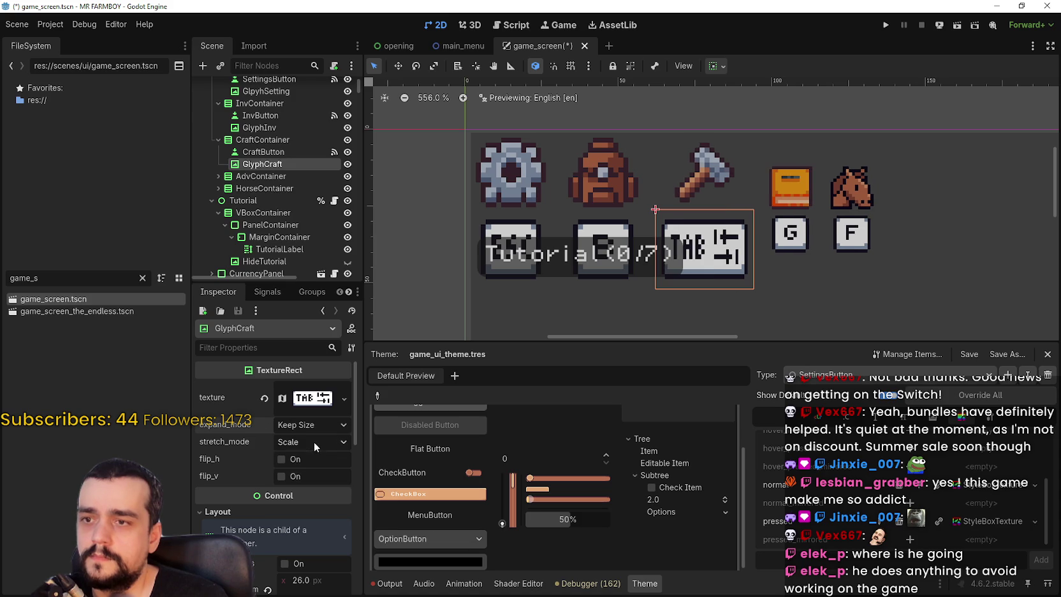
Cycle the TAB glyph's stretch modes through centred and aspect options, settling on Tile
{"action": "left_click", "coordinate": [300, 442]}
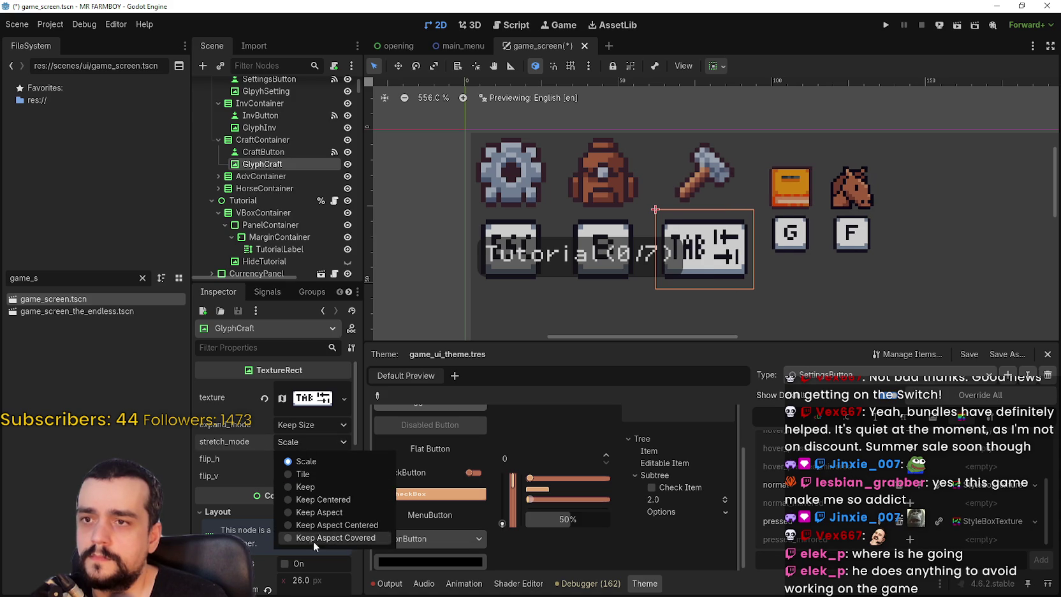
{"action": "left_click", "coordinate": [326, 500]}
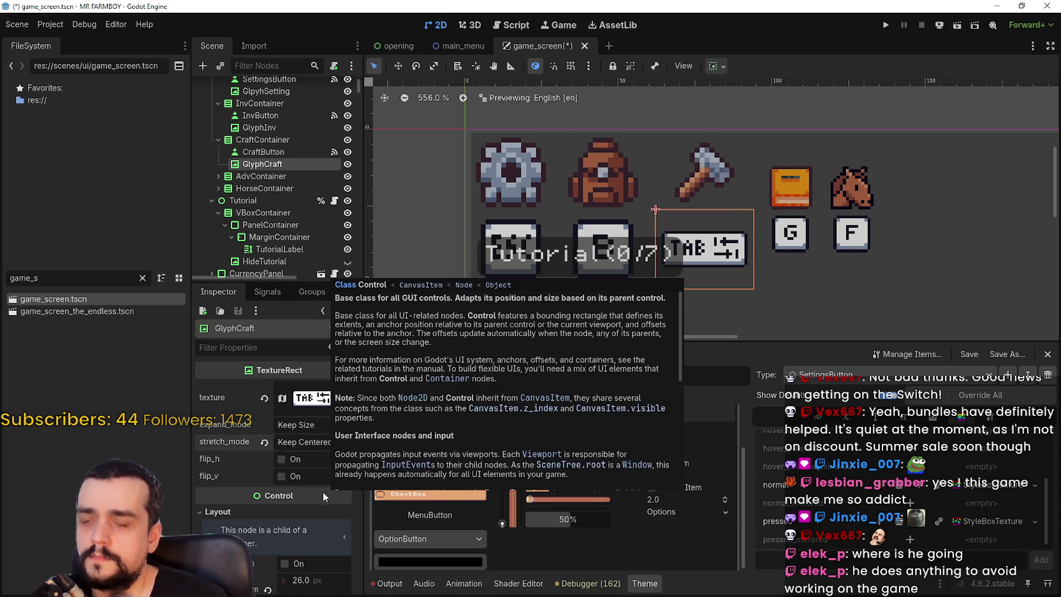
{"action": "left_click", "coordinate": [308, 440]}
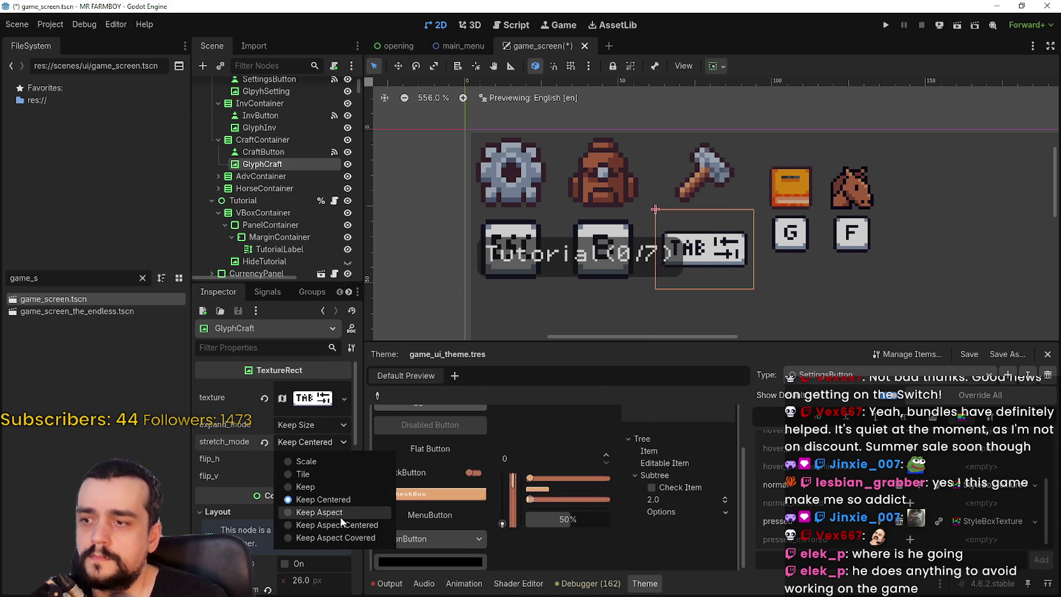
{"action": "left_click", "coordinate": [338, 512]}
{"action": "left_click", "coordinate": [317, 442]}
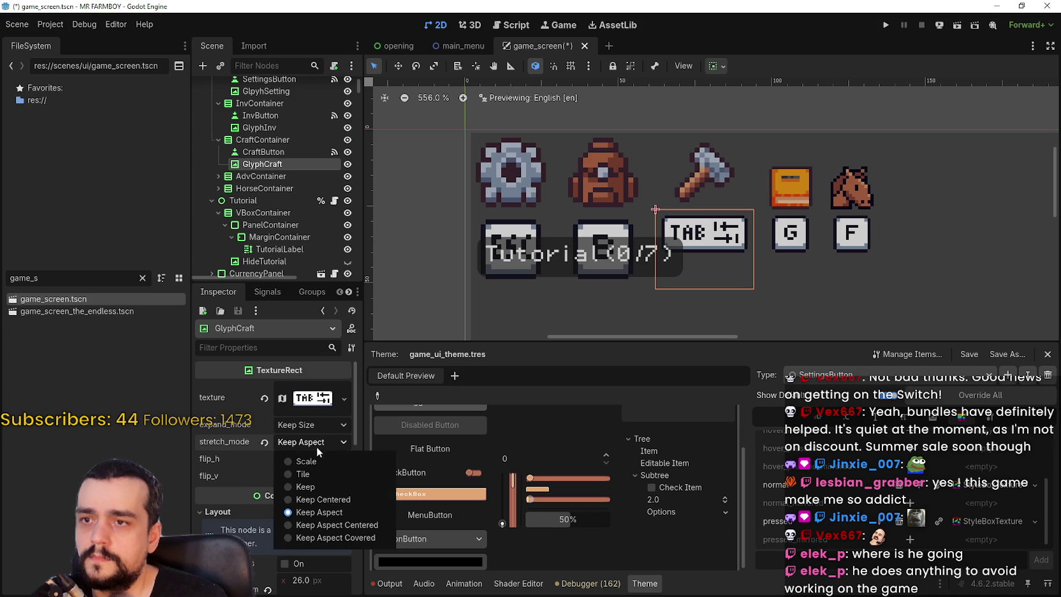
{"action": "left_click", "coordinate": [345, 525]}
{"action": "left_click", "coordinate": [318, 444]}
{"action": "left_click", "coordinate": [323, 537]}
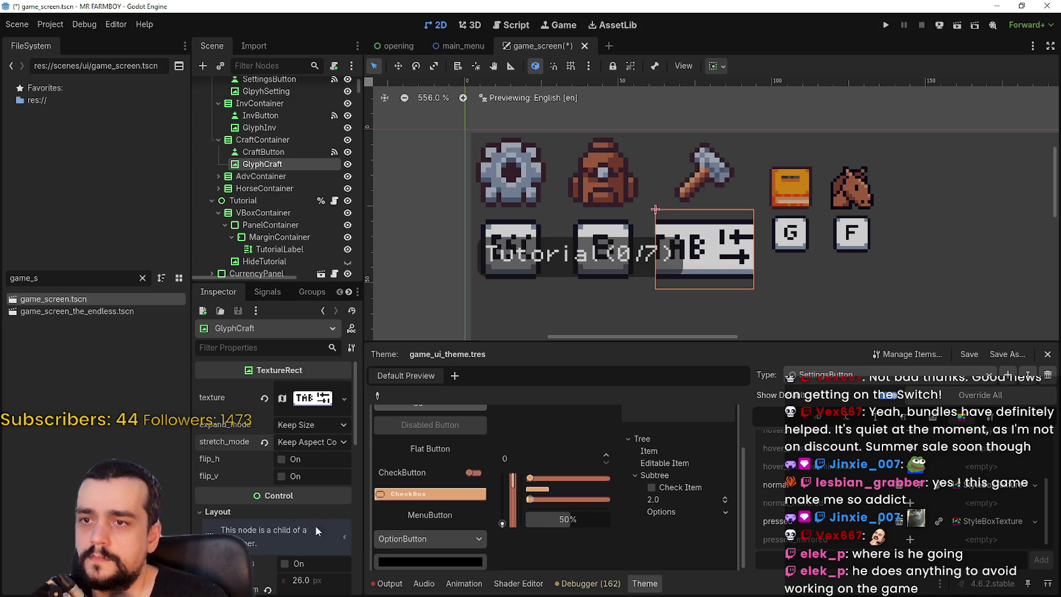
{"action": "left_click", "coordinate": [304, 446]}
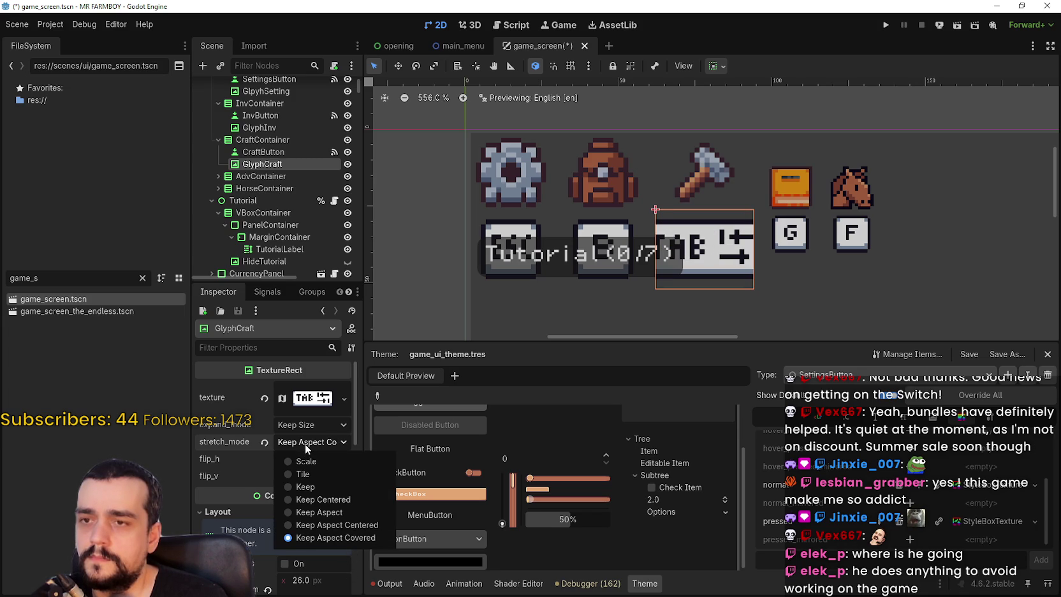
{"action": "left_click", "coordinate": [313, 472]}
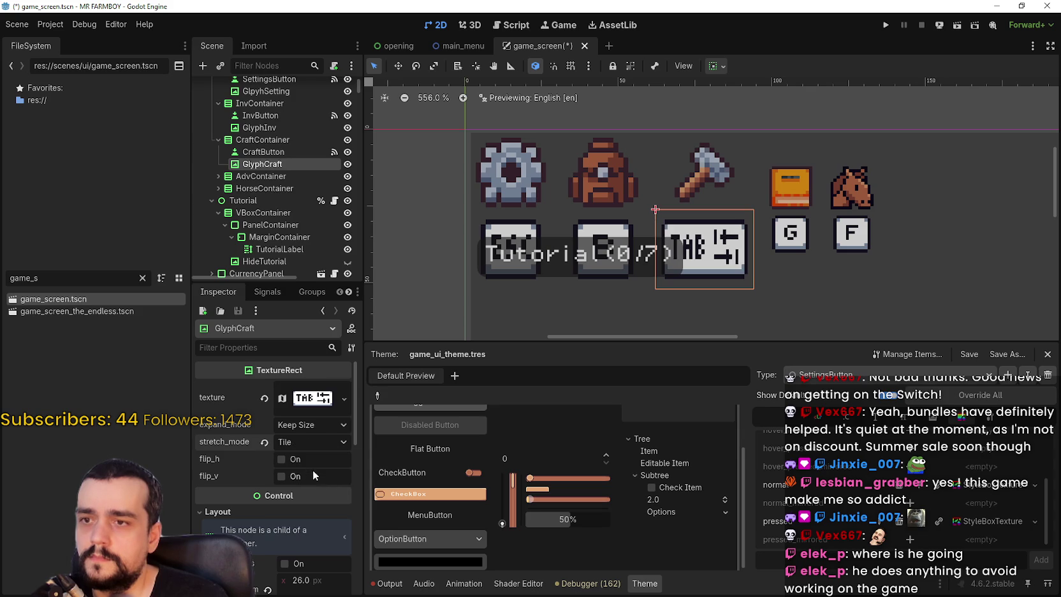
Briefly try Fit Width, then set the TAB glyph's expand mode back to Keep Size
{"action": "left_click", "coordinate": [310, 425]}
{"action": "left_click", "coordinate": [322, 469]}
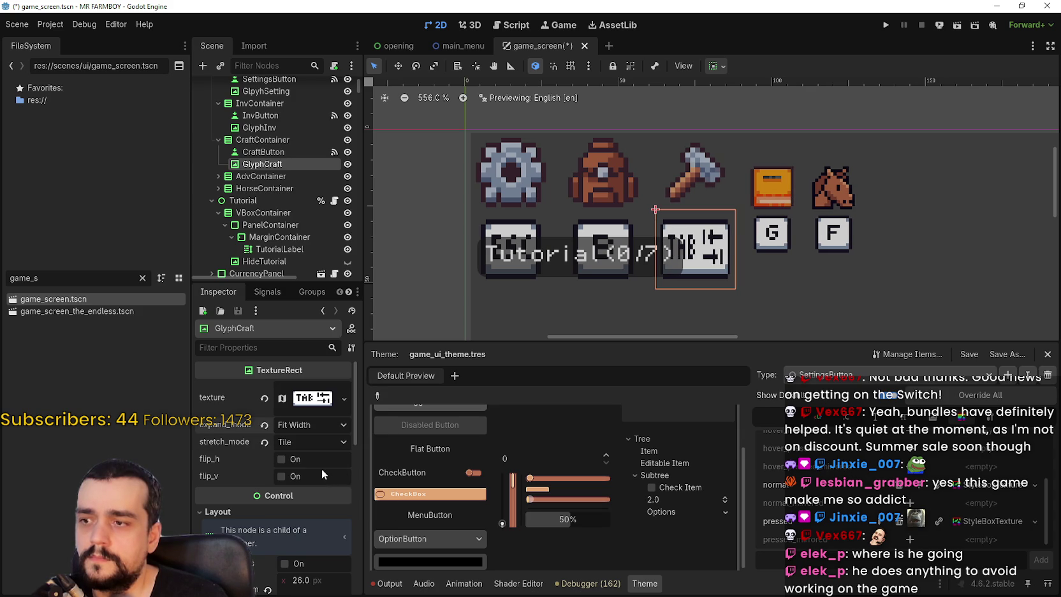
{"action": "left_click", "coordinate": [313, 426]}
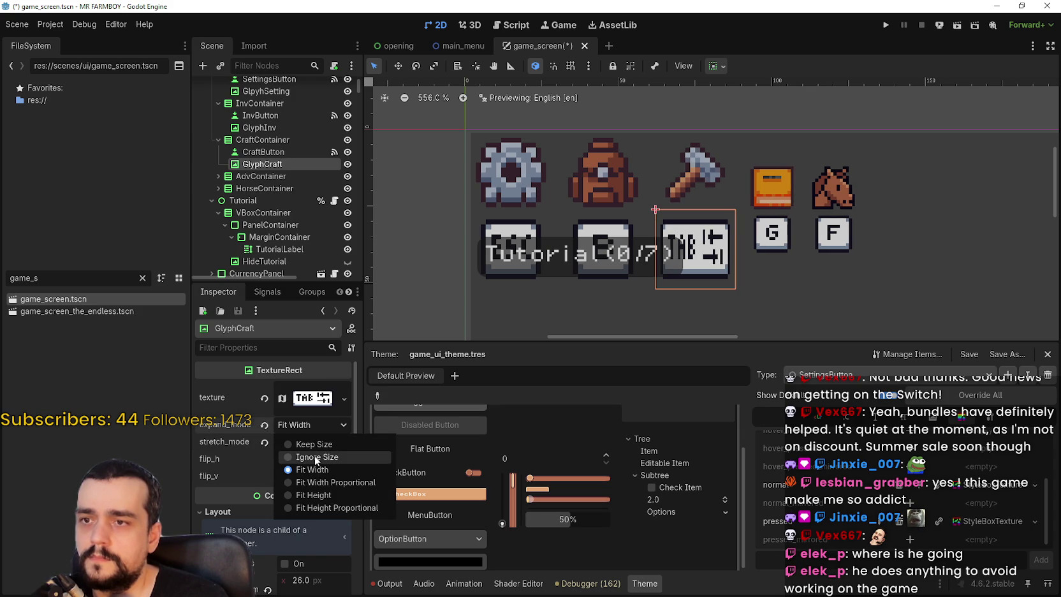
{"action": "left_click", "coordinate": [311, 435]}
{"action": "left_click", "coordinate": [312, 439]}
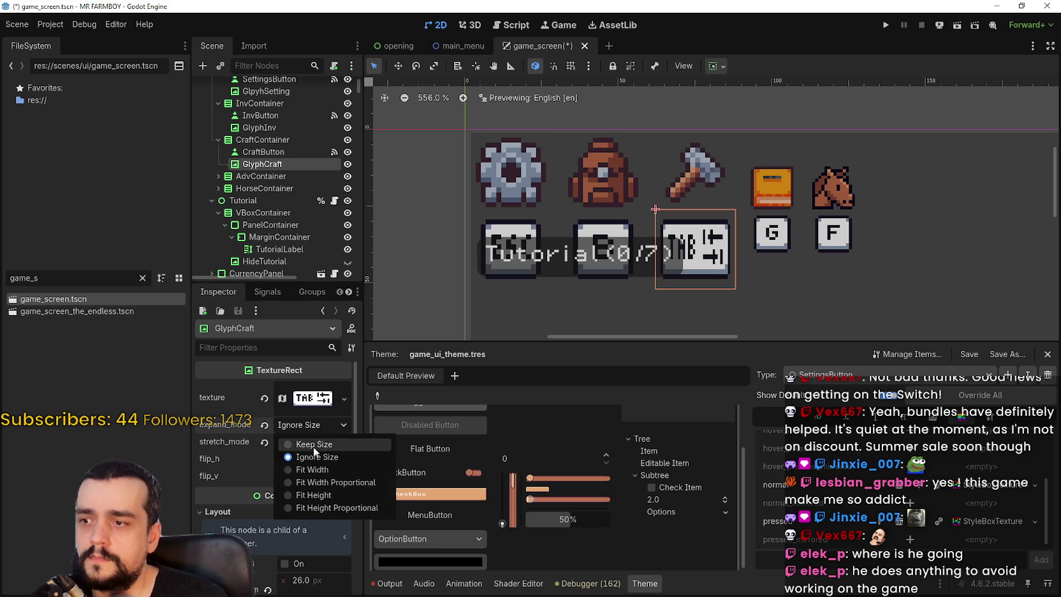
{"action": "left_click", "coordinate": [313, 444]}
Toggle clip_contents on and back off, then save game_screen.tscn
{"action": "scroll", "coordinate": [306, 469], "scroll_direction": "down", "scroll_amount": 4}
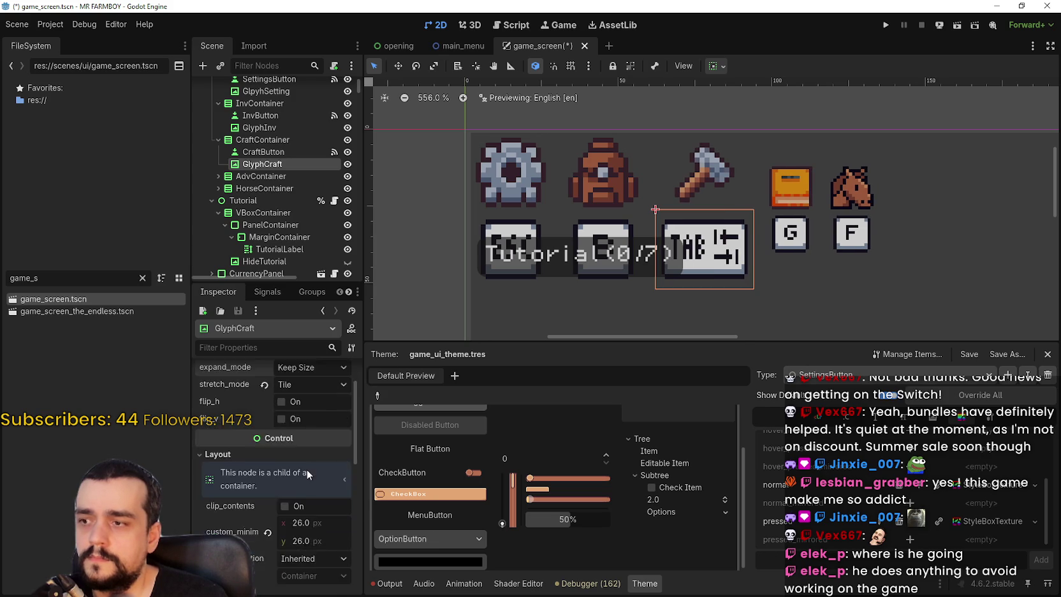
{"action": "left_click", "coordinate": [312, 419]}
{"action": "left_click", "coordinate": [311, 418]}
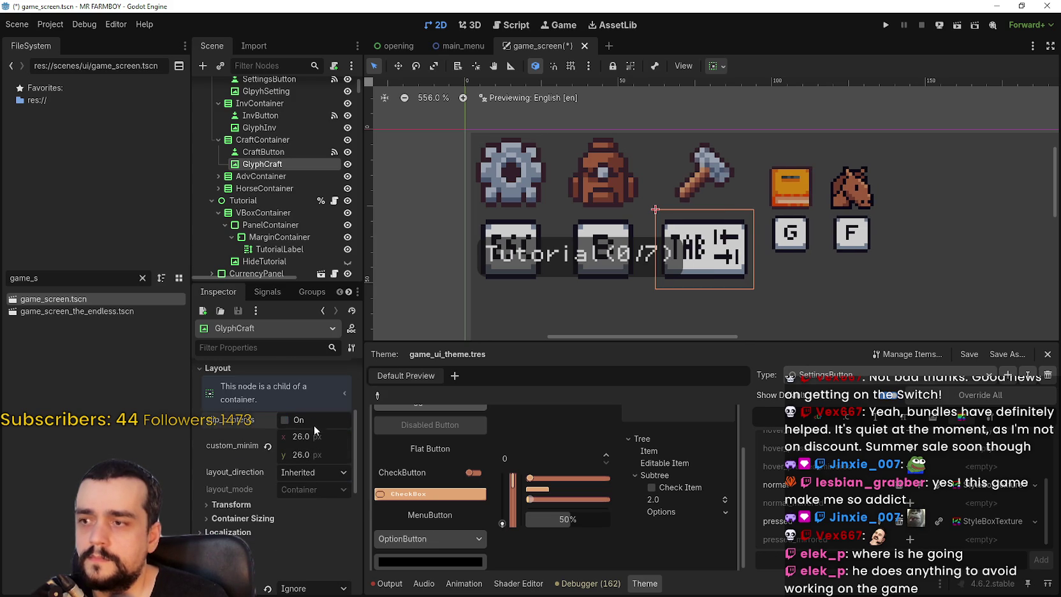
{"action": "left_click", "coordinate": [319, 473]}
{"action": "scroll", "coordinate": [319, 471], "scroll_direction": "down", "scroll_amount": 2}
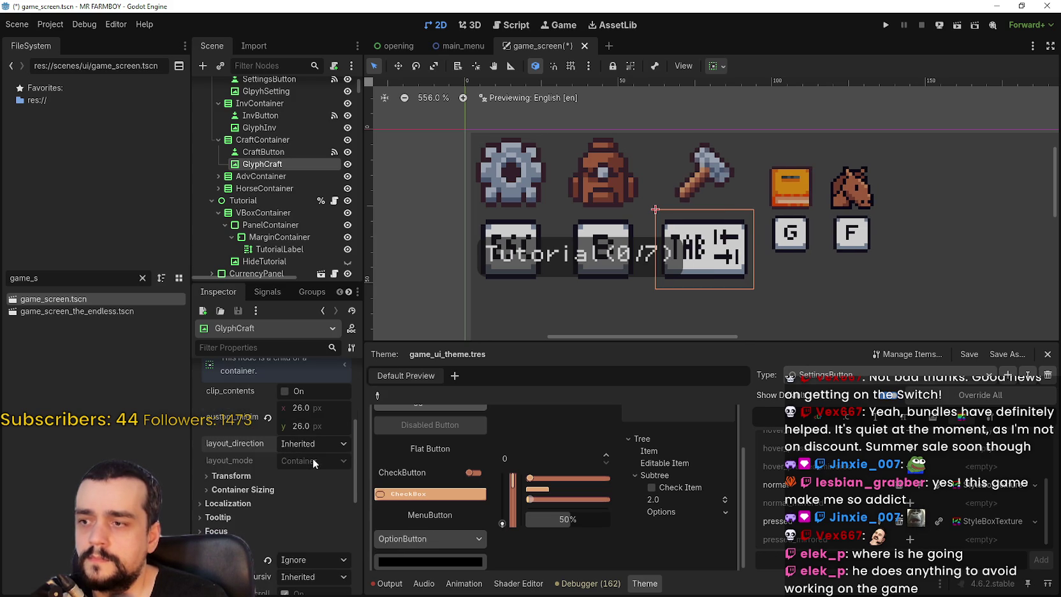
{"action": "key", "text": "ctrl+s"}
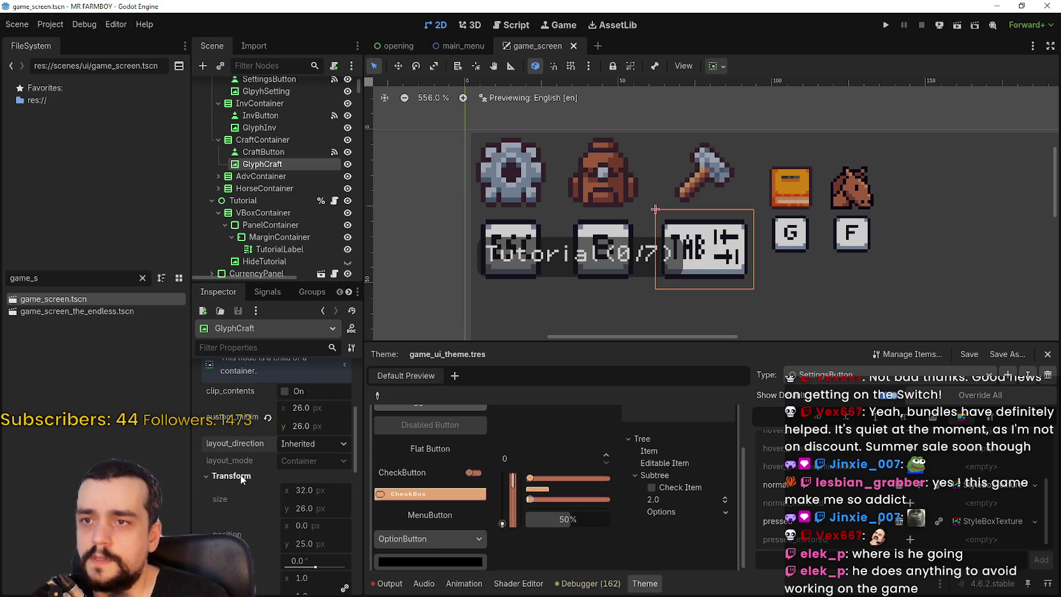
{"action": "left_click", "coordinate": [218, 176]}
{"action": "scroll", "coordinate": [211, 176], "scroll_direction": "down", "scroll_amount": 1}
Give the AdvButton book icon and GlyphAdv G glyph 26×26 minimum sizes
{"action": "left_click", "coordinate": [260, 178]}
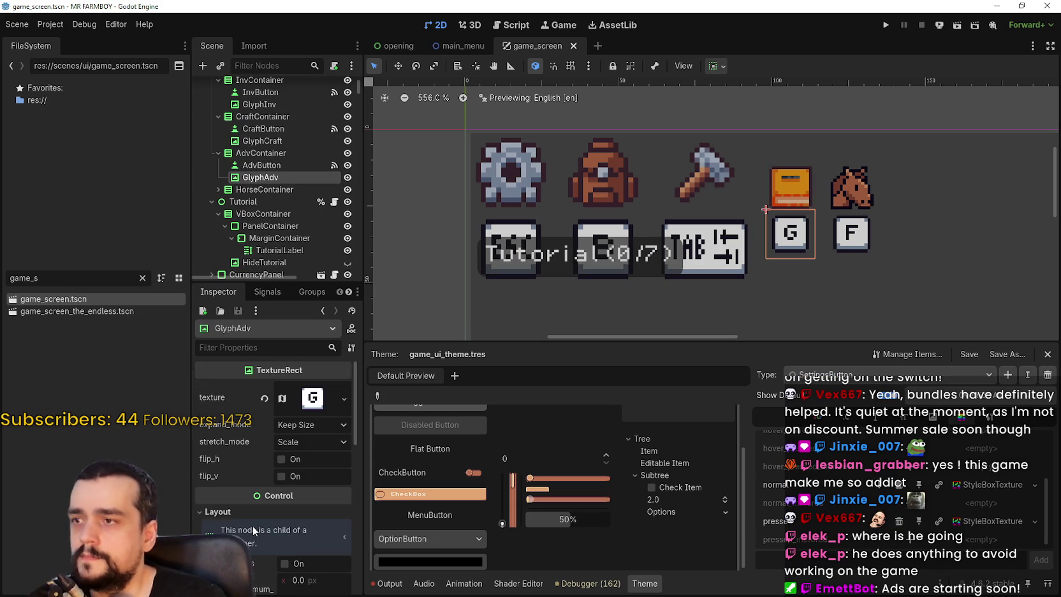
{"action": "left_click", "coordinate": [262, 165]}
{"action": "scroll", "coordinate": [306, 490], "scroll_direction": "down", "scroll_amount": 5}
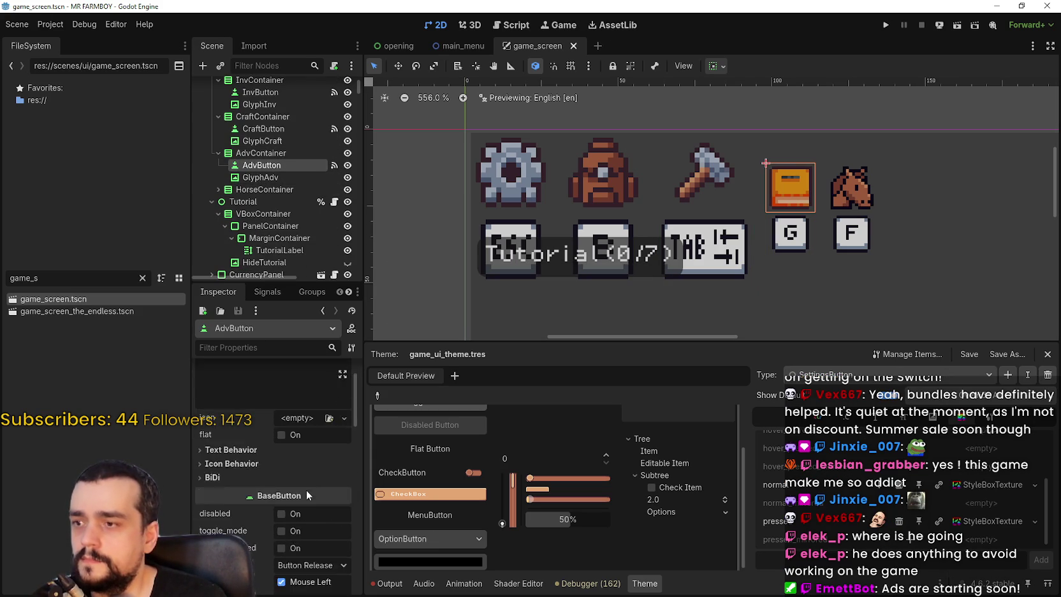
{"action": "scroll", "coordinate": [304, 485], "scroll_direction": "down", "scroll_amount": 2}
{"action": "scroll", "coordinate": [311, 549], "scroll_direction": "down", "scroll_amount": 2}
{"action": "left_click", "coordinate": [299, 480]}
{"action": "type", "text": "26"}
{"action": "left_click", "coordinate": [316, 499]}
{"action": "type", "text": "26"}
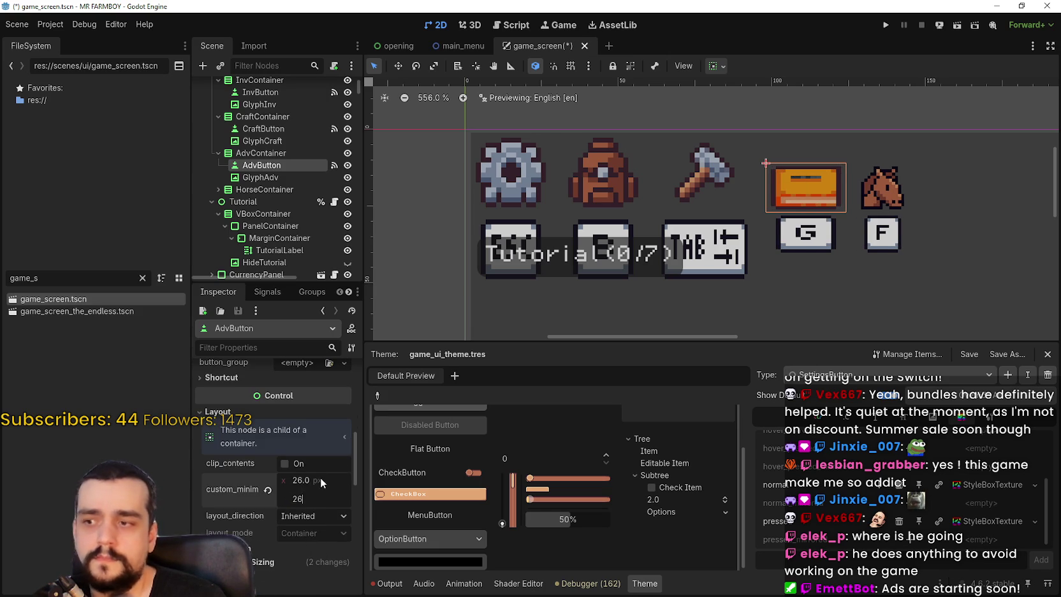
{"action": "left_click", "coordinate": [321, 479]}
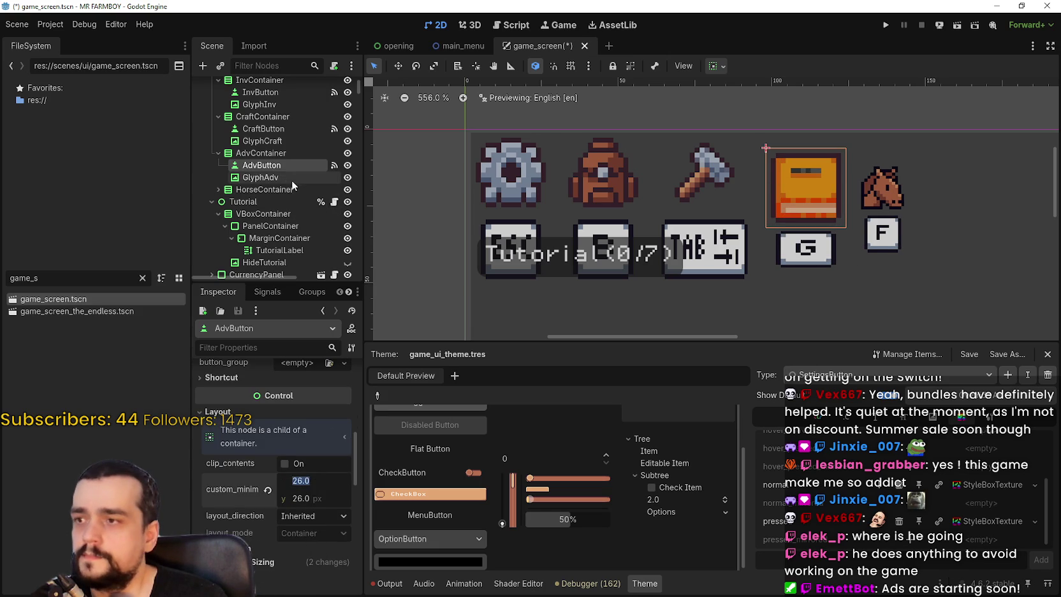
{"action": "left_click", "coordinate": [260, 177]}
{"action": "left_click", "coordinate": [313, 484]}
{"action": "type", "text": "26"}
{"action": "left_click", "coordinate": [313, 470]}
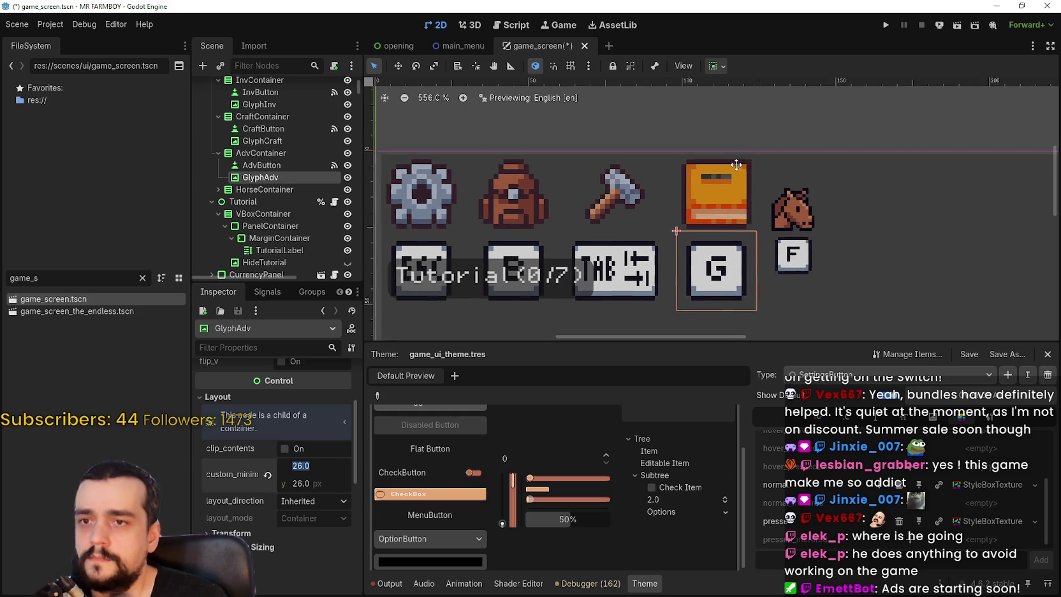
Give the HorseButton and GlyphHorse F glyph 26×26 minimum sizes
{"action": "scroll", "coordinate": [261, 172], "scroll_direction": "down", "scroll_amount": 3}
{"action": "left_click", "coordinate": [212, 119]}
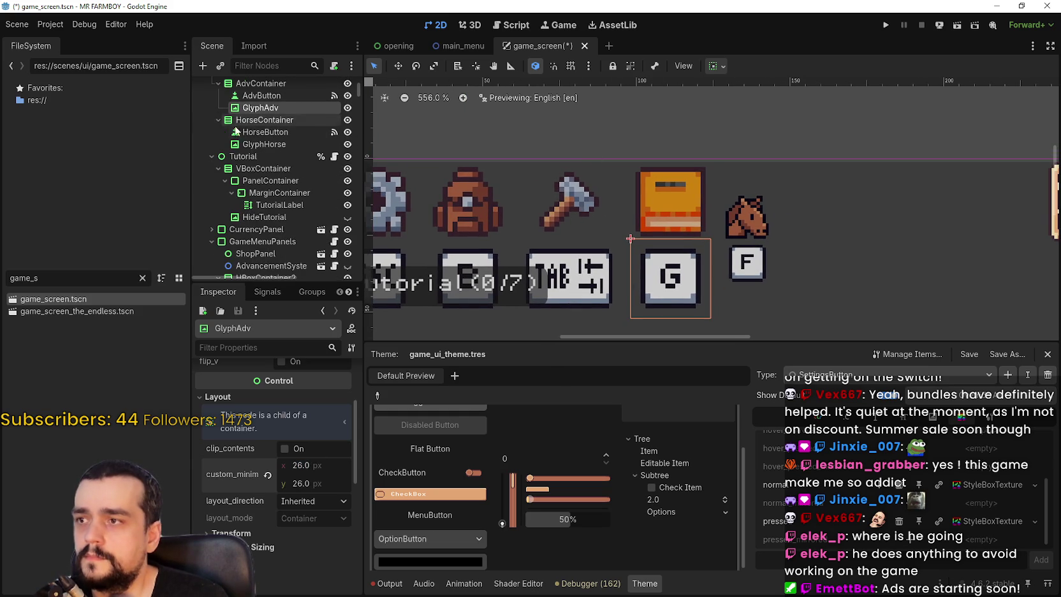
{"action": "left_click", "coordinate": [265, 132]}
{"action": "scroll", "coordinate": [311, 500], "scroll_direction": "down", "scroll_amount": 15}
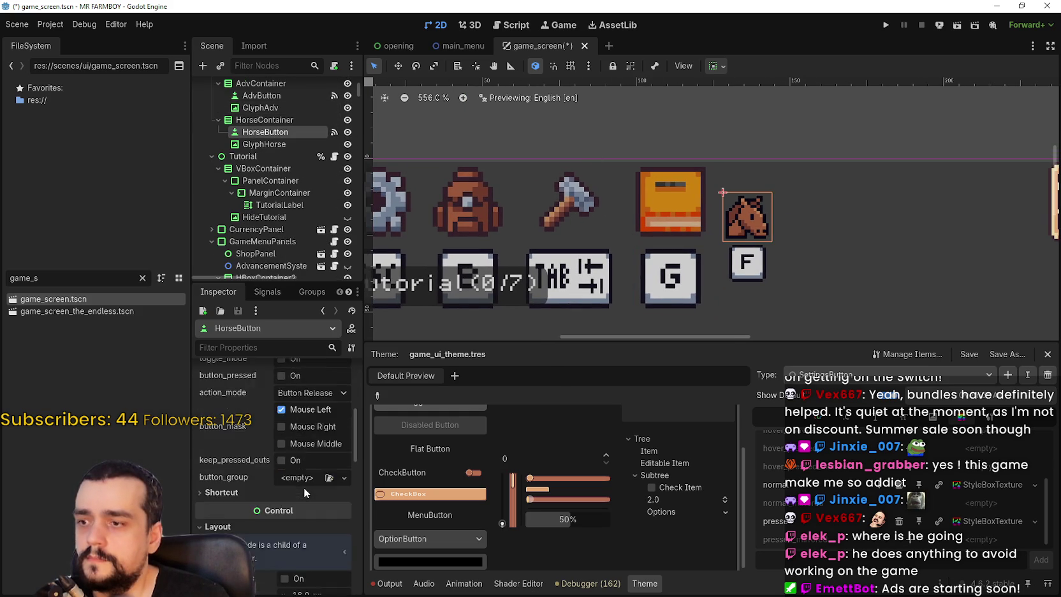
{"action": "left_click", "coordinate": [315, 453]}
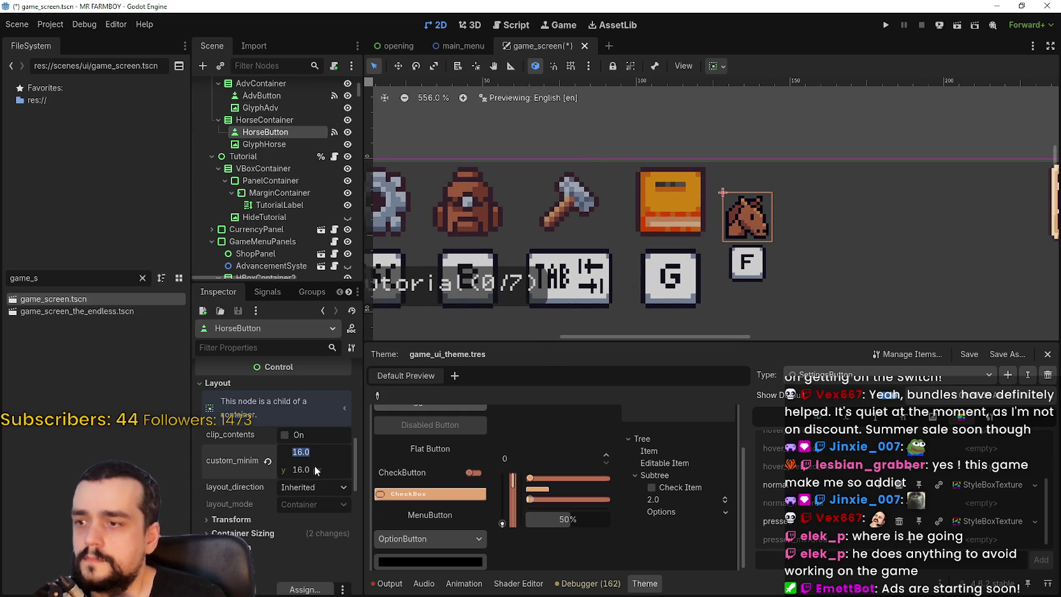
{"action": "type", "text": "26"}
{"action": "key", "text": "Return"}
{"action": "key", "text": "Return"}
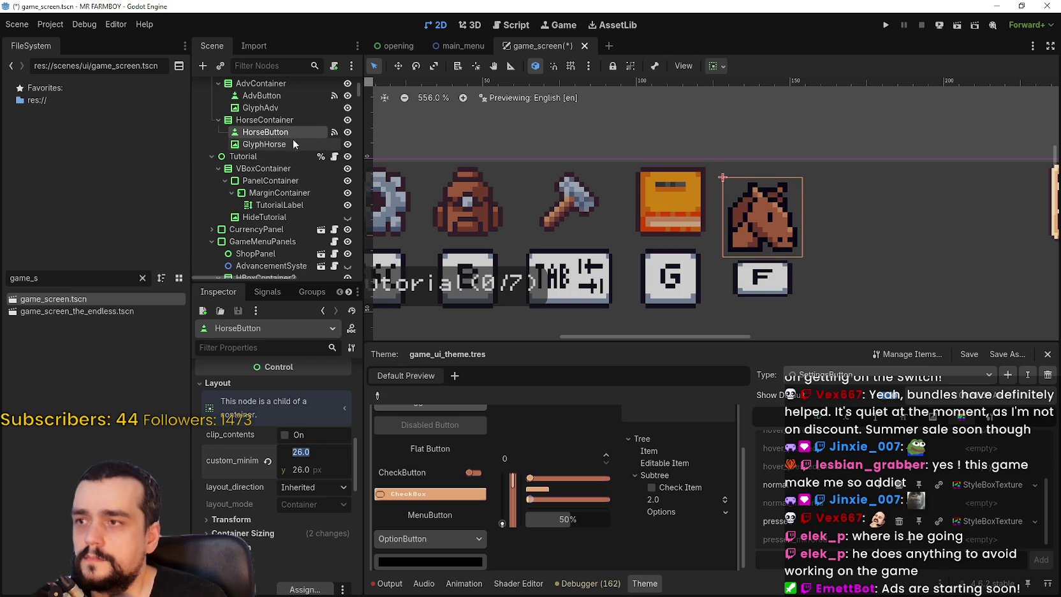
{"action": "left_click", "coordinate": [265, 144]}
{"action": "scroll", "coordinate": [297, 421], "scroll_direction": "down", "scroll_amount": 3}
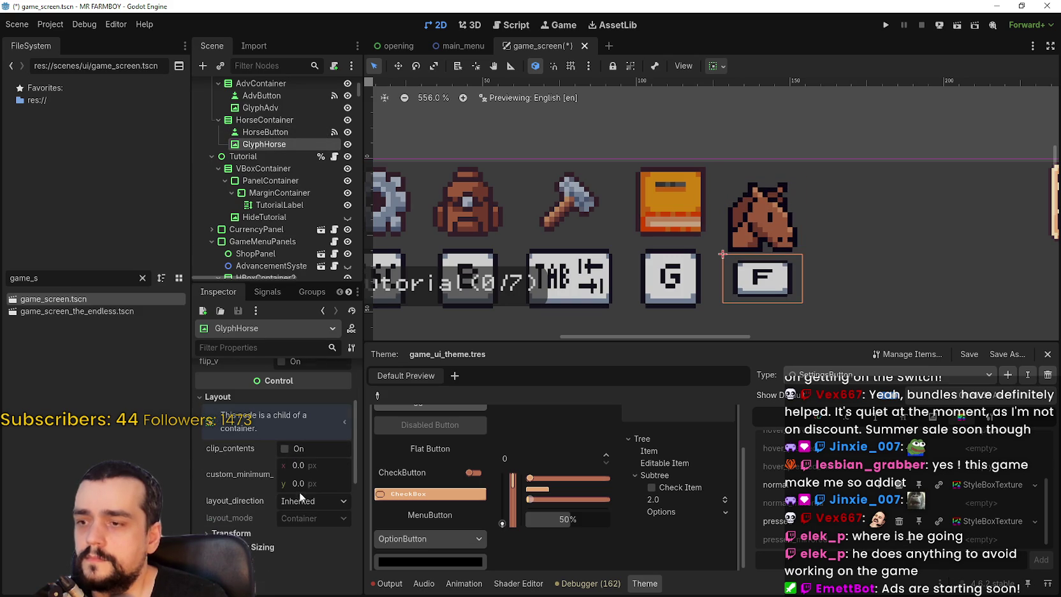
{"action": "left_click", "coordinate": [315, 466]}
{"action": "scroll", "coordinate": [810, 191], "scroll_direction": "down", "scroll_amount": 5}
Save game_screen.tscn and scroll through the scene tree
{"action": "key", "text": "ctrl+s"}
{"action": "scroll", "coordinate": [806, 191], "scroll_direction": "down", "scroll_amount": 5}
{"action": "scroll", "coordinate": [735, 215], "scroll_direction": "down", "scroll_amount": 3}
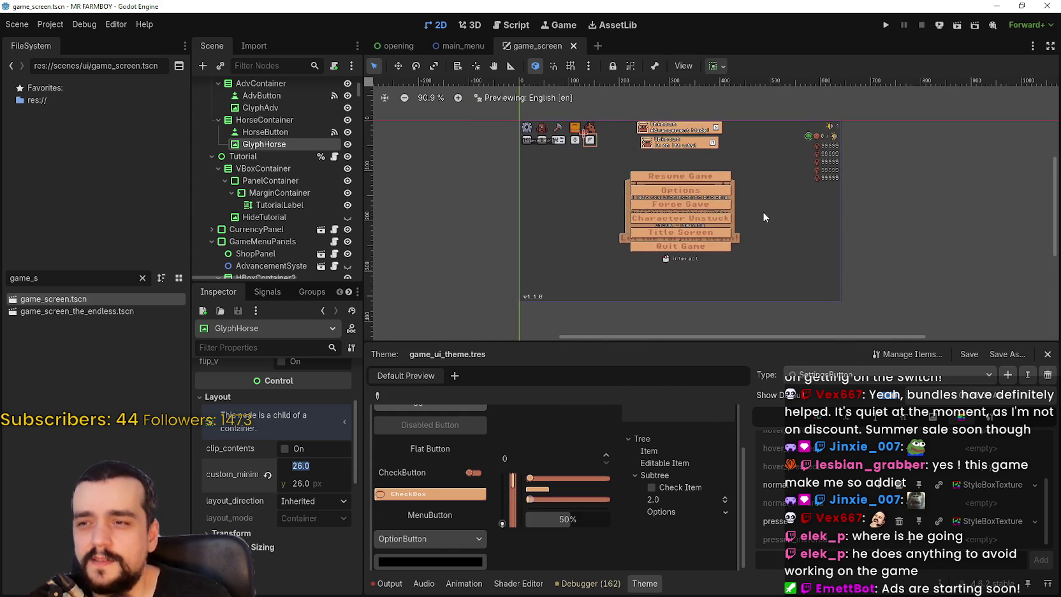
{"action": "scroll", "coordinate": [770, 231], "scroll_direction": "up", "scroll_amount": 2}
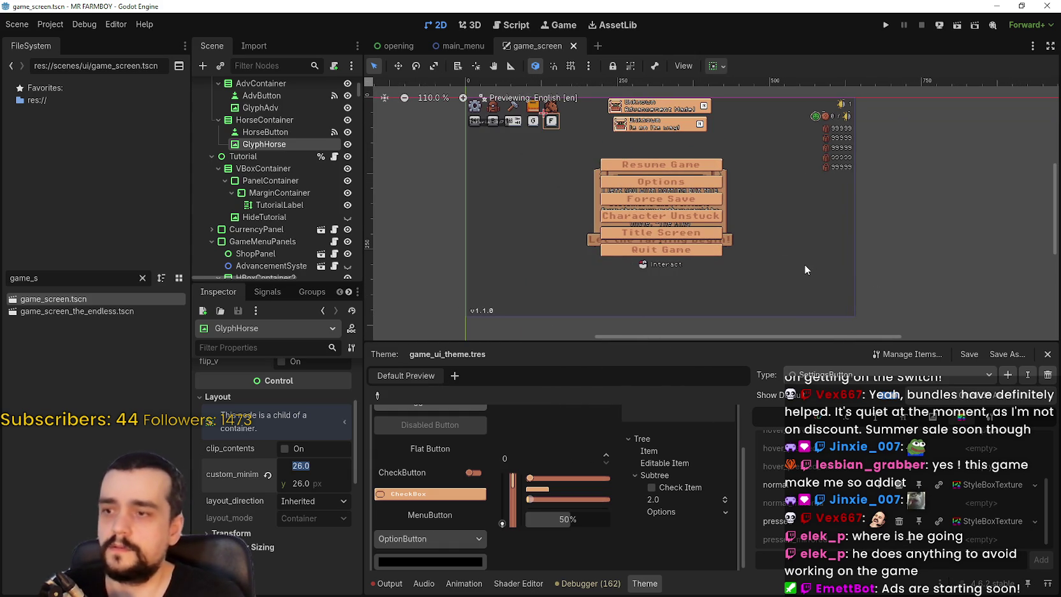
{"action": "scroll", "coordinate": [349, 198], "scroll_direction": "down", "scroll_amount": 4}
{"action": "mouse_move", "coordinate": [360, 93]}
{"action": "left_mouse_down"}
{"action": "mouse_move", "coordinate": [368, 174]}
{"action": "mouse_move", "coordinate": [385, 176]}
{"action": "mouse_move", "coordinate": [375, 272]}
{"action": "left_mouse_up"}
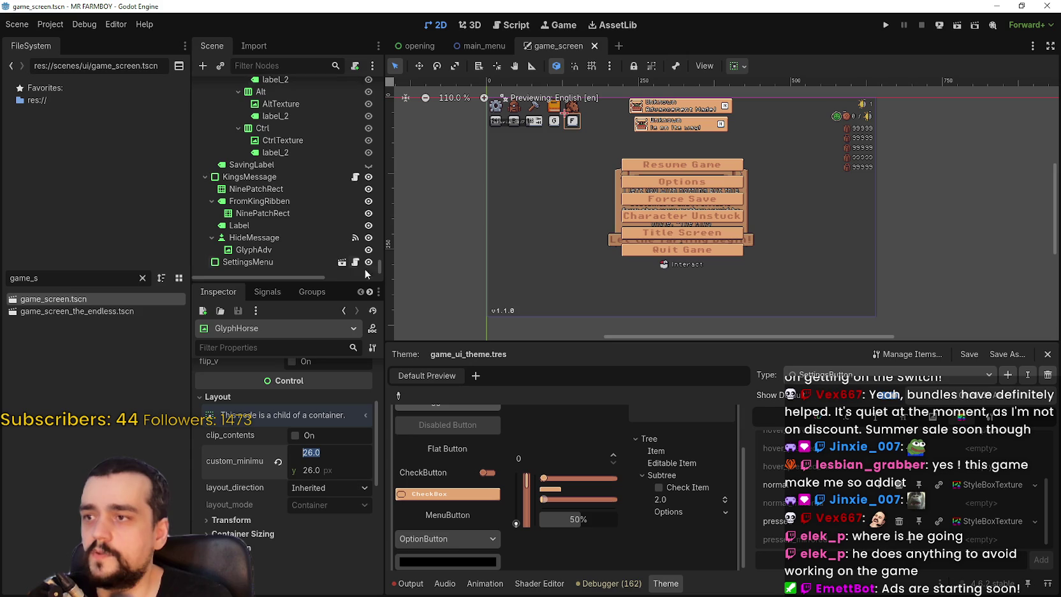
Inspect the FromKingRibben Label and the HideMessage GlyphAdv nodes
{"action": "left_click", "coordinate": [255, 226]}
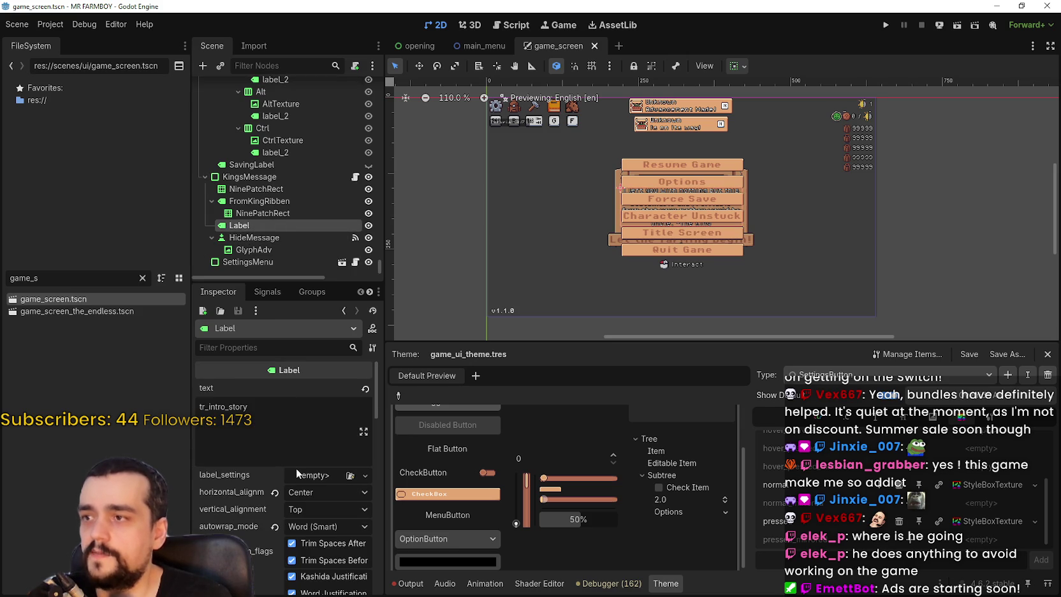
{"action": "left_click", "coordinate": [275, 249]}
{"action": "scroll", "coordinate": [274, 242], "scroll_direction": "up", "scroll_amount": 4}
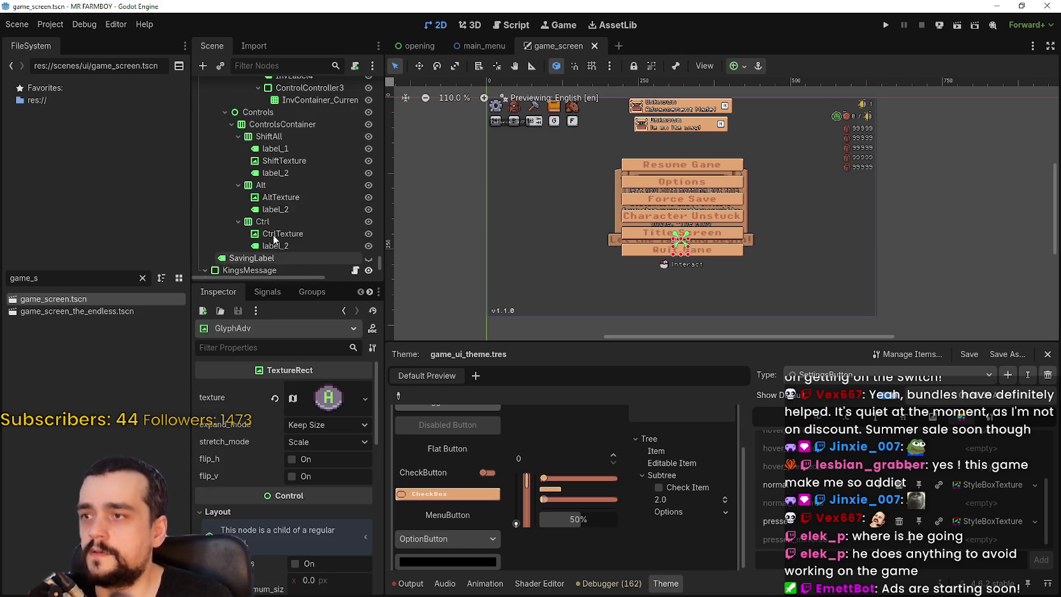
{"action": "scroll", "coordinate": [274, 238], "scroll_direction": "up", "scroll_amount": 4}
{"action": "mouse_move", "coordinate": [381, 259]}
{"action": "left_mouse_down"}
{"action": "mouse_move", "coordinate": [394, 176]}
{"action": "mouse_move", "coordinate": [386, 89]}
{"action": "left_mouse_up"}
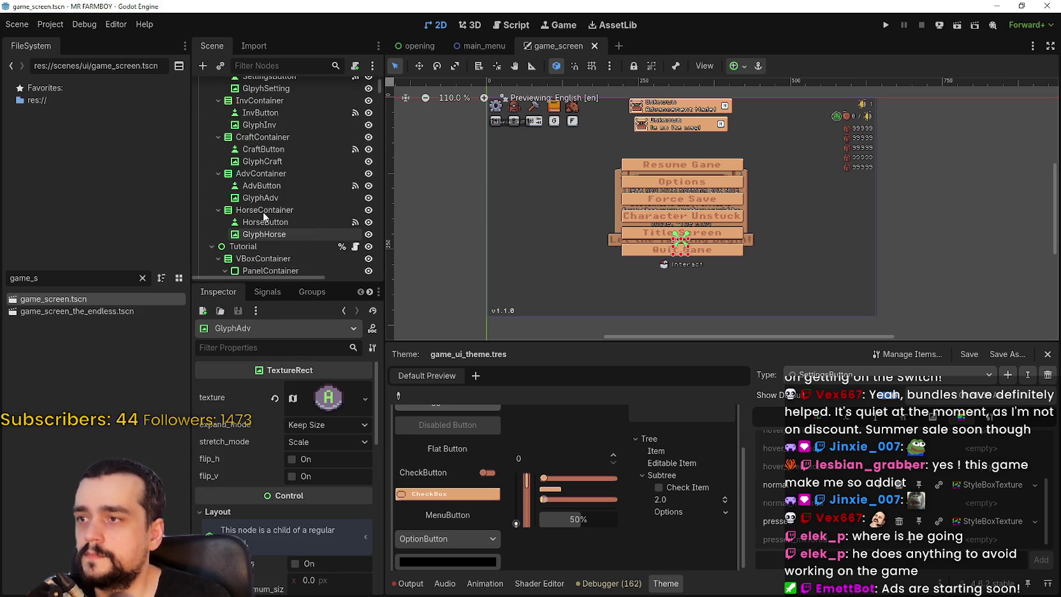
{"action": "scroll", "coordinate": [274, 187], "scroll_direction": "down", "scroll_amount": 7}
{"action": "scroll", "coordinate": [791, 121], "scroll_direction": "up", "scroll_amount": 2}
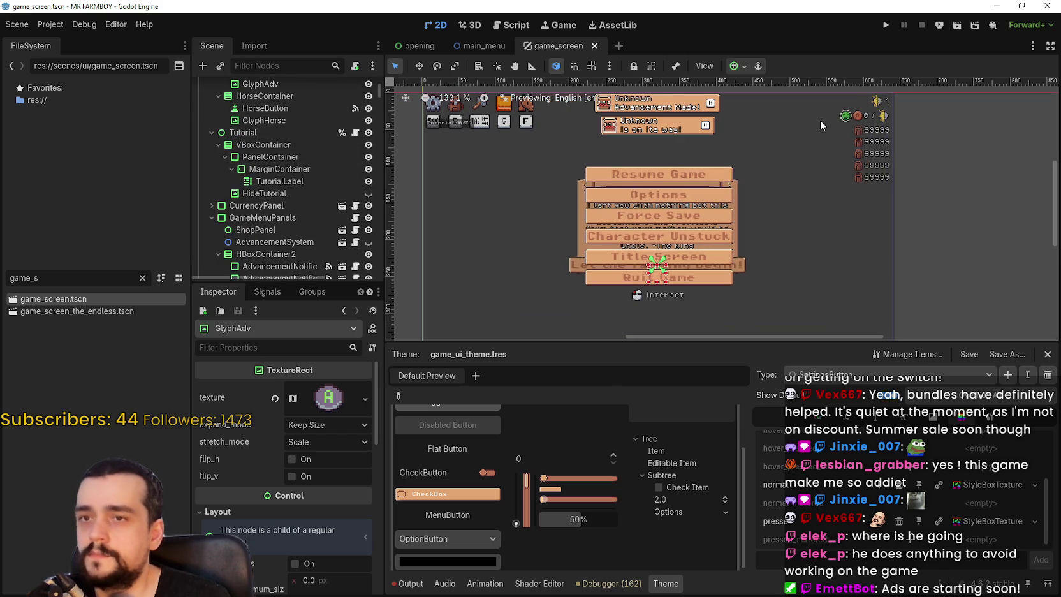
{"action": "scroll", "coordinate": [243, 202], "scroll_direction": "up", "scroll_amount": 3}
{"action": "scroll", "coordinate": [242, 203], "scroll_direction": "up", "scroll_amount": 3}
Collapse MenuButtons and inspect the tutorial's VBoxContainer, MarginContainer and HideTutorial nodes
{"action": "left_click", "coordinate": [211, 125]}
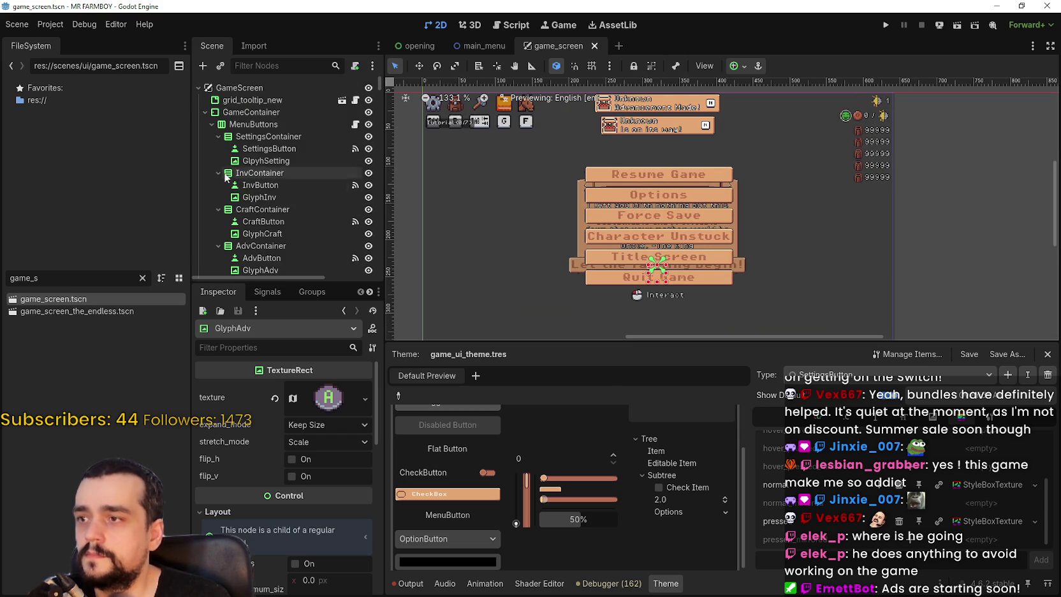
{"action": "left_click", "coordinate": [230, 151]}
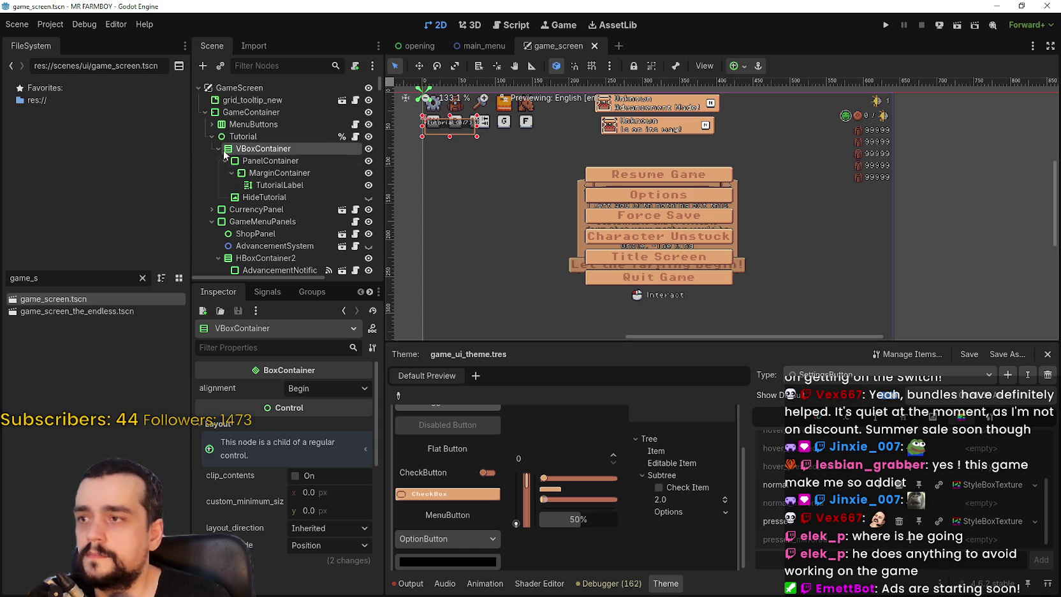
{"action": "left_click", "coordinate": [285, 173]}
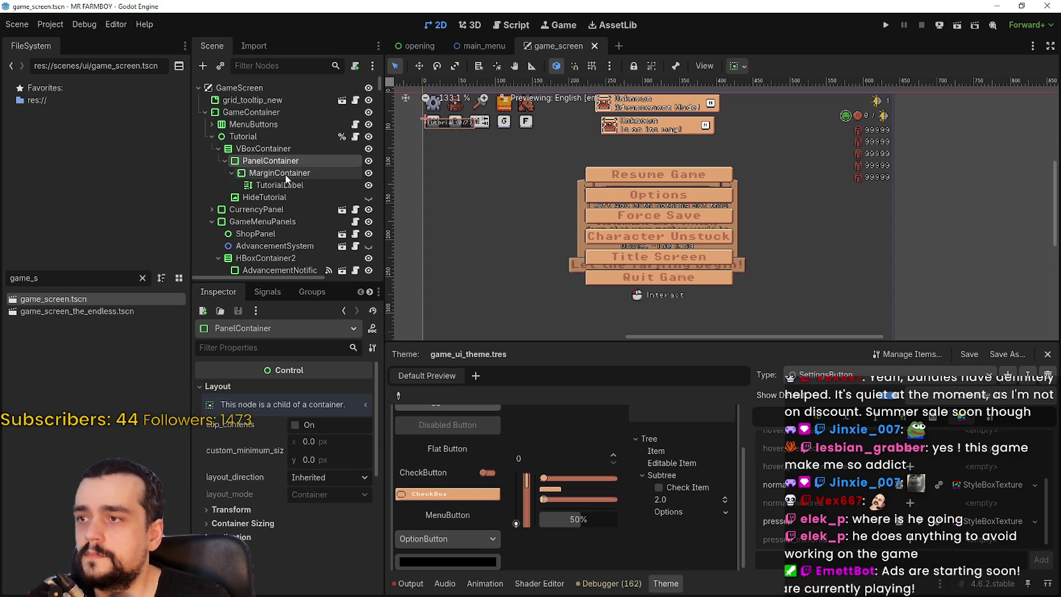
{"action": "scroll", "coordinate": [523, 136], "scroll_direction": "up", "scroll_amount": 2}
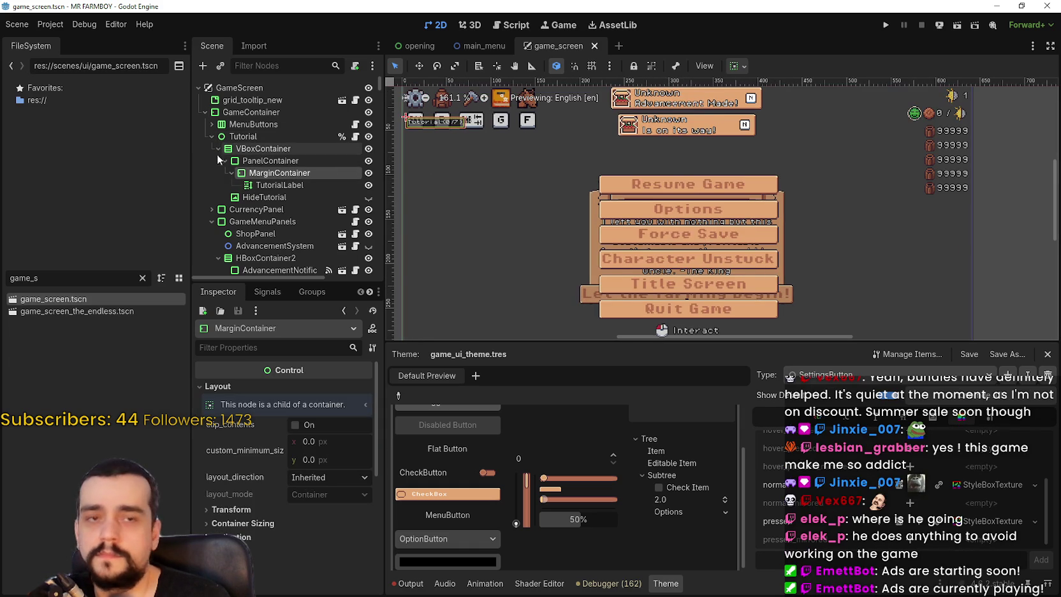
{"action": "left_click", "coordinate": [255, 198]}
{"action": "scroll", "coordinate": [579, 178], "scroll_direction": "down", "scroll_amount": 1}
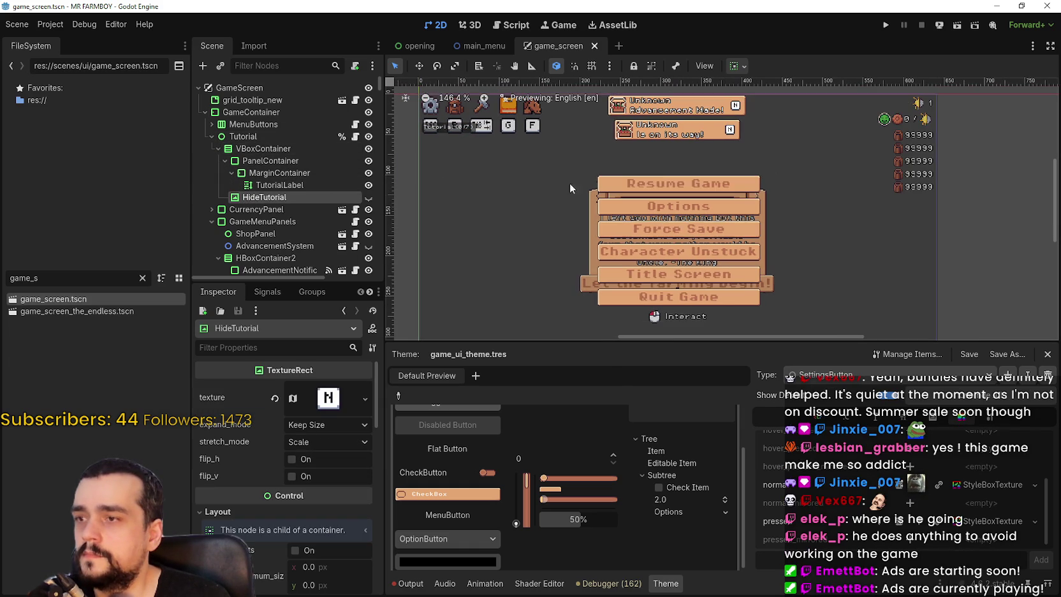
Expand CurrencyPanel and open currency_panel.tscn in its own editor tab
{"action": "left_click", "coordinate": [213, 209]}
{"action": "scroll", "coordinate": [295, 184], "scroll_direction": "down", "scroll_amount": 3}
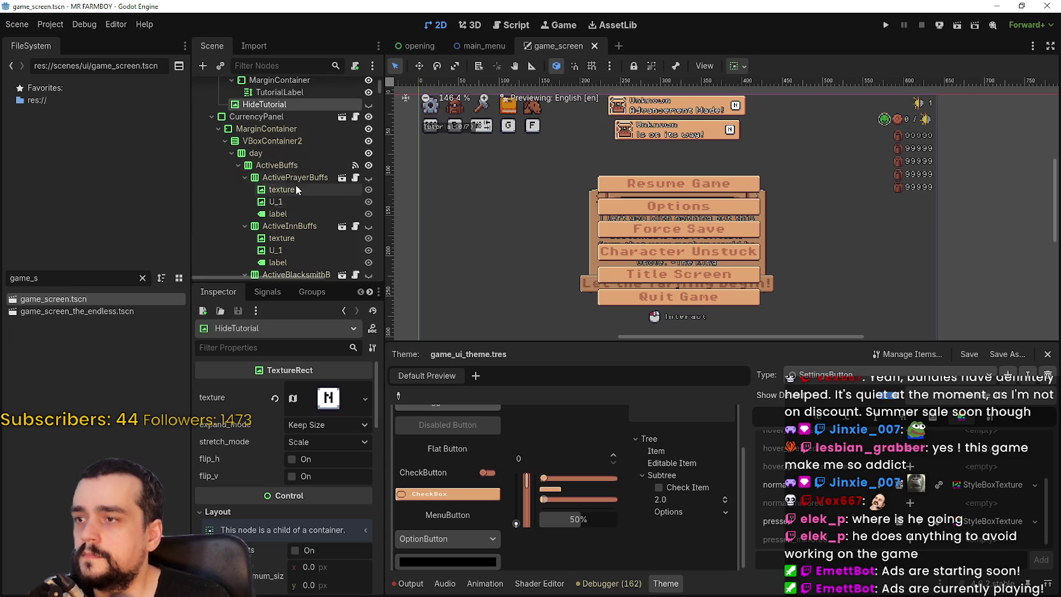
{"action": "left_click", "coordinate": [290, 118]}
{"action": "left_click", "coordinate": [355, 117]}
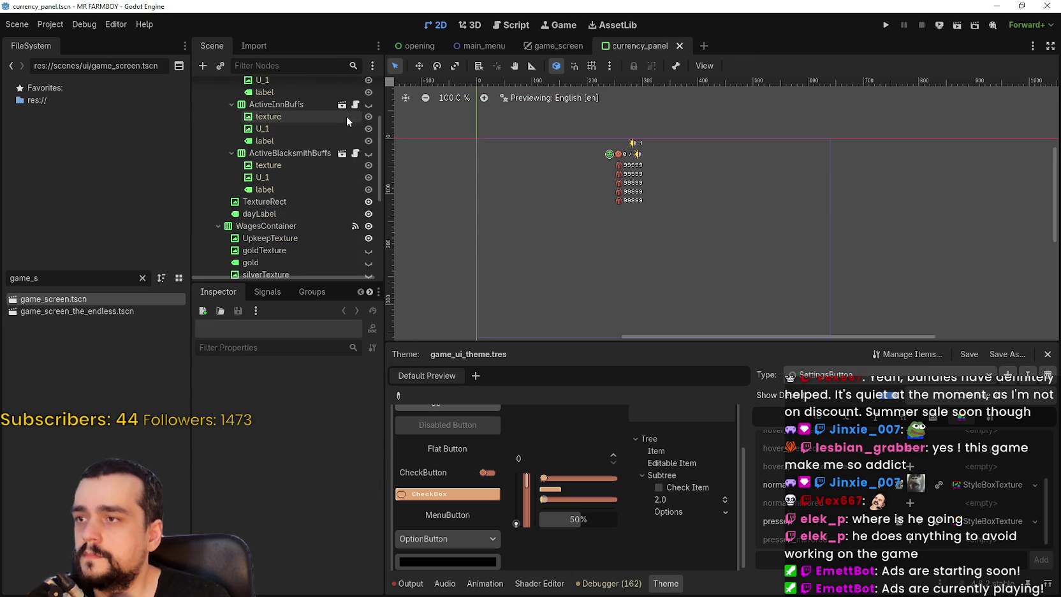
{"action": "scroll", "coordinate": [564, 160], "scroll_direction": "up", "scroll_amount": 11}
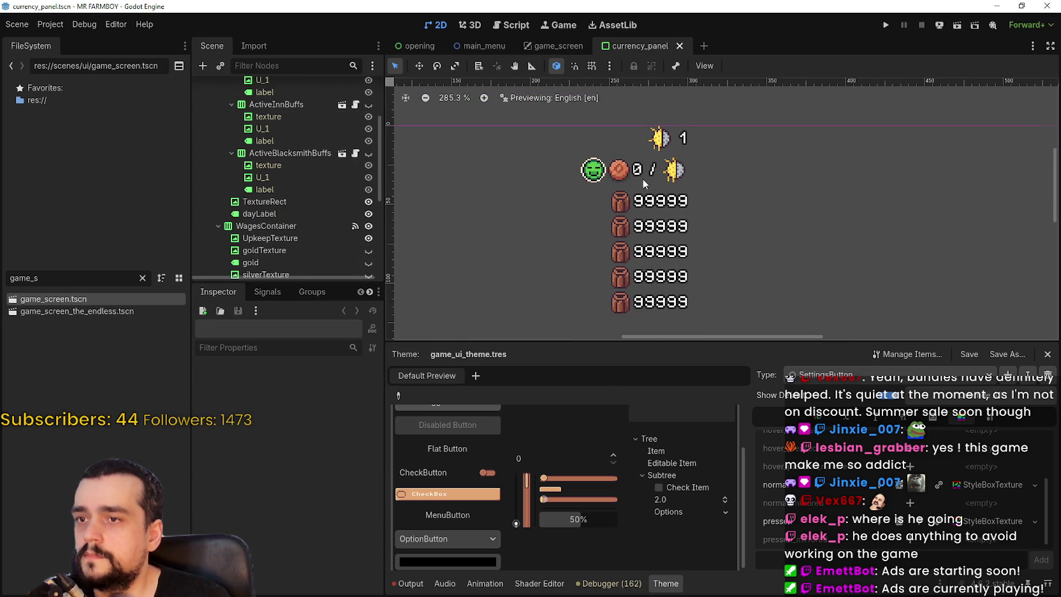
{"action": "scroll", "coordinate": [300, 175], "scroll_direction": "up", "scroll_amount": 3}
{"action": "left_click", "coordinate": [276, 124]}
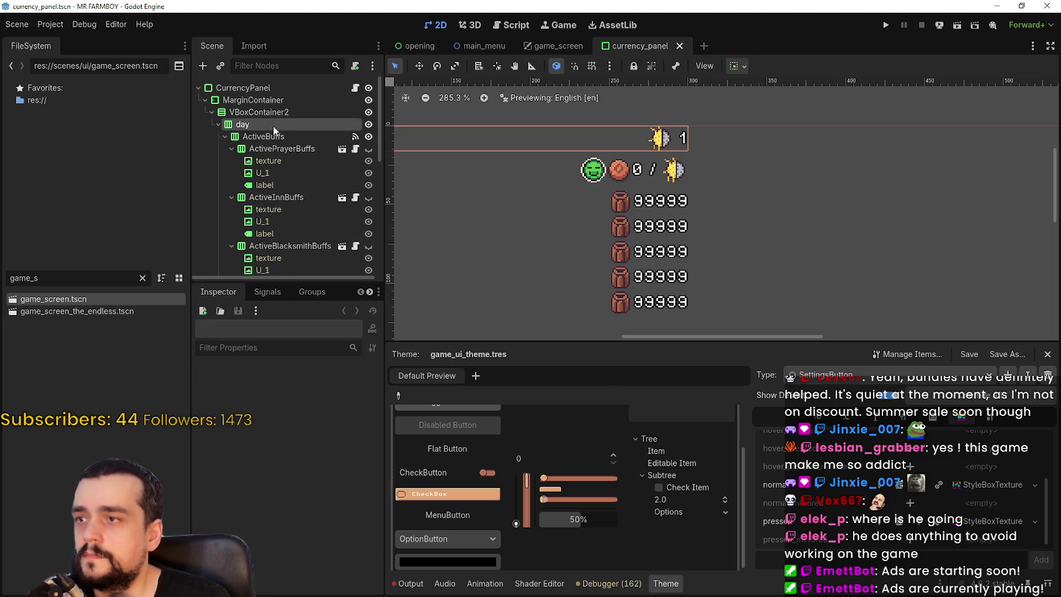
{"action": "mouse_move", "coordinate": [546, 166]}
{"action": "left_mouse_down"}
{"action": "mouse_move", "coordinate": [736, 202]}
{"action": "mouse_move", "coordinate": [620, 185]}
{"action": "left_mouse_up"}
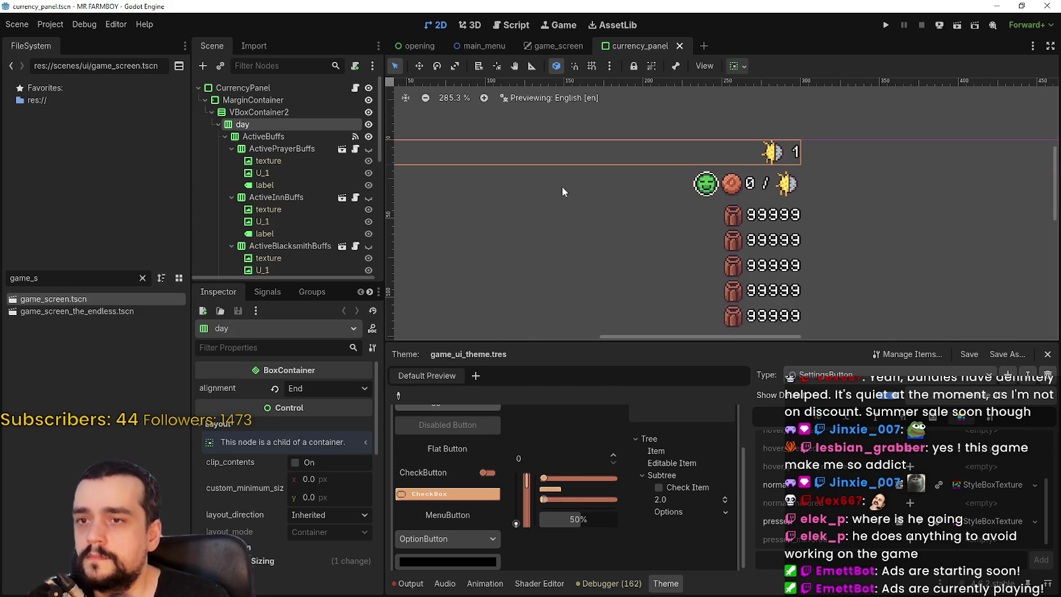
{"action": "left_click", "coordinate": [287, 151]}
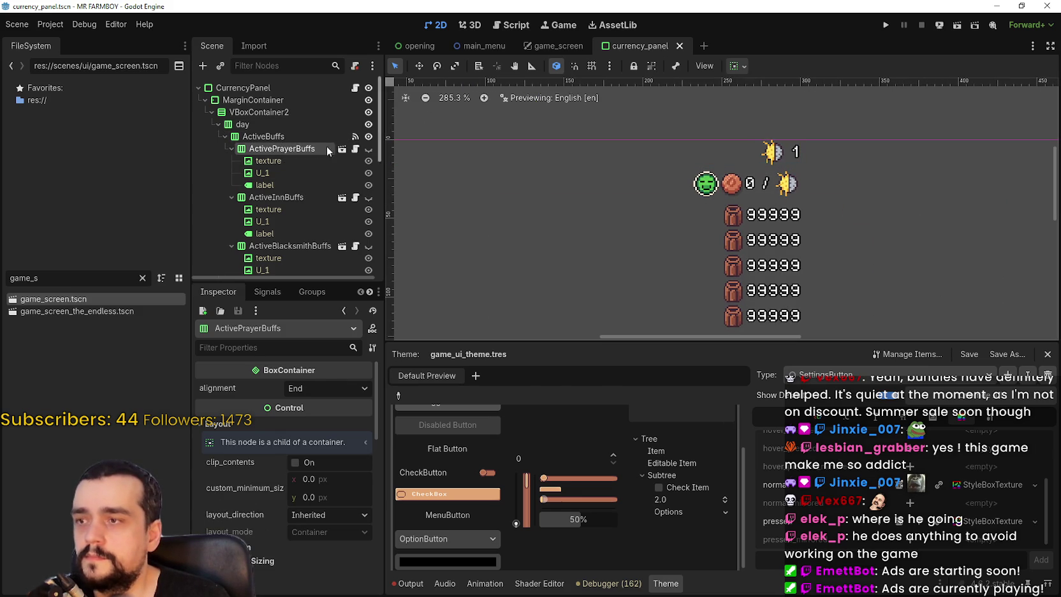
{"action": "left_click", "coordinate": [301, 137]}
{"action": "scroll", "coordinate": [284, 199], "scroll_direction": "down", "scroll_amount": 3}
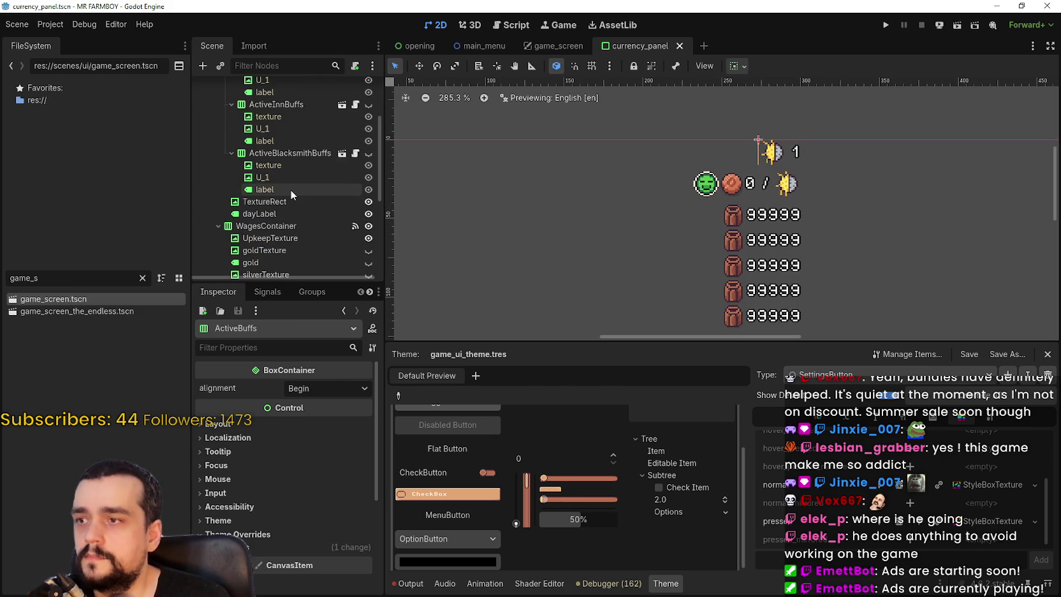
Set the day sun TextureRect's custom minimum size to 26×26
{"action": "left_click", "coordinate": [285, 203]}
{"action": "scroll", "coordinate": [309, 543], "scroll_direction": "down", "scroll_amount": 2}
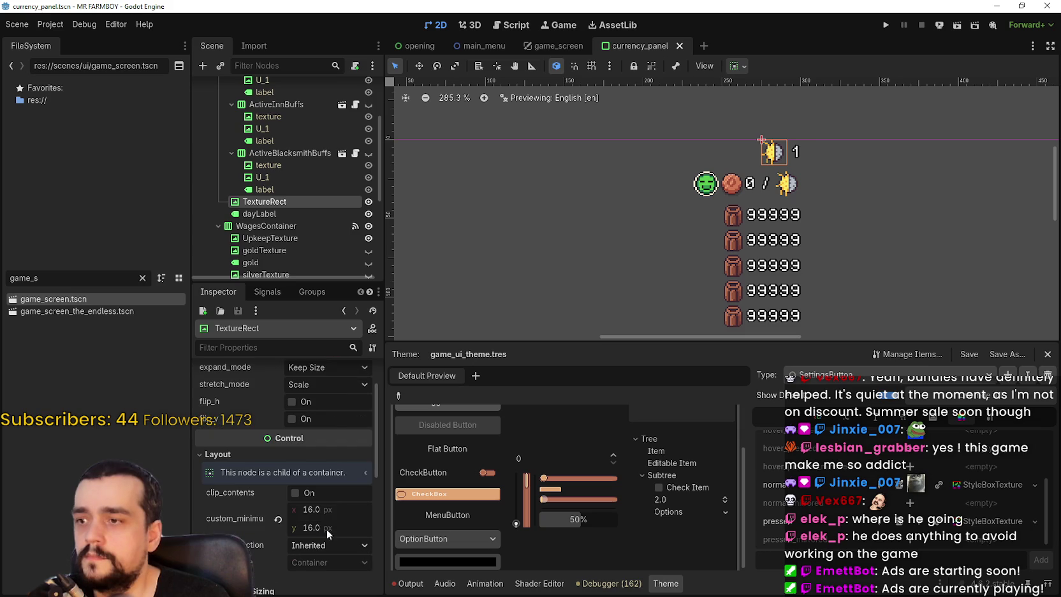
{"action": "left_click", "coordinate": [333, 509]}
{"action": "type", "text": "26"}
{"action": "left_click", "coordinate": [318, 528]}
{"action": "type", "text": "2"}
{"action": "key", "text": "Return"}
{"action": "scroll", "coordinate": [809, 150], "scroll_direction": "up", "scroll_amount": 6}
{"action": "scroll", "coordinate": [777, 145], "scroll_direction": "down", "scroll_amount": 6}
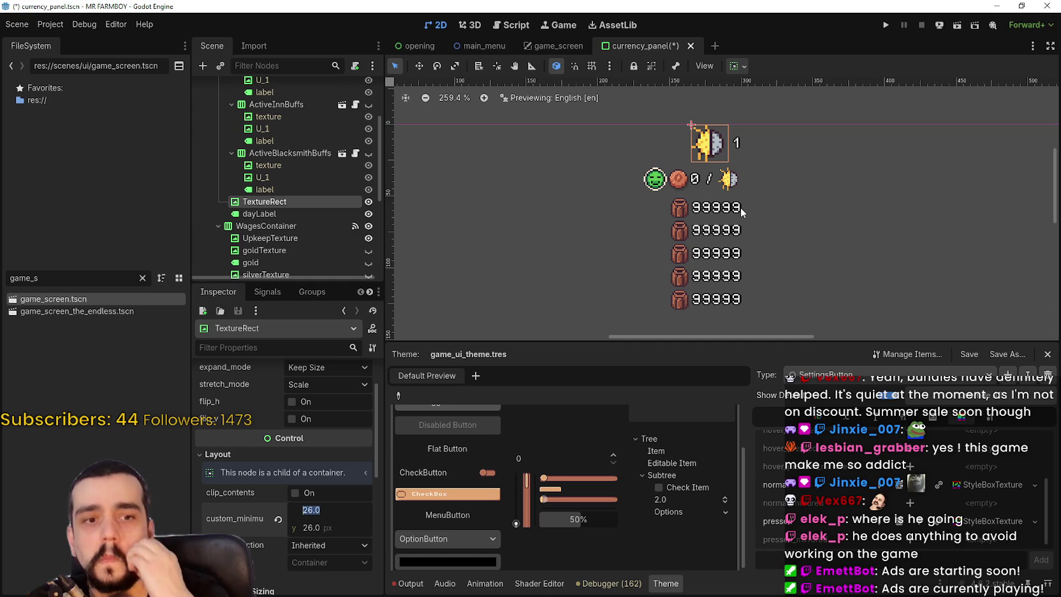
{"action": "scroll", "coordinate": [287, 192], "scroll_direction": "down", "scroll_amount": 2}
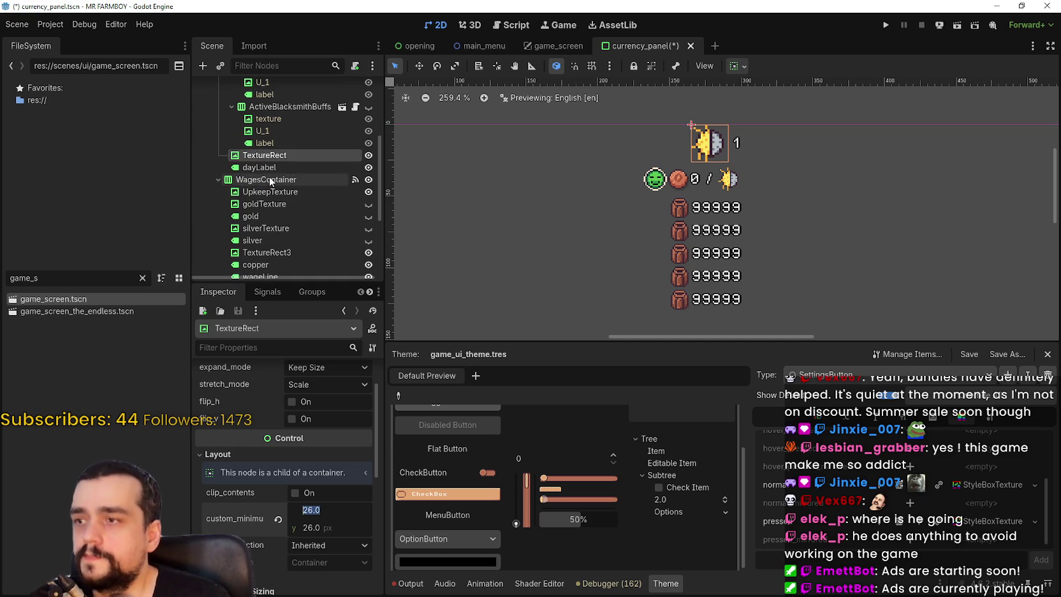
{"action": "left_click", "coordinate": [268, 167]}
{"action": "scroll", "coordinate": [313, 453], "scroll_direction": "down", "scroll_amount": 10}
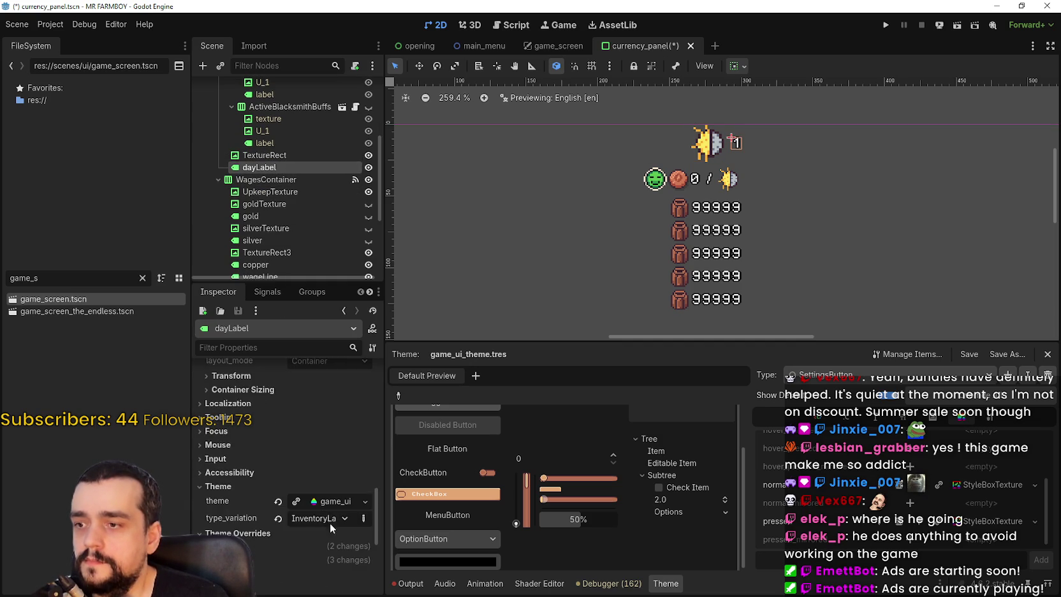
Set the InventoryLabel theme type's font size to 12 in the Theme editor
{"action": "scroll", "coordinate": [328, 517], "scroll_direction": "down", "scroll_amount": 3}
{"action": "left_click", "coordinate": [271, 469]}
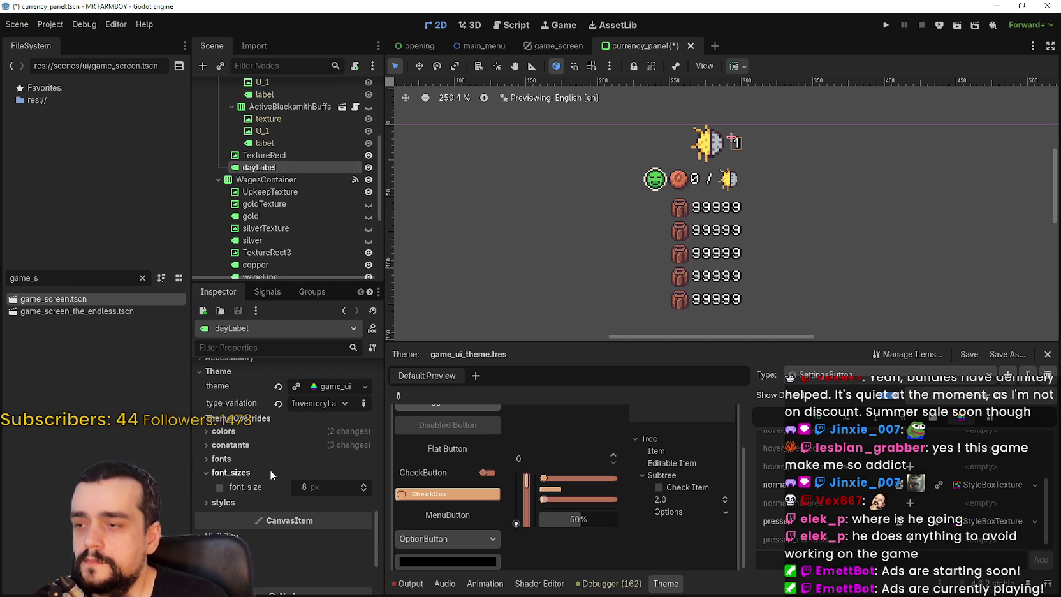
{"action": "left_click", "coordinate": [269, 469]}
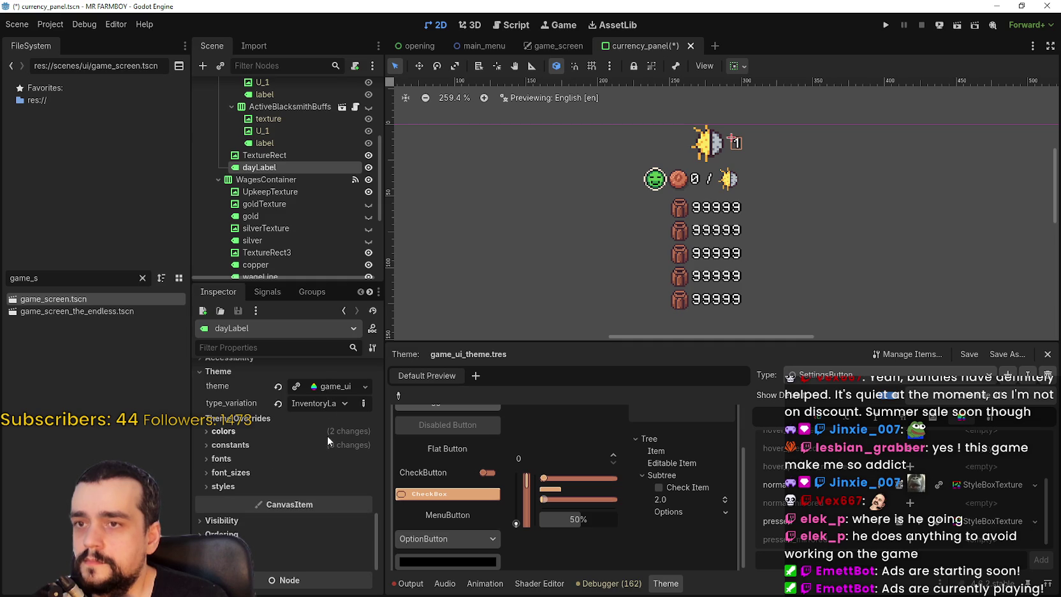
{"action": "left_click", "coordinate": [886, 374]}
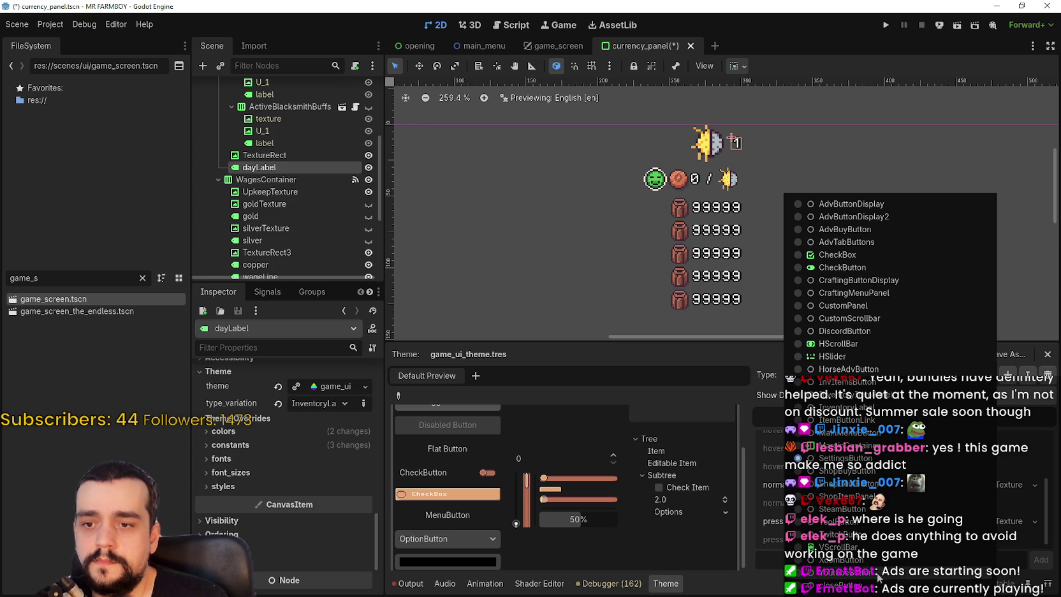
{"action": "left_click", "coordinate": [869, 409]}
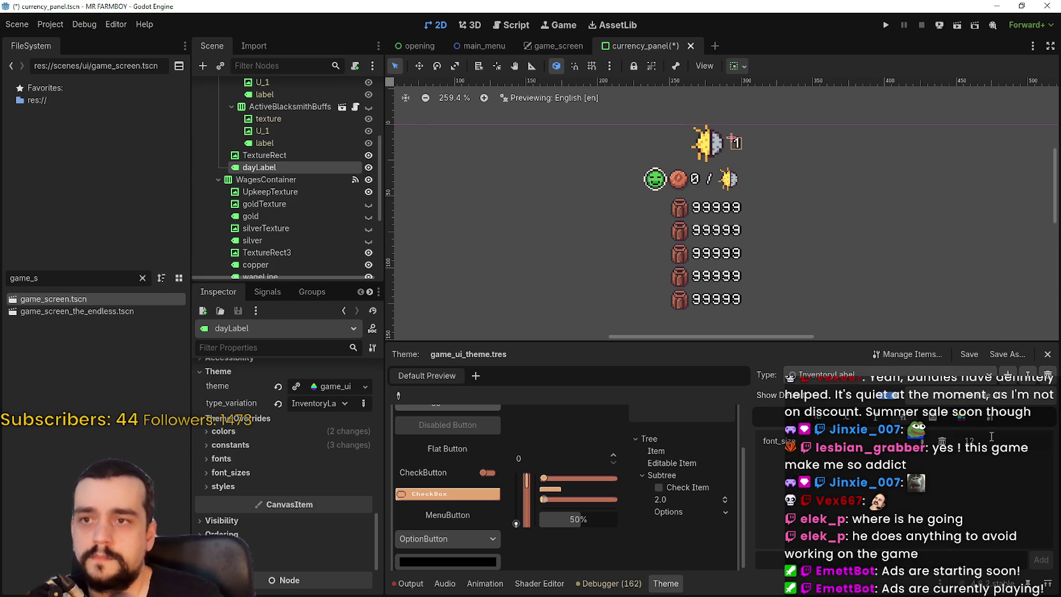
{"action": "key", "text": "Return"}
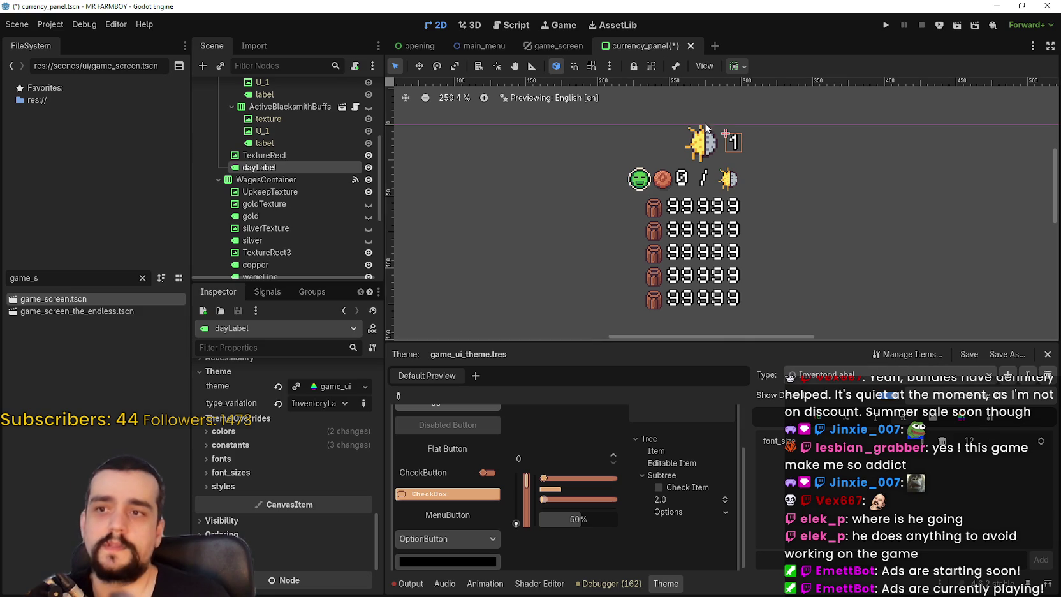
Pan the panel preview to check the enlarged day and resource rows
{"action": "scroll", "coordinate": [740, 157], "scroll_direction": "up", "scroll_amount": 5}
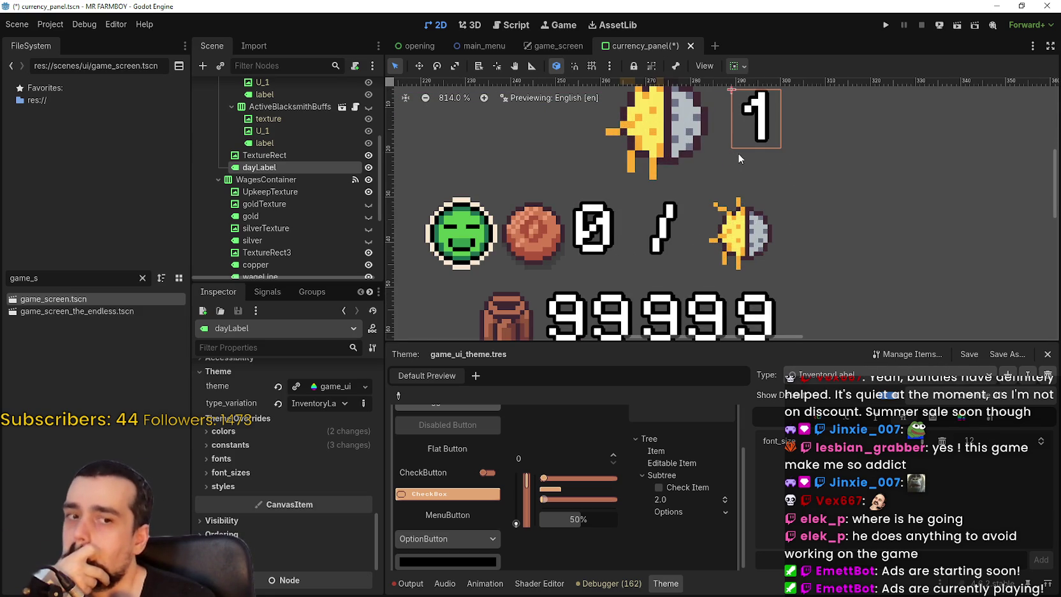
{"action": "scroll", "coordinate": [739, 158], "scroll_direction": "down", "scroll_amount": 5}
{"action": "scroll", "coordinate": [730, 184], "scroll_direction": "down", "scroll_amount": 2}
{"action": "left_click_drag", "start_coordinate": [747, 274], "coordinate": [787, 197]}
{"action": "scroll", "coordinate": [786, 198], "scroll_direction": "down", "scroll_amount": 15}
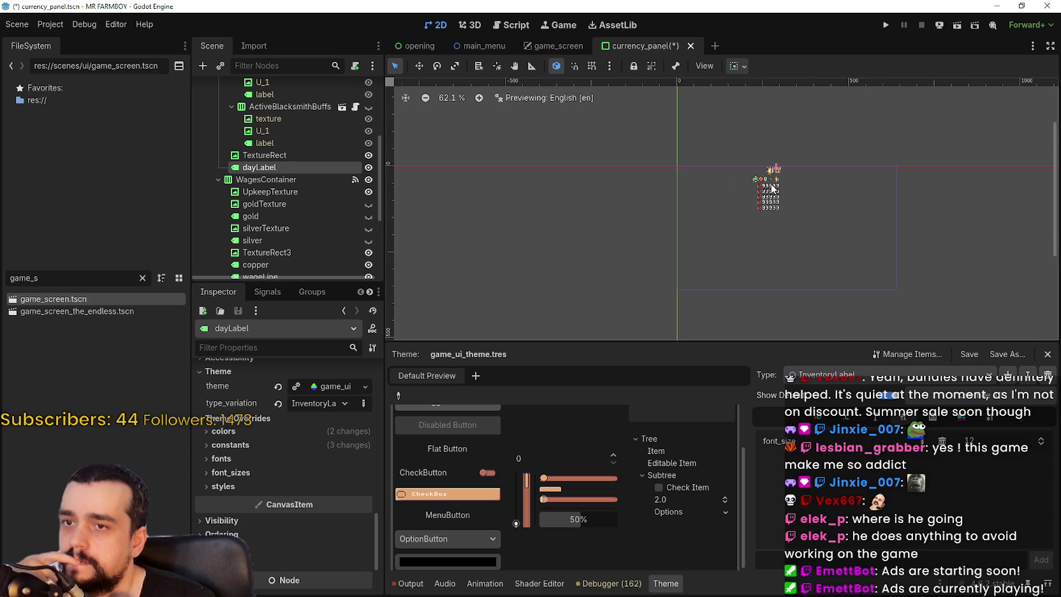
{"action": "scroll", "coordinate": [778, 200], "scroll_direction": "up", "scroll_amount": 14}
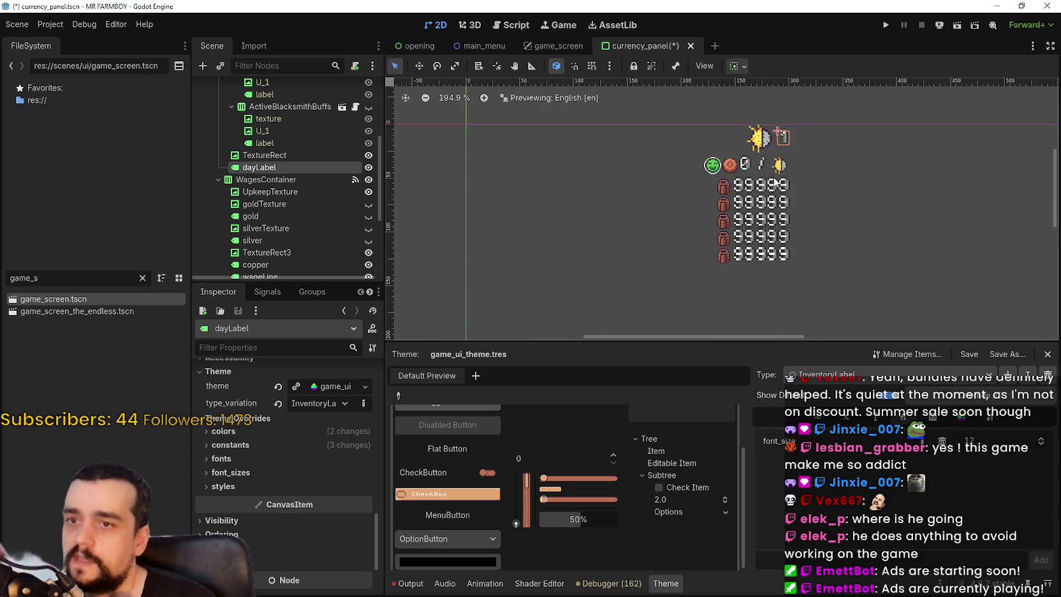
{"action": "scroll", "coordinate": [772, 186], "scroll_direction": "up", "scroll_amount": 1}
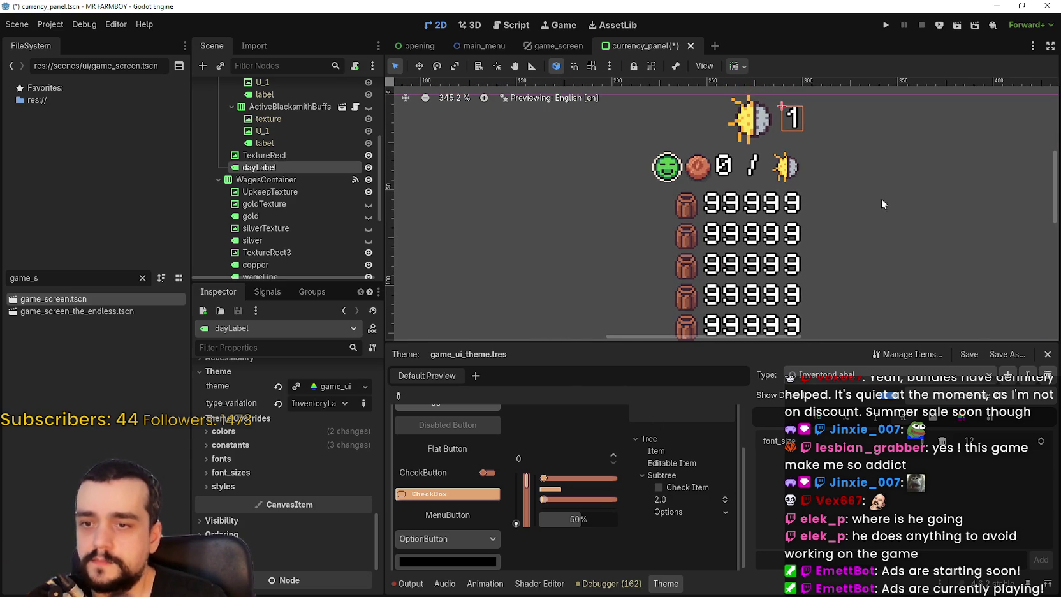
{"action": "scroll", "coordinate": [840, 207], "scroll_direction": "down", "scroll_amount": 2}
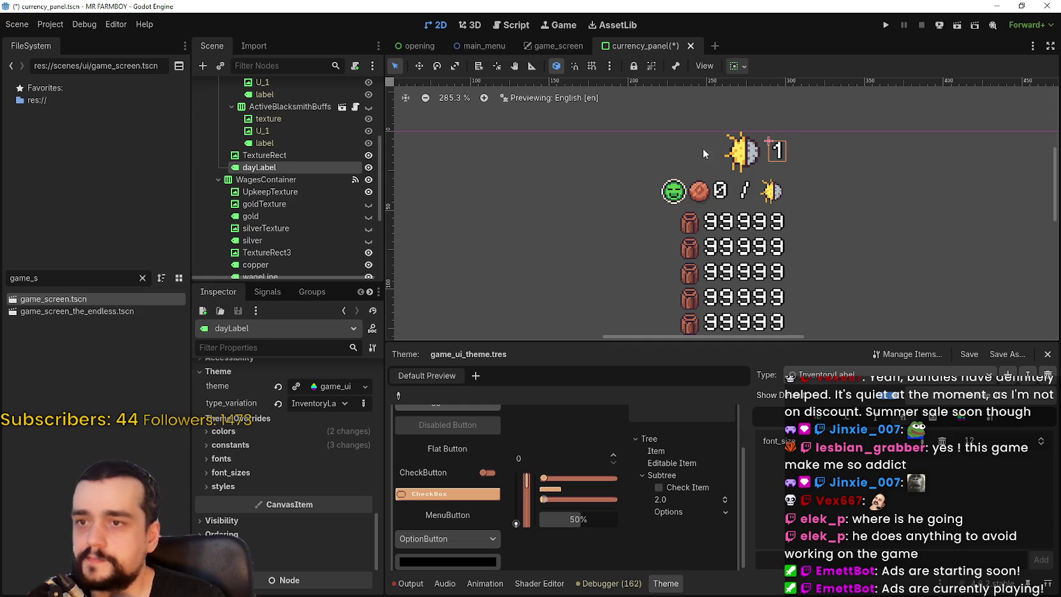
{"action": "scroll", "coordinate": [303, 168], "scroll_direction": "down", "scroll_amount": 2}
{"action": "left_click", "coordinate": [284, 146]}
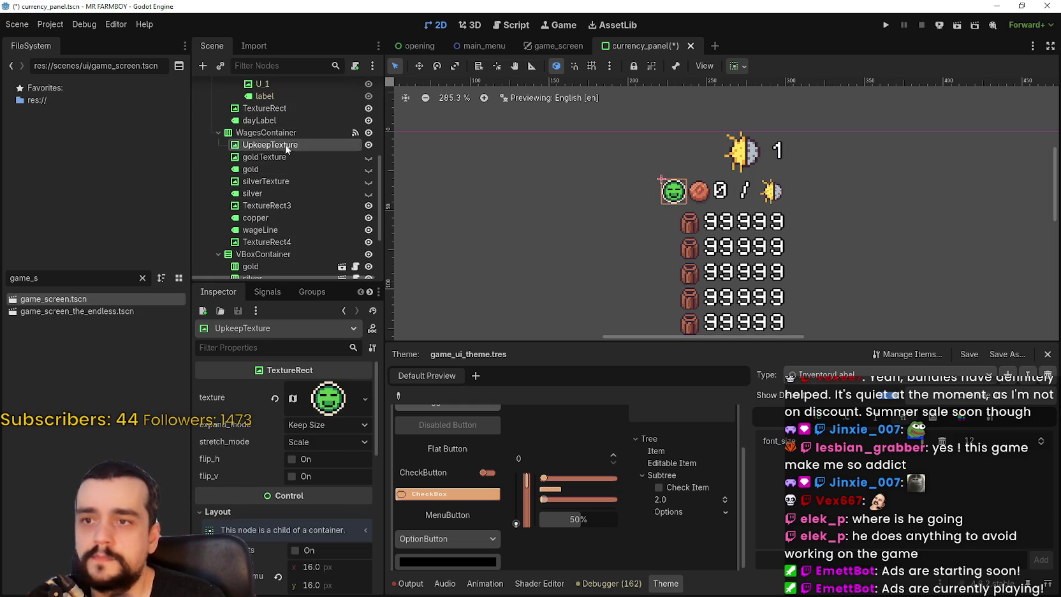
Set the UpkeepTexture icon's minimum size to 26×26
{"action": "scroll", "coordinate": [336, 487], "scroll_direction": "down", "scroll_amount": 3}
{"action": "left_click", "coordinate": [328, 454]}
{"action": "type", "text": "26"}
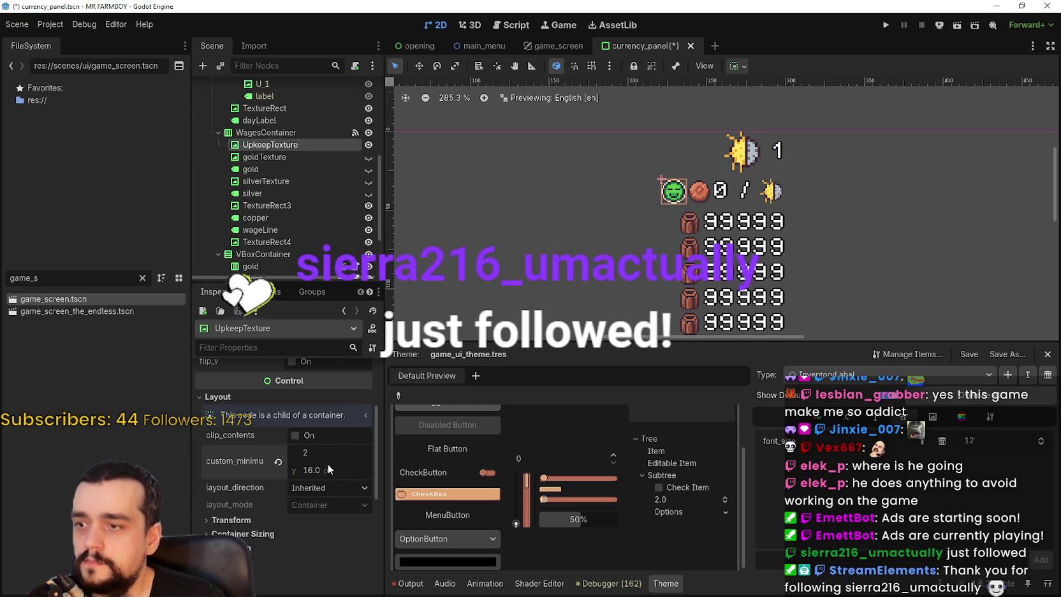
{"action": "key", "text": "Tab"}
{"action": "type", "text": "26"}
{"action": "left_click", "coordinate": [328, 449]}
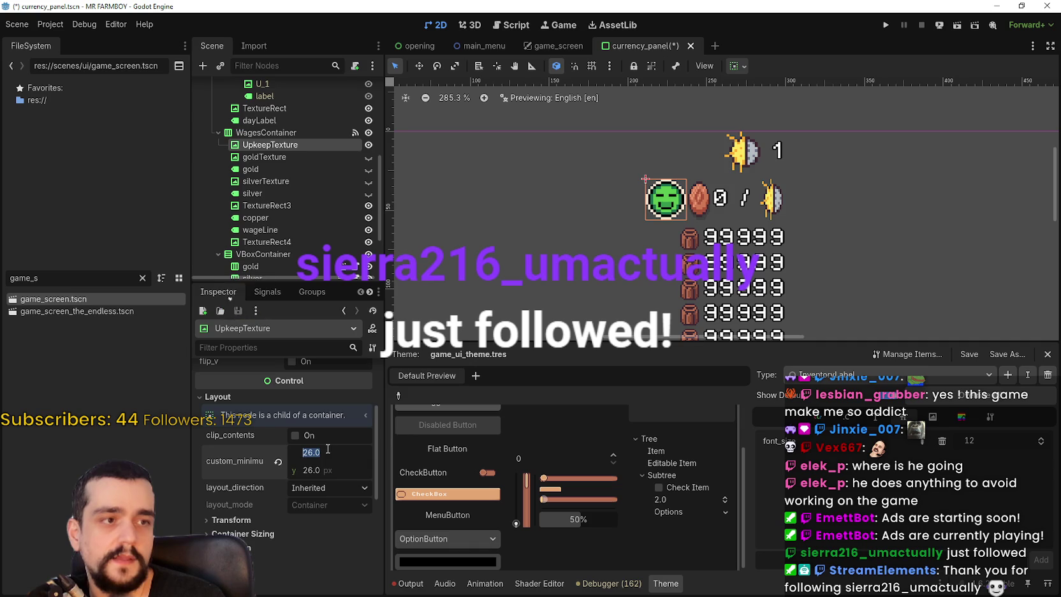
{"action": "scroll", "coordinate": [823, 180], "scroll_direction": "up", "scroll_amount": 1}
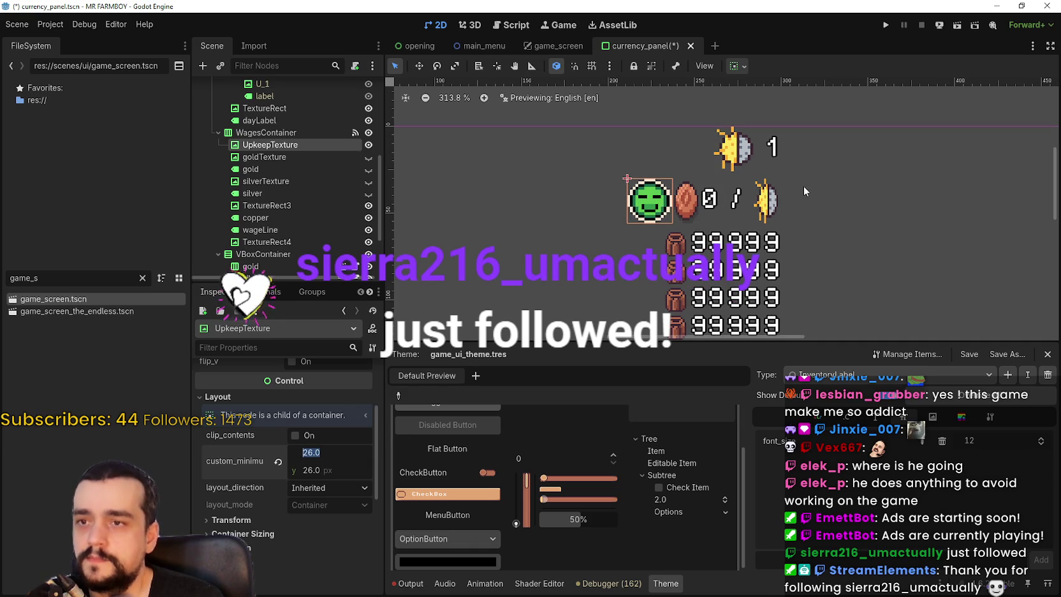
Set the wages line's copper coin icon minimum size to 26×26
{"action": "left_click", "coordinate": [271, 205]}
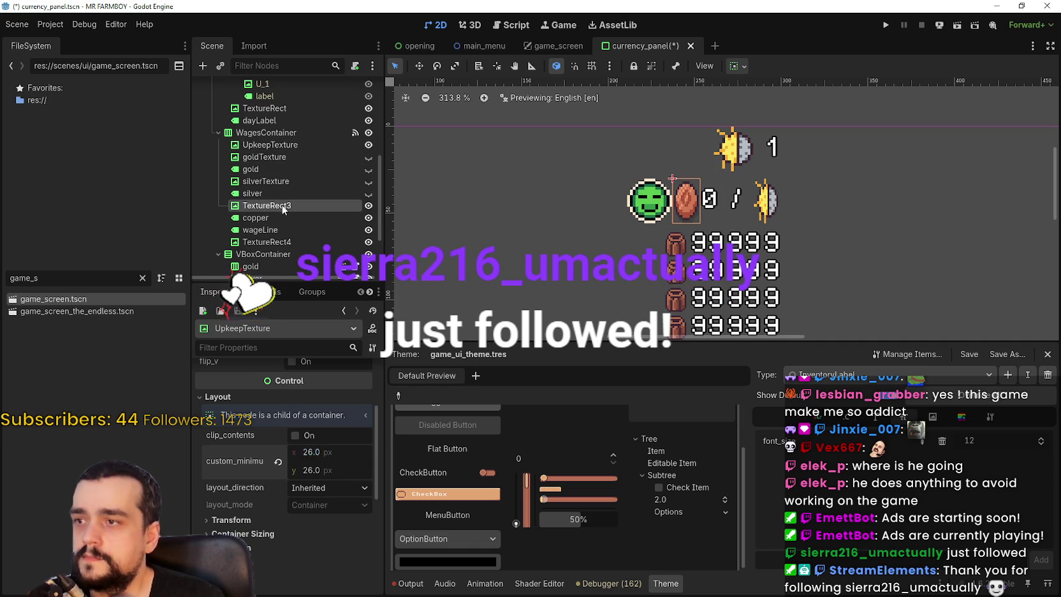
{"action": "scroll", "coordinate": [314, 504], "scroll_direction": "down", "scroll_amount": 3}
{"action": "left_click", "coordinate": [330, 431]}
{"action": "type", "text": "26"}
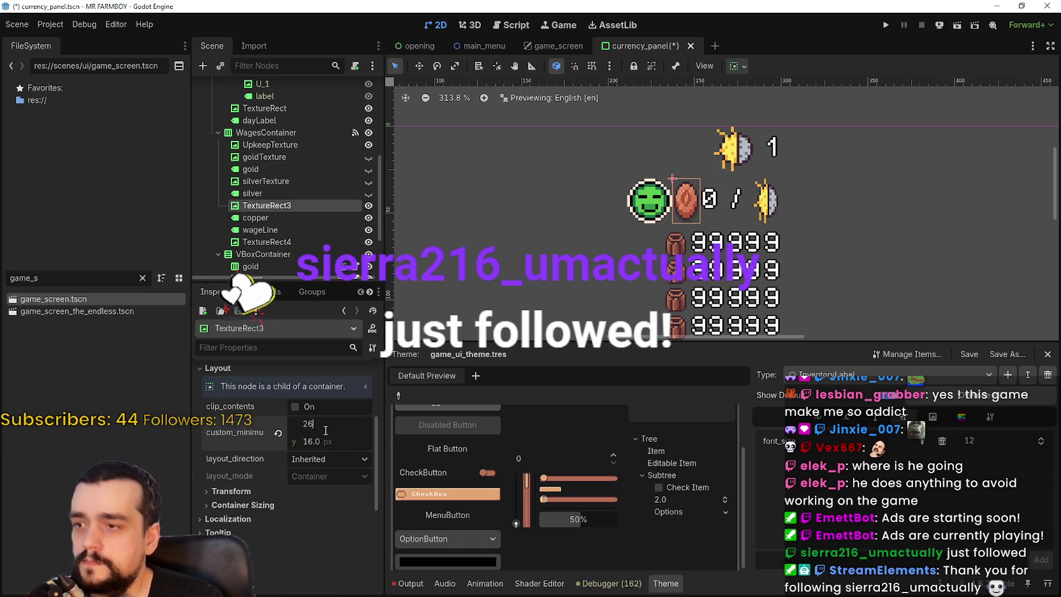
{"action": "key", "text": "Tab"}
{"action": "type", "text": "26"}
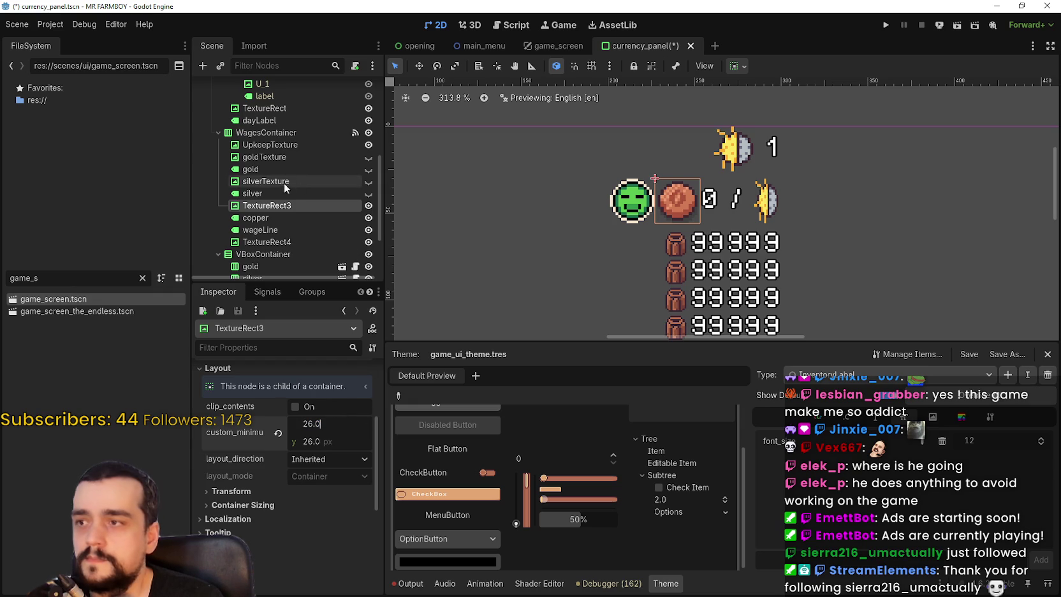
Set the sun icon after the slash to a 26×26 minimum size
{"action": "left_click", "coordinate": [291, 230]}
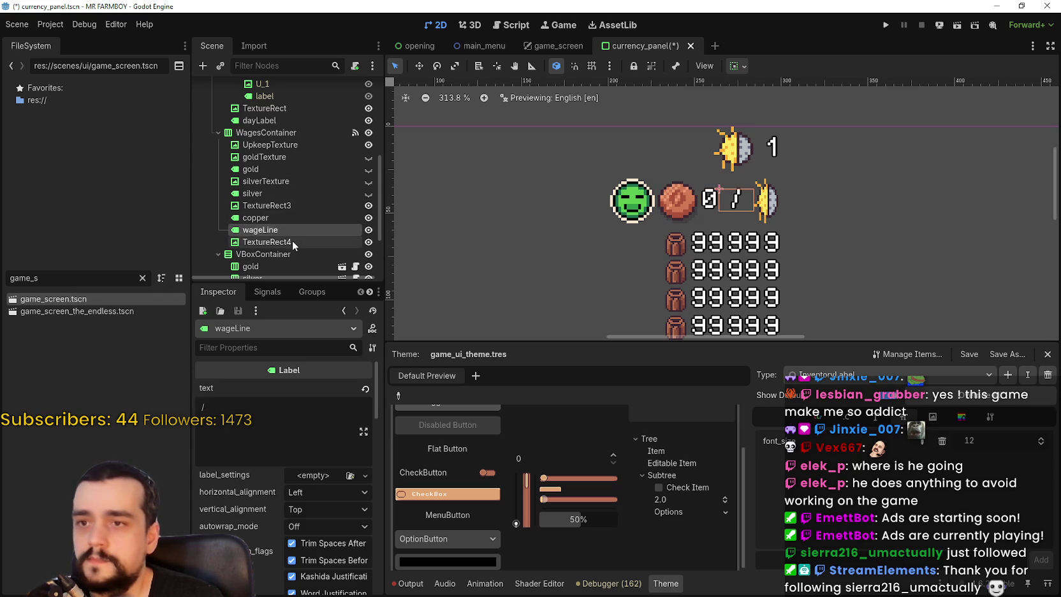
{"action": "left_click", "coordinate": [292, 241]}
{"action": "scroll", "coordinate": [309, 500], "scroll_direction": "down", "scroll_amount": 4}
{"action": "left_click", "coordinate": [322, 452]}
{"action": "type", "text": "26"}
{"action": "left_click", "coordinate": [329, 471]}
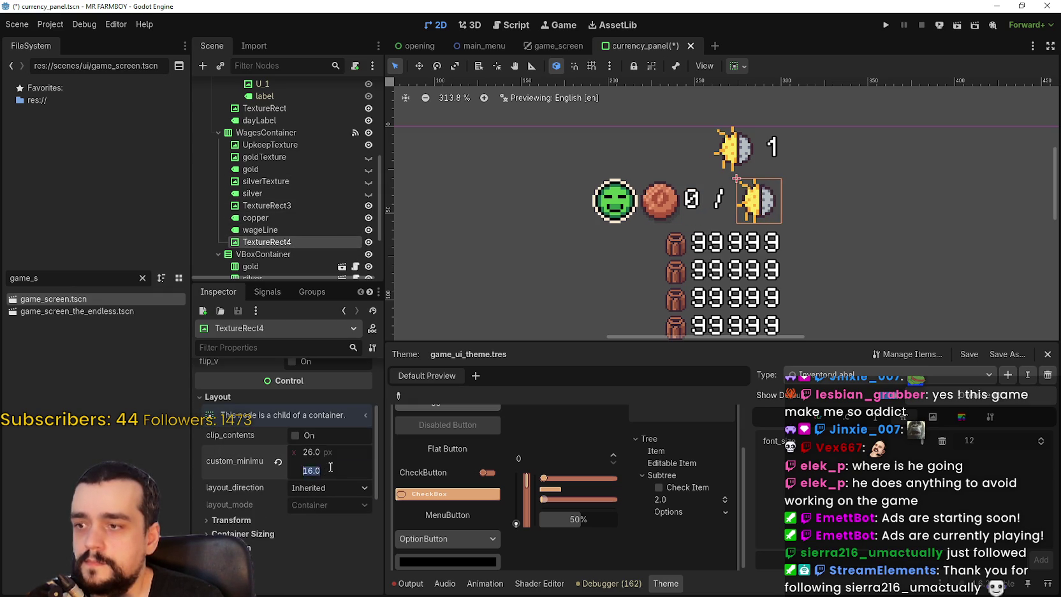
{"action": "scroll", "coordinate": [794, 185], "scroll_direction": "down", "scroll_amount": 3}
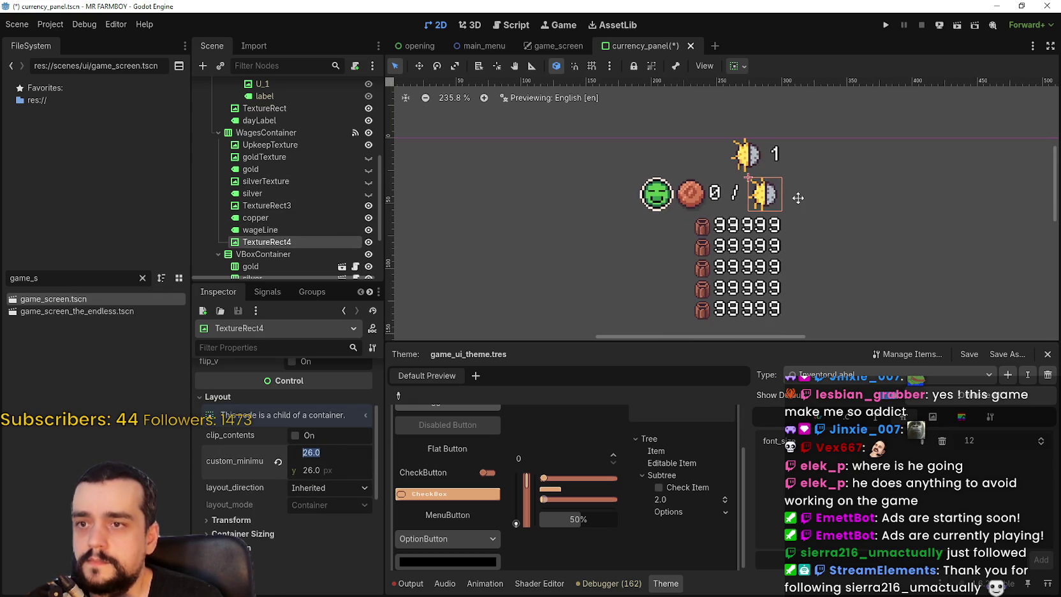
{"action": "scroll", "coordinate": [287, 204], "scroll_direction": "down", "scroll_amount": 3}
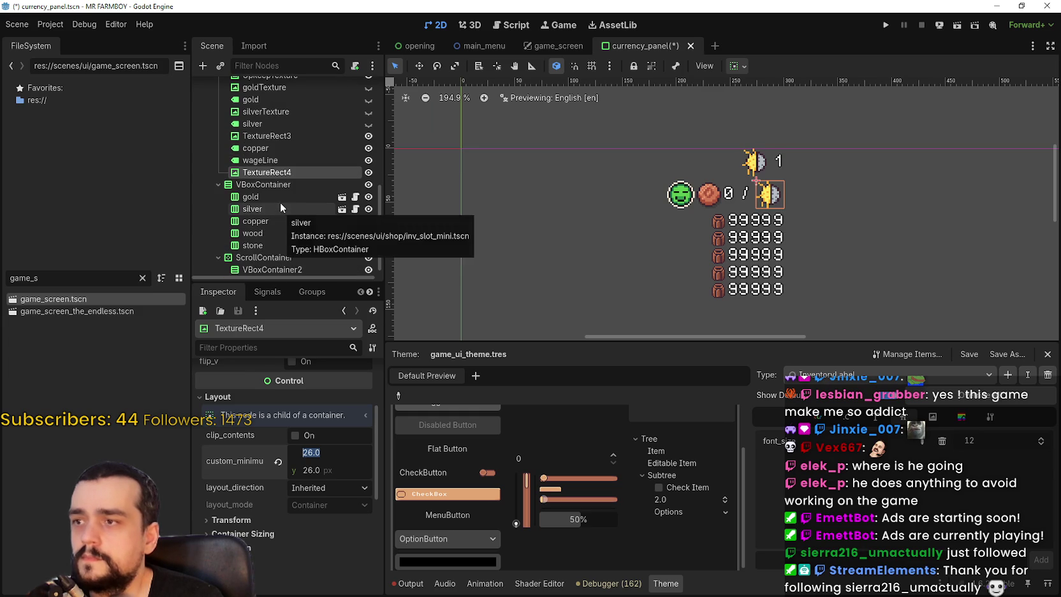
Open the gold slot's instanced inv_slot_mini scene for editing
{"action": "left_click", "coordinate": [280, 201]}
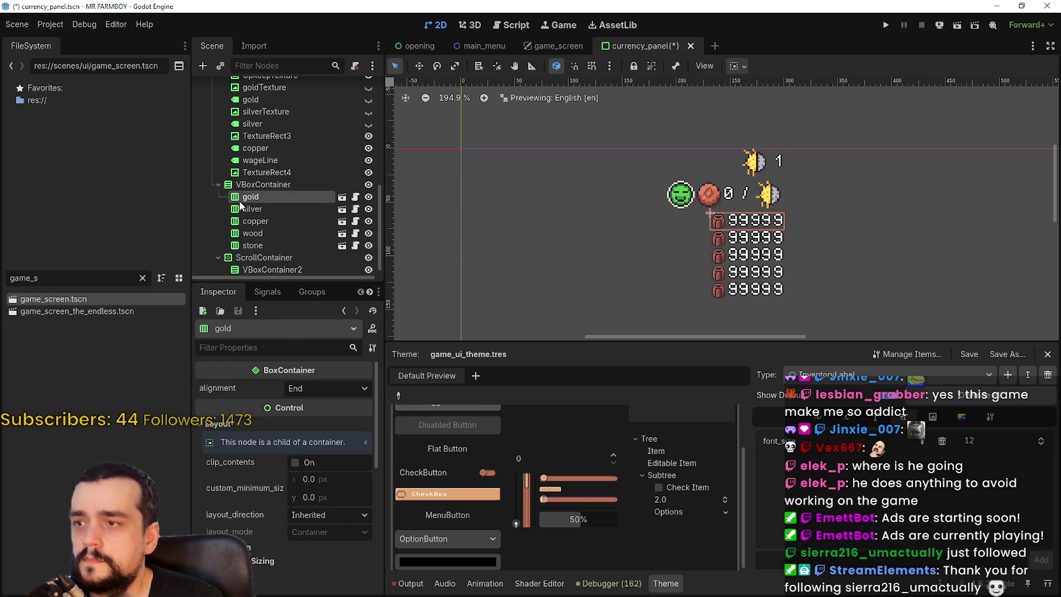
{"action": "key", "text": "ctrl+equal"}
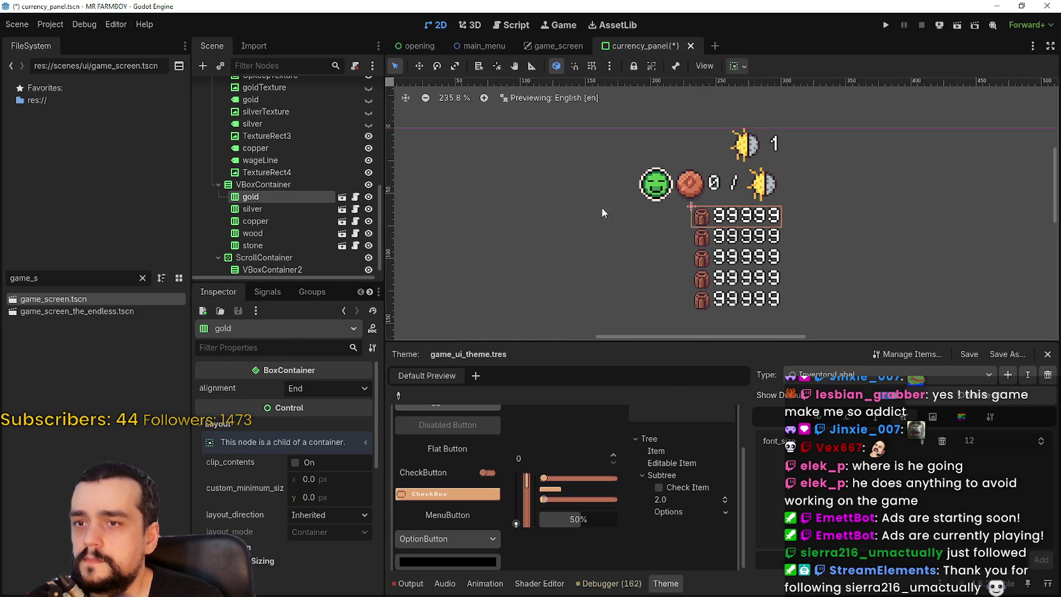
{"action": "left_click", "coordinate": [342, 197]}
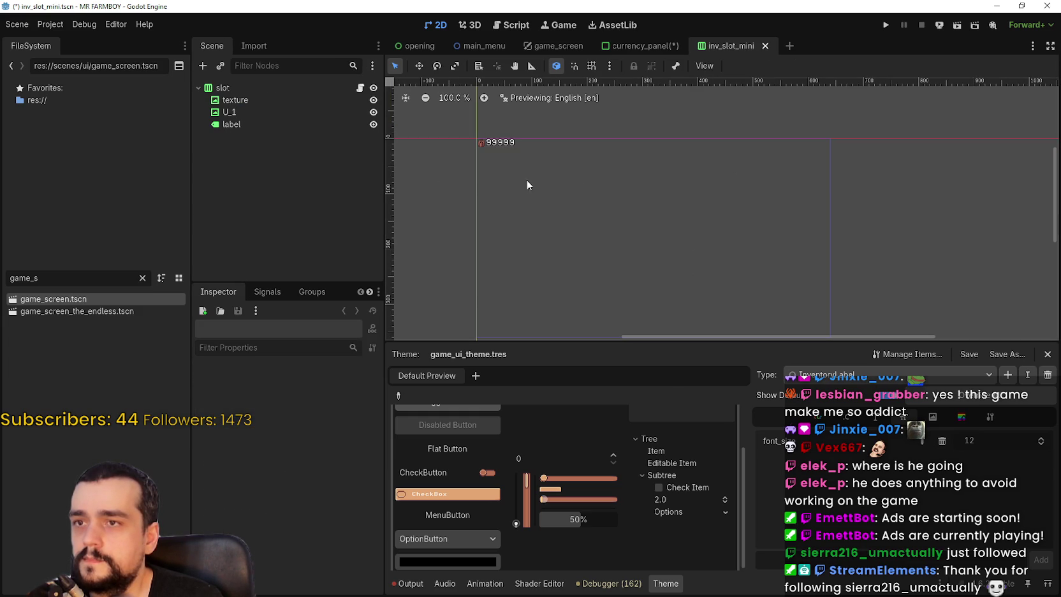
Set the slot's icon texture minimum size to 26×26
{"action": "left_click", "coordinate": [296, 99]}
{"action": "scroll", "coordinate": [456, 131], "scroll_direction": "up", "scroll_amount": 7}
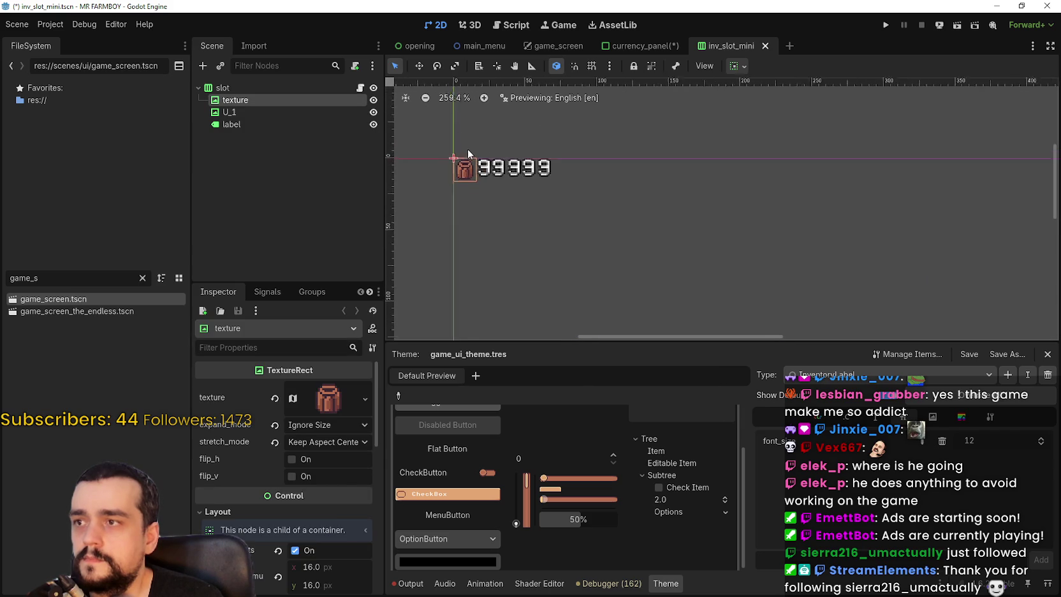
{"action": "scroll", "coordinate": [346, 484], "scroll_direction": "down", "scroll_amount": 2}
{"action": "left_click", "coordinate": [337, 516]}
{"action": "type", "text": "26"}
{"action": "left_click", "coordinate": [333, 527]}
{"action": "type", "text": "26"}
{"action": "left_click", "coordinate": [339, 507]}
Check the U_1 node and 99999 label, then return to currency_panel
{"action": "scroll", "coordinate": [611, 191], "scroll_direction": "up", "scroll_amount": 4}
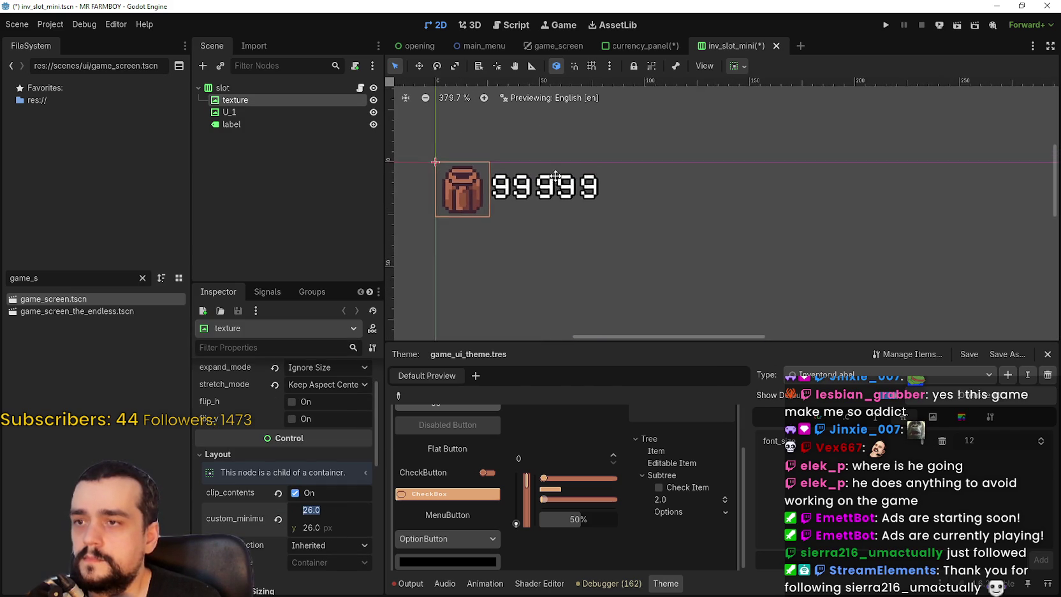
{"action": "scroll", "coordinate": [647, 209], "scroll_direction": "up", "scroll_amount": 2}
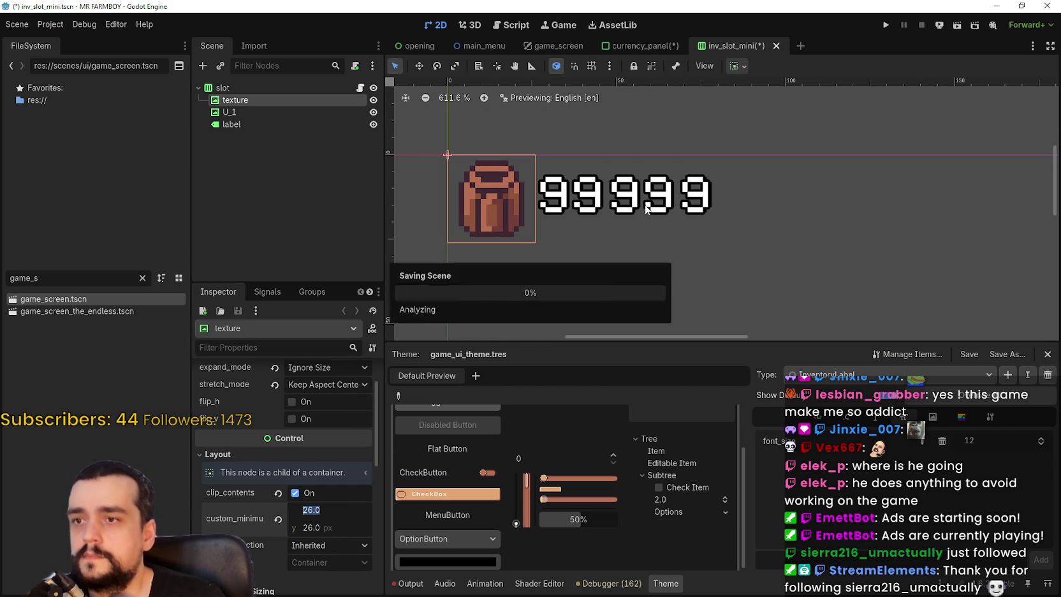
{"action": "scroll", "coordinate": [647, 209], "scroll_direction": "down", "scroll_amount": 9}
{"action": "left_click", "coordinate": [576, 178]}
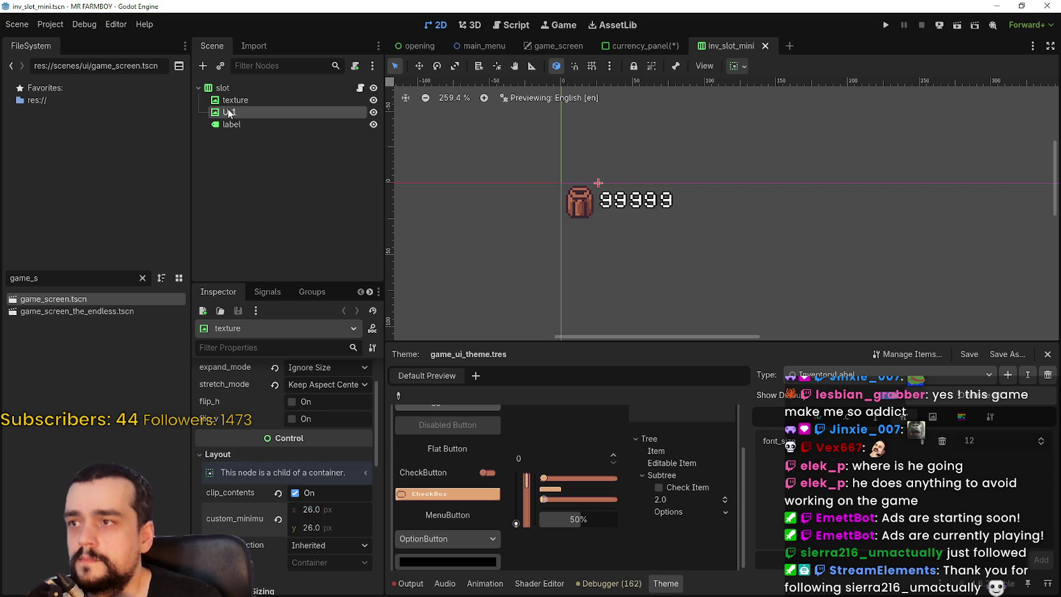
{"action": "left_click", "coordinate": [268, 124]}
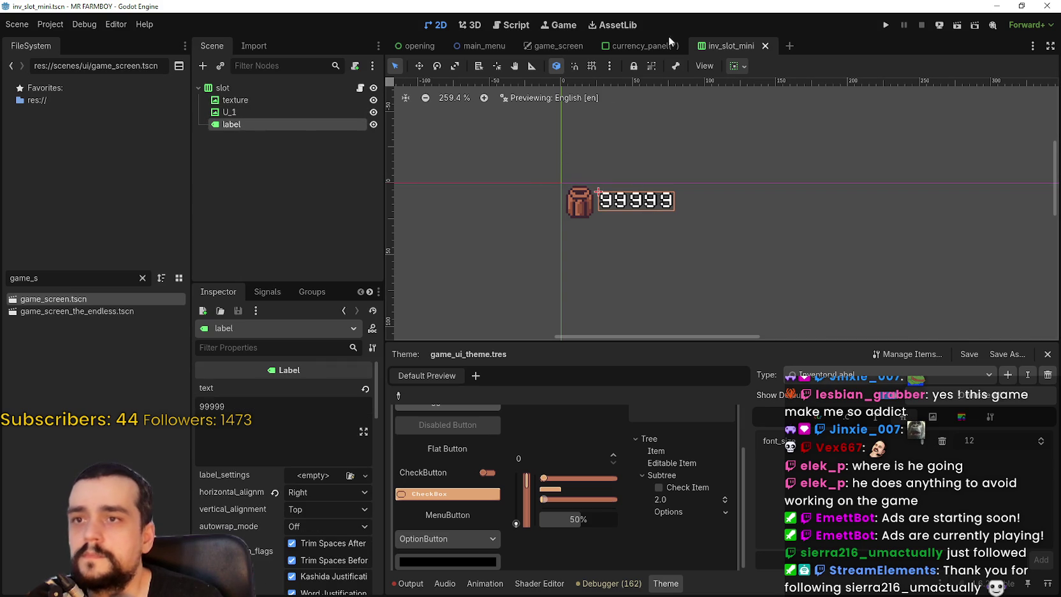
{"action": "left_click", "coordinate": [671, 42]}
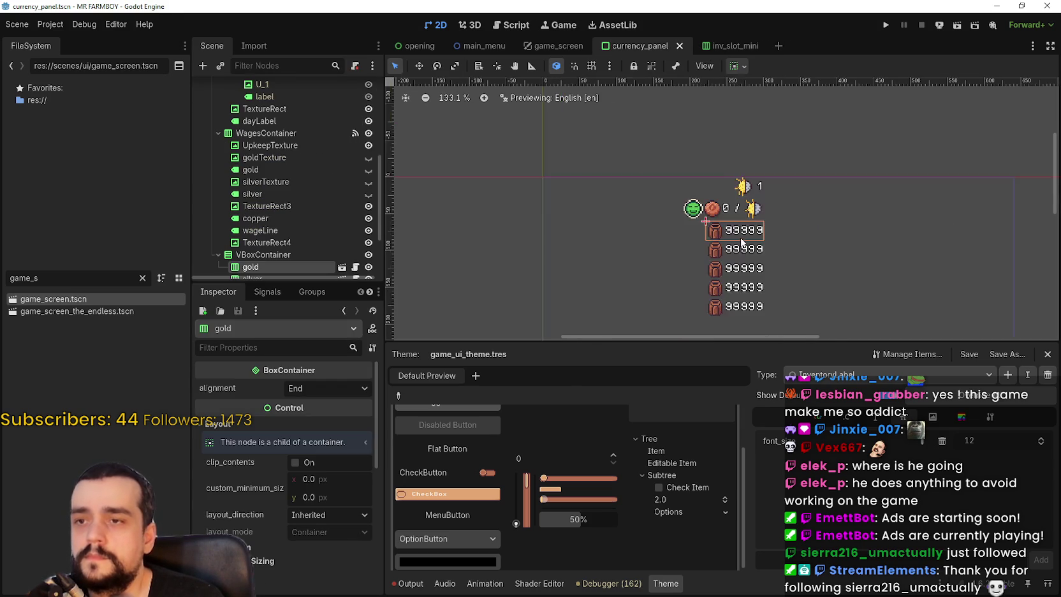
{"action": "scroll", "coordinate": [751, 156], "scroll_direction": "up", "scroll_amount": 3}
{"action": "scroll", "coordinate": [751, 157], "scroll_direction": "down", "scroll_amount": 3}
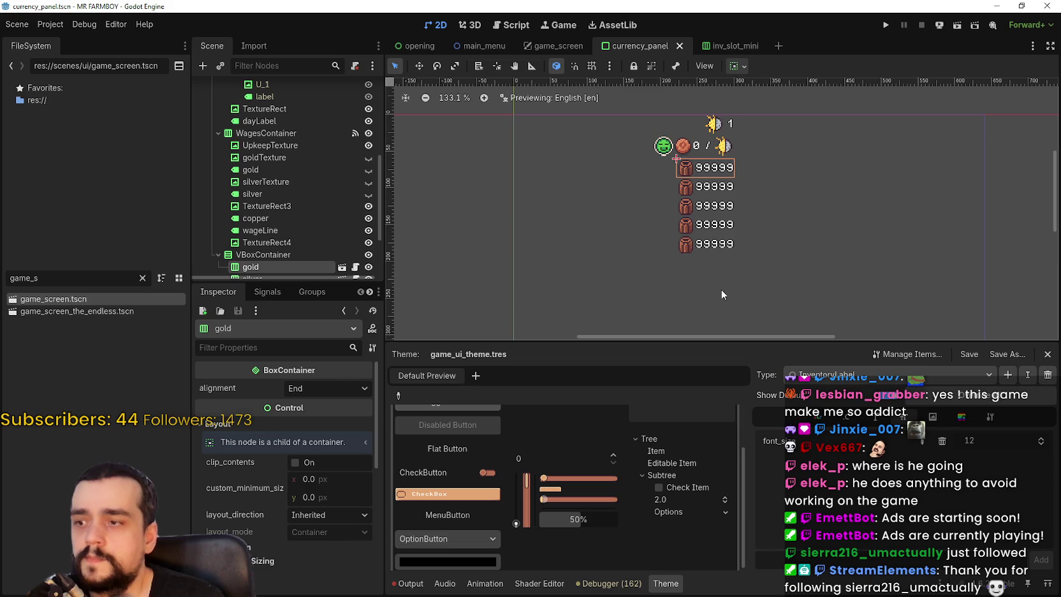
{"action": "scroll", "coordinate": [267, 164], "scroll_direction": "down", "scroll_amount": 3}
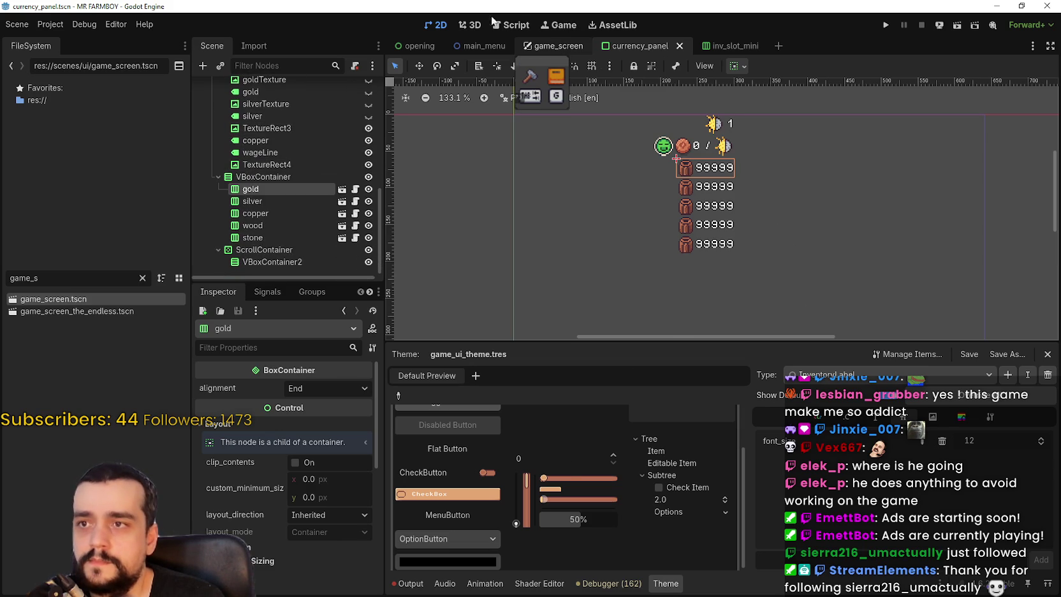
{"action": "left_click", "coordinate": [555, 46]}
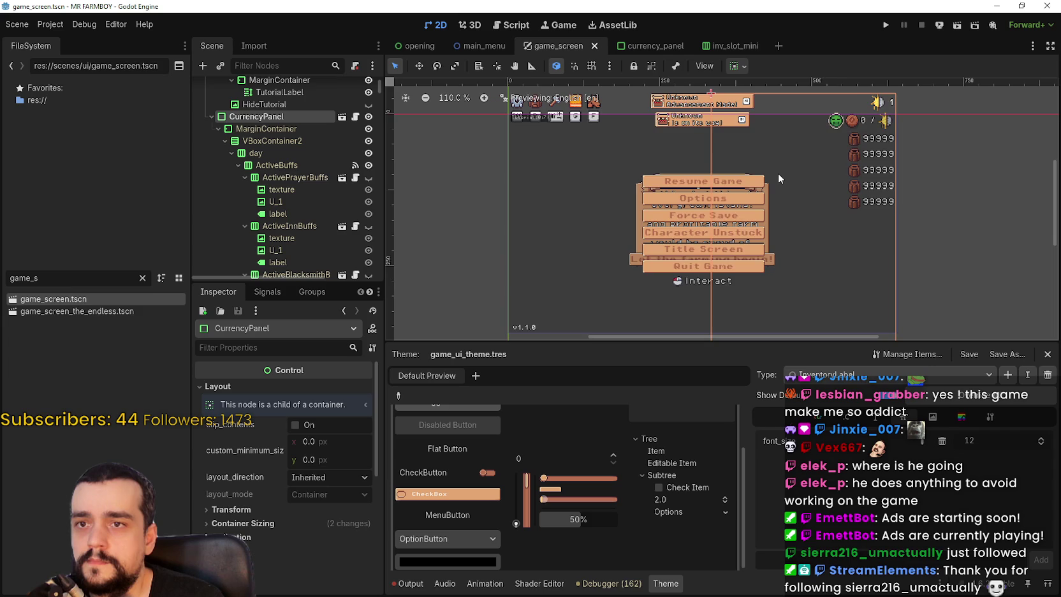
{"action": "scroll", "coordinate": [778, 172], "scroll_direction": "down", "scroll_amount": 2}
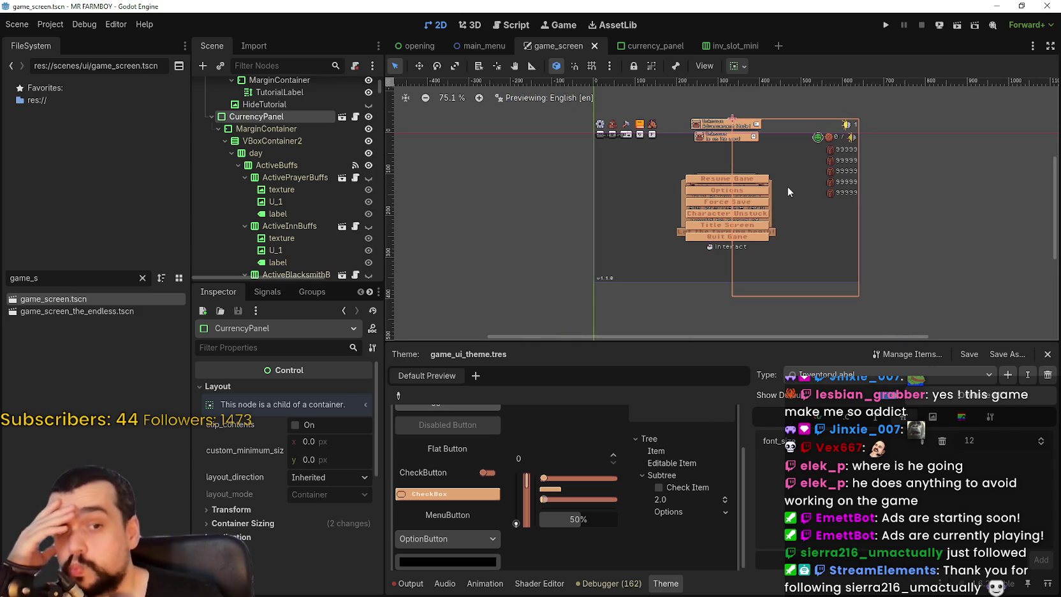
{"action": "scroll", "coordinate": [787, 181], "scroll_direction": "up", "scroll_amount": 3}
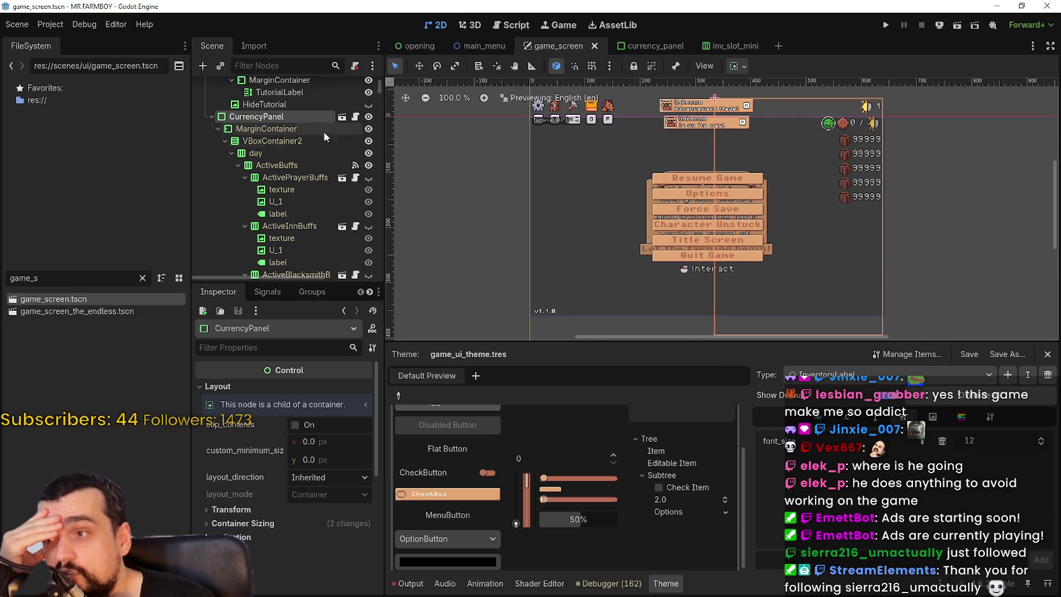
{"action": "scroll", "coordinate": [271, 447], "scroll_direction": "down", "scroll_amount": 5}
{"action": "left_click", "coordinate": [226, 381]}
{"action": "left_click", "coordinate": [226, 381]}
{"action": "scroll", "coordinate": [814, 228], "scroll_direction": "down", "scroll_amount": 2}
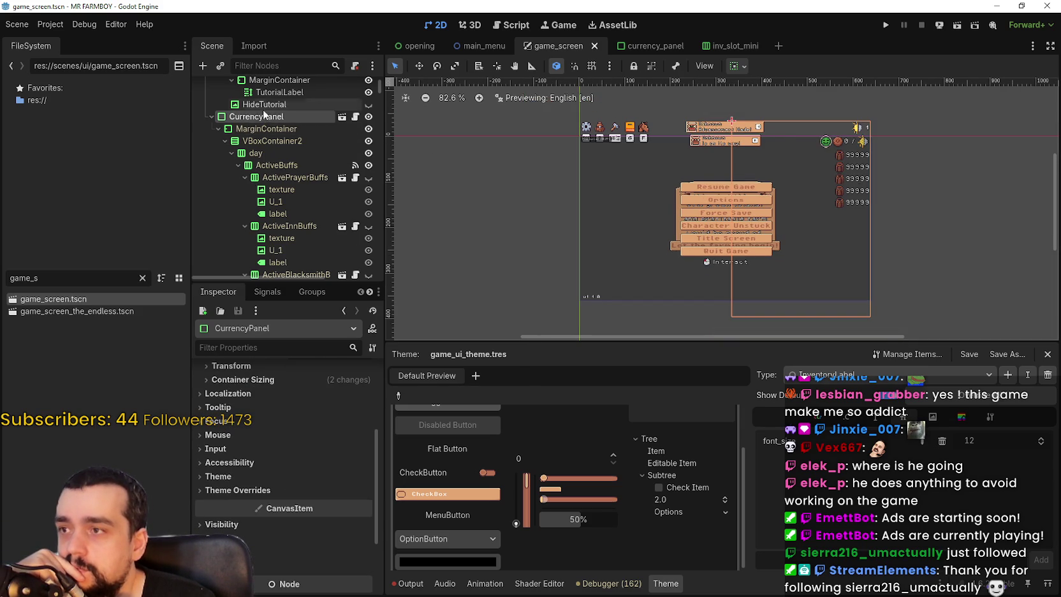
{"action": "scroll", "coordinate": [263, 115], "scroll_direction": "up", "scroll_amount": 3}
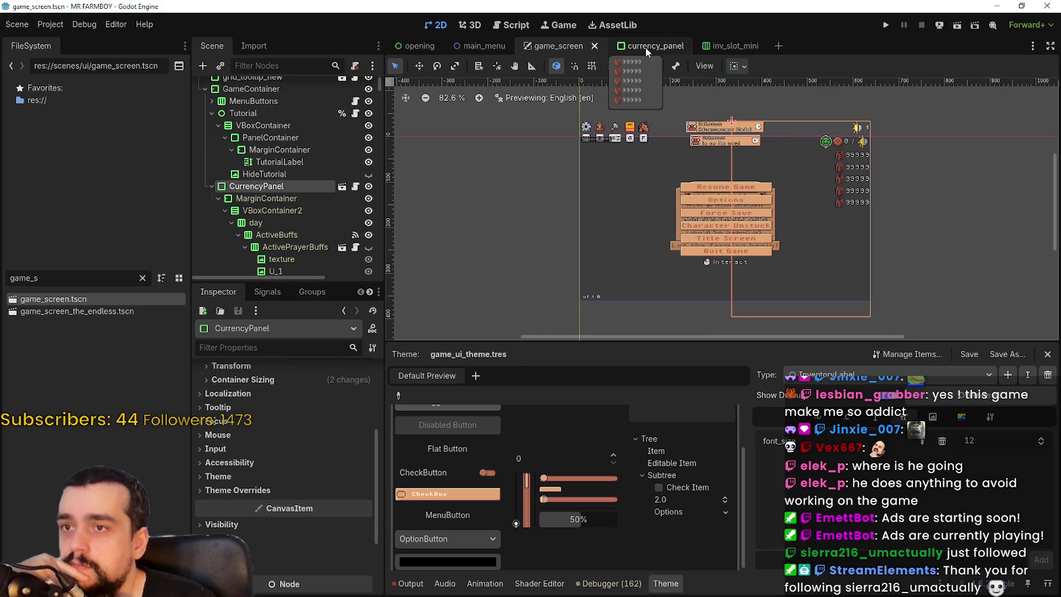
{"action": "left_click", "coordinate": [646, 48]}
{"action": "scroll", "coordinate": [750, 172], "scroll_direction": "down", "scroll_amount": 2}
{"action": "scroll", "coordinate": [252, 236], "scroll_direction": "up", "scroll_amount": 3}
{"action": "scroll", "coordinate": [252, 237], "scroll_direction": "up", "scroll_amount": 5}
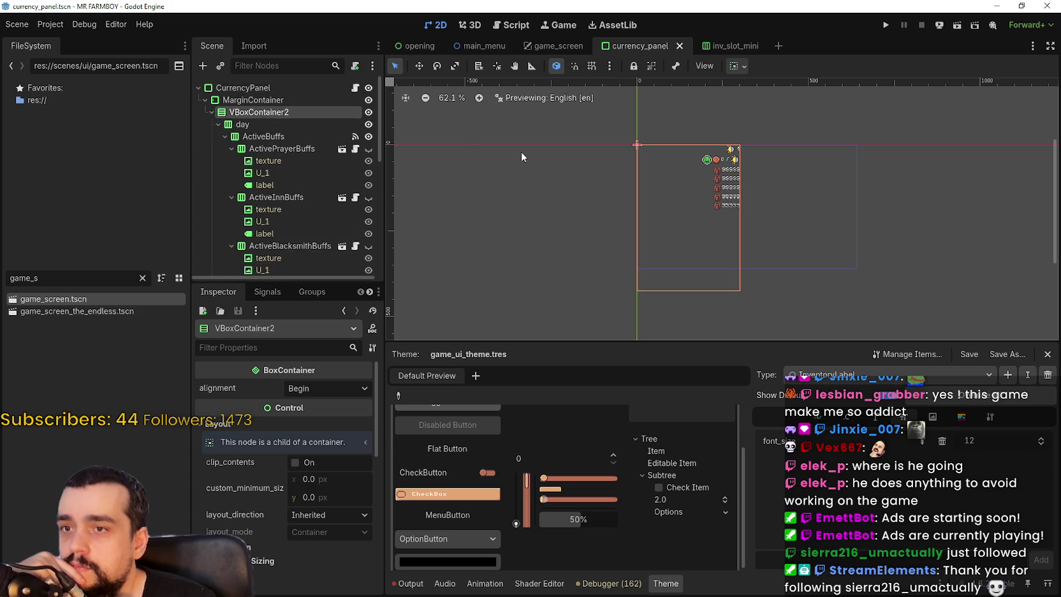
Select the resource list's ScrollContainer and drag its minimum height shorter
{"action": "left_click", "coordinate": [218, 125]}
{"action": "left_click", "coordinate": [218, 149]}
{"action": "left_click", "coordinate": [251, 160]}
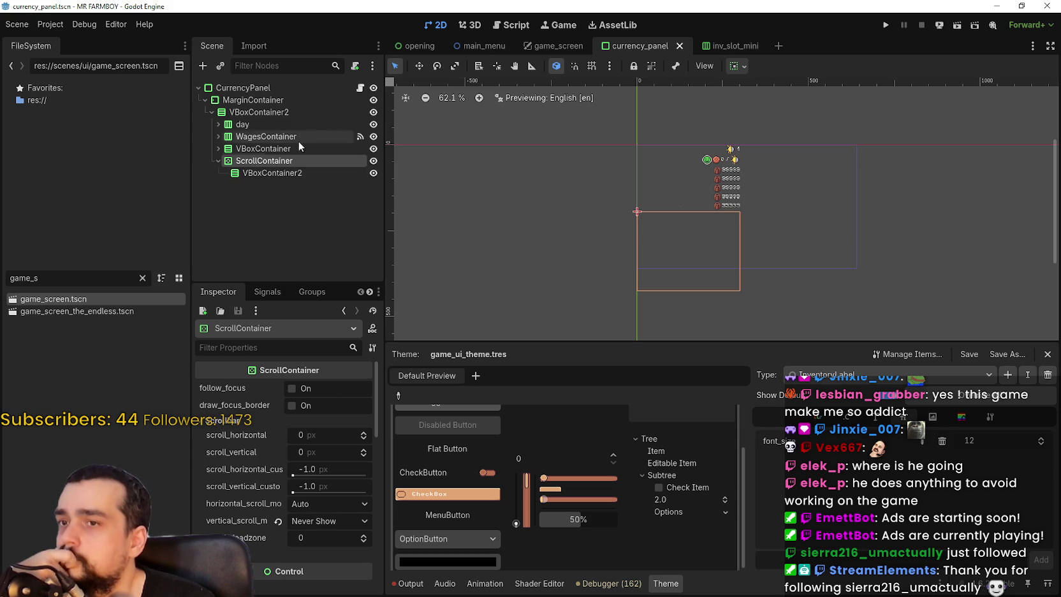
{"action": "left_click", "coordinate": [271, 162]}
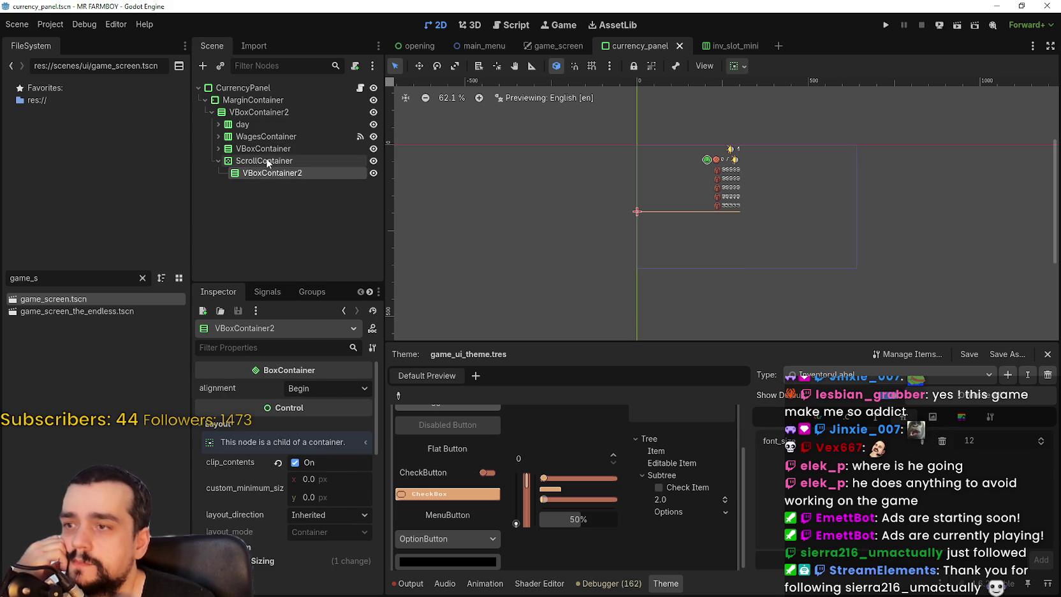
{"action": "scroll", "coordinate": [311, 523], "scroll_direction": "down", "scroll_amount": 5}
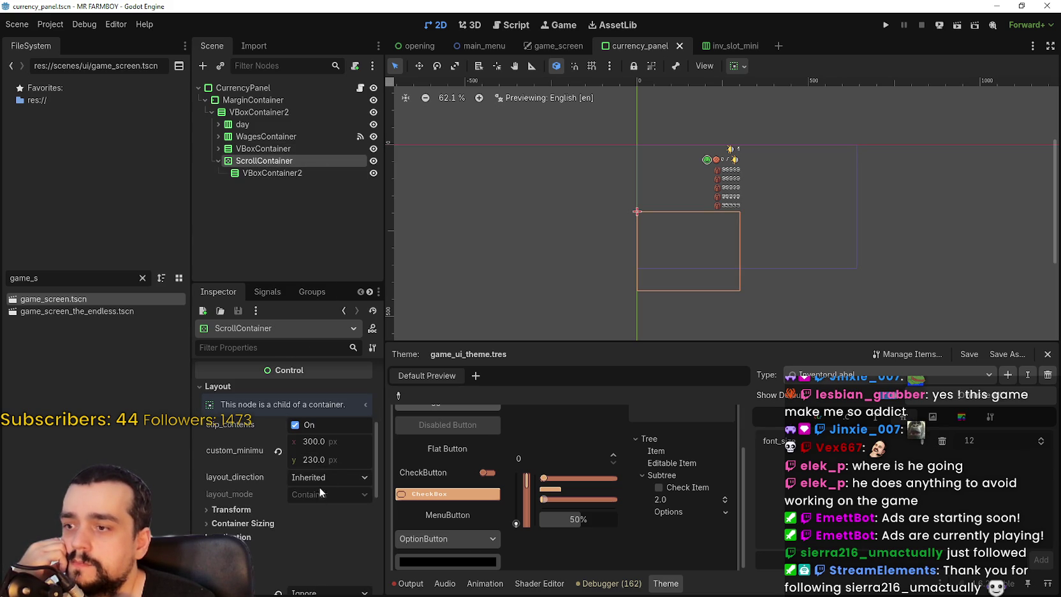
{"action": "left_click_drag", "start_coordinate": [325, 458], "coordinate": [287, 458]}
{"action": "scroll", "coordinate": [746, 265], "scroll_direction": "up", "scroll_amount": 12}
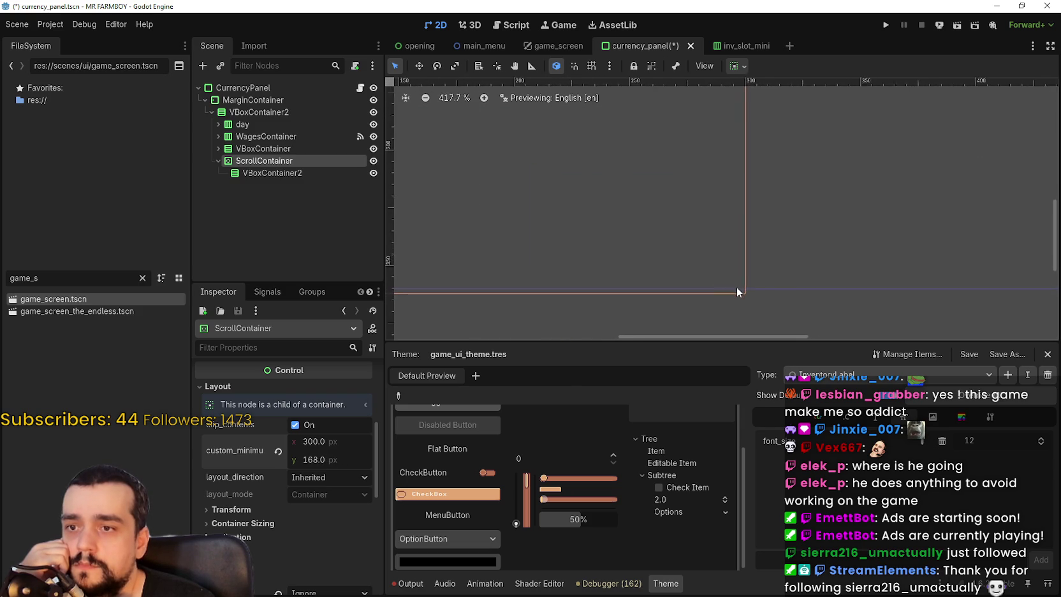
{"action": "left_click_drag", "start_coordinate": [323, 459], "coordinate": [316, 459]}
{"action": "scroll", "coordinate": [764, 233], "scroll_direction": "up", "scroll_amount": 5}
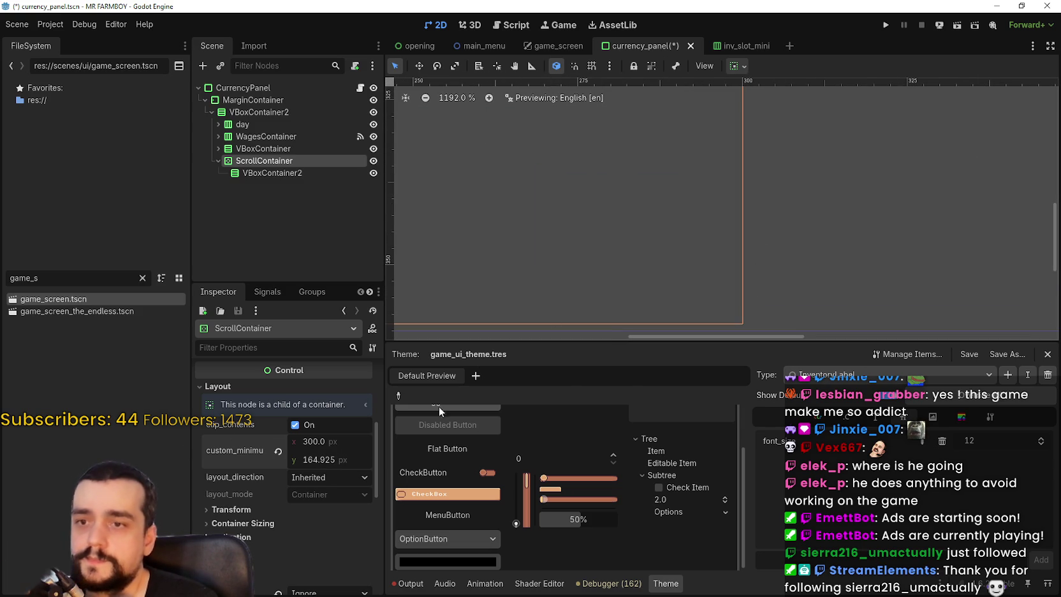
Set the ScrollContainer's minimum height to 164 and save currency_panel.tscn
{"action": "left_click", "coordinate": [335, 461]}
{"action": "type", "text": "160"}
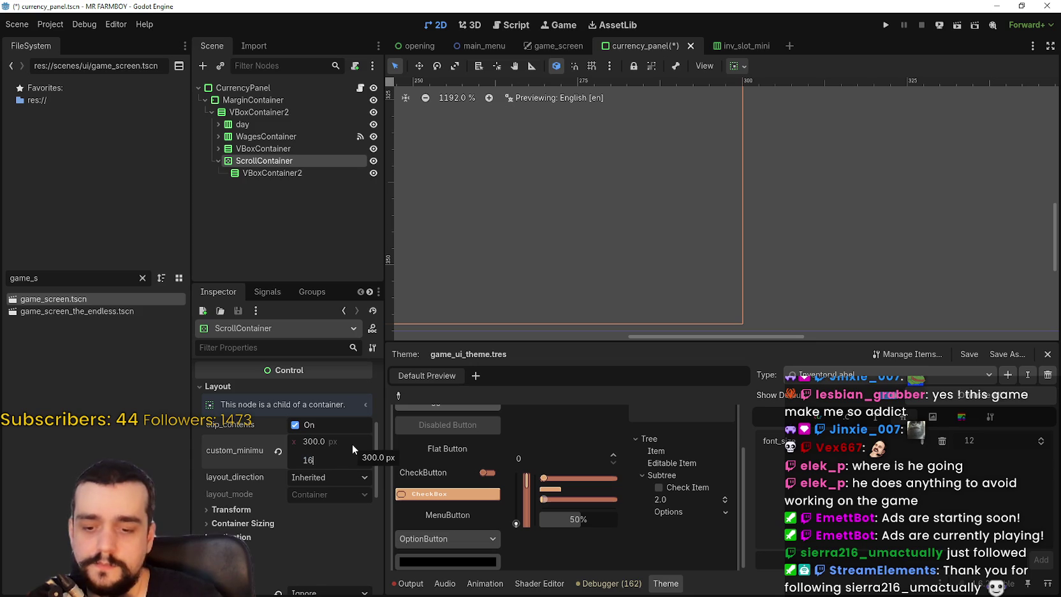
{"action": "key", "text": "Return"}
{"action": "scroll", "coordinate": [715, 187], "scroll_direction": "down", "scroll_amount": 4}
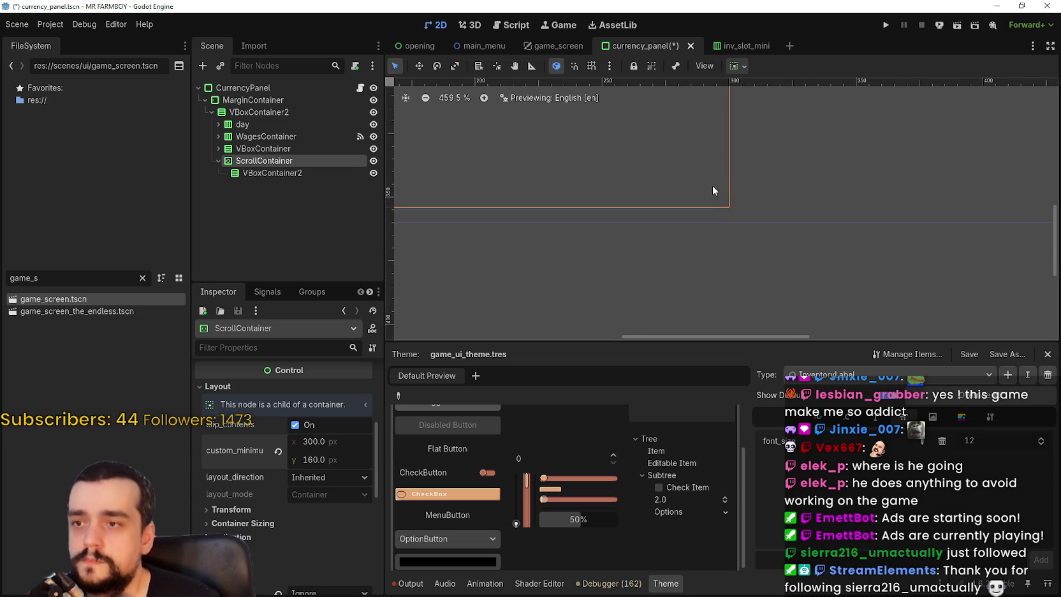
{"action": "scroll", "coordinate": [695, 198], "scroll_direction": "down", "scroll_amount": 1}
{"action": "left_click", "coordinate": [320, 461]}
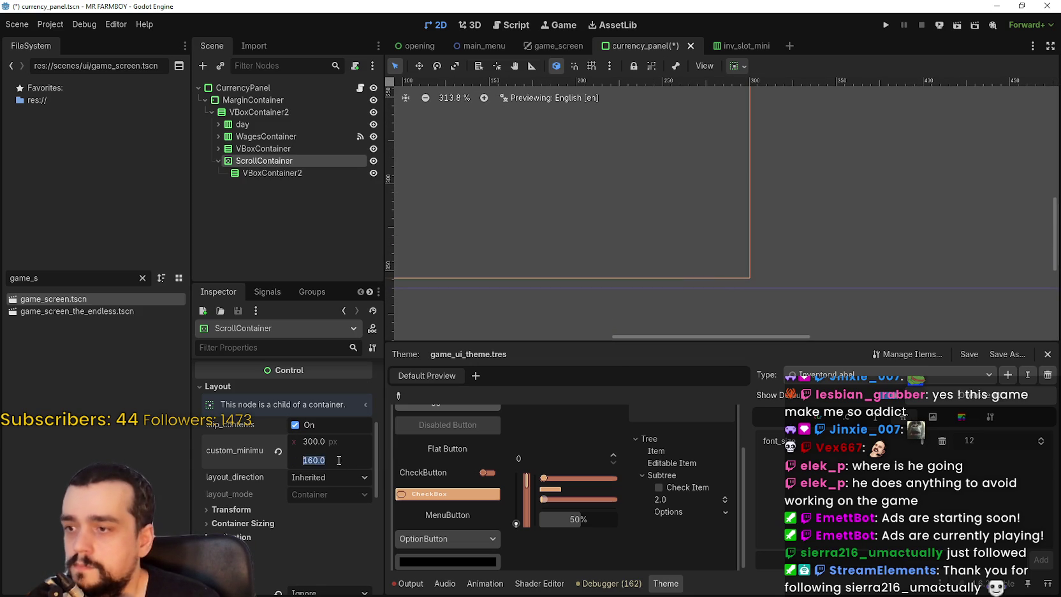
{"action": "key", "text": "BackSpace"}
{"action": "key", "text": "BackSpace"}
{"action": "key", "text": "BackSpace"}
{"action": "type", "text": "4"}
{"action": "key", "text": "Return"}
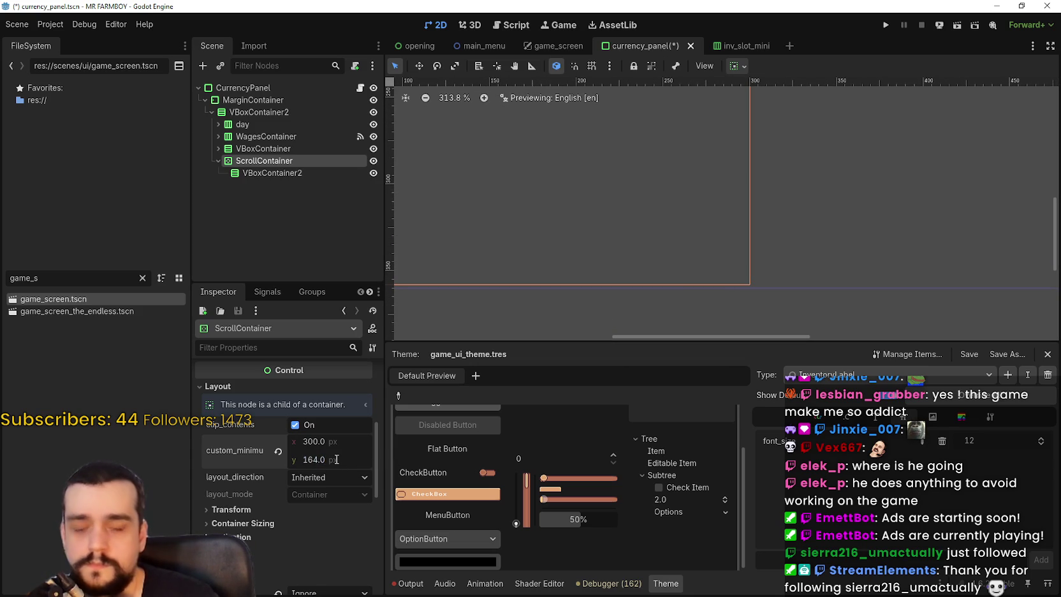
{"action": "key", "text": "ctrl+s"}
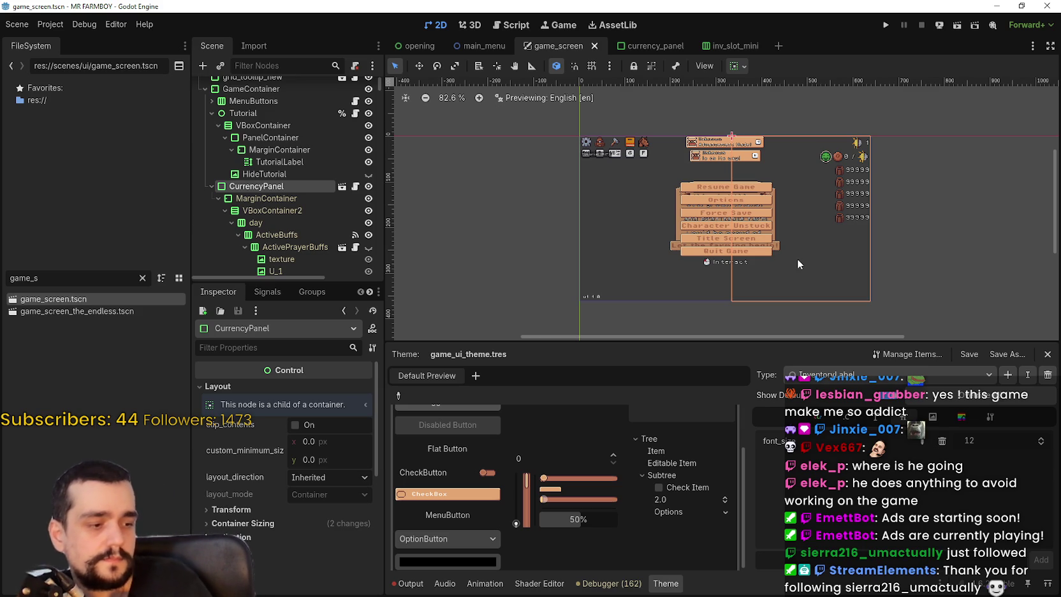
In the currency_panel scene, set the ScrollContainer's minimum height to 160 px
{"action": "scroll", "coordinate": [791, 176], "scroll_direction": "up", "scroll_amount": 2}
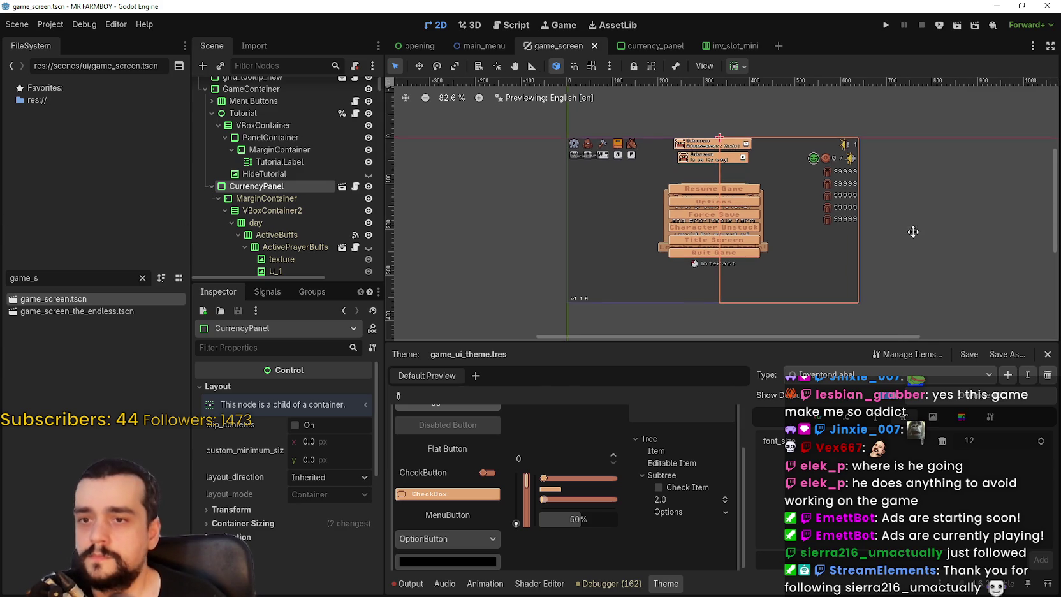
{"action": "scroll", "coordinate": [772, 184], "scroll_direction": "up", "scroll_amount": 4}
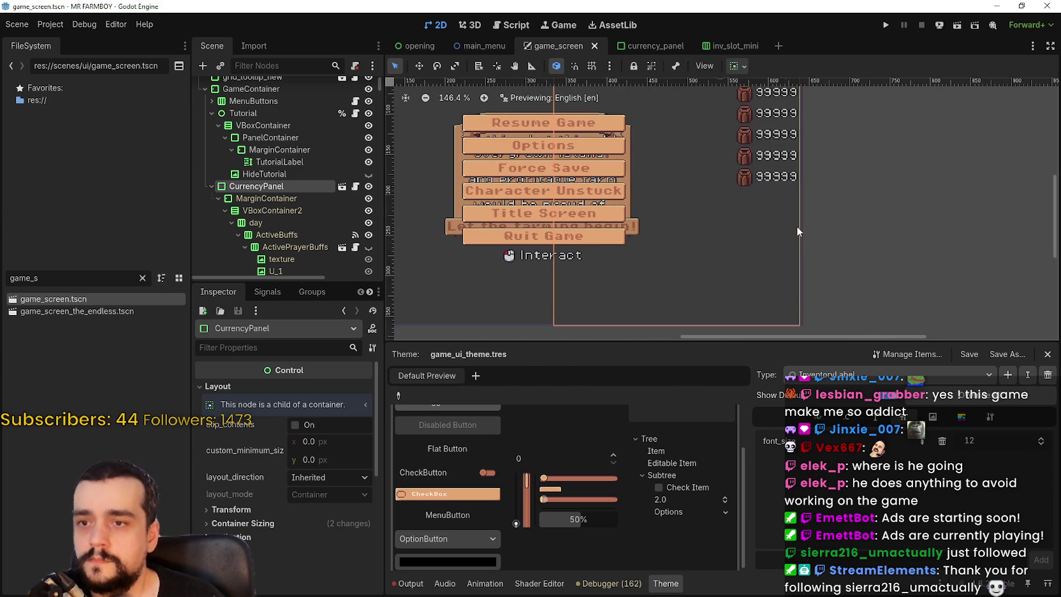
{"action": "scroll", "coordinate": [794, 228], "scroll_direction": "up", "scroll_amount": 4}
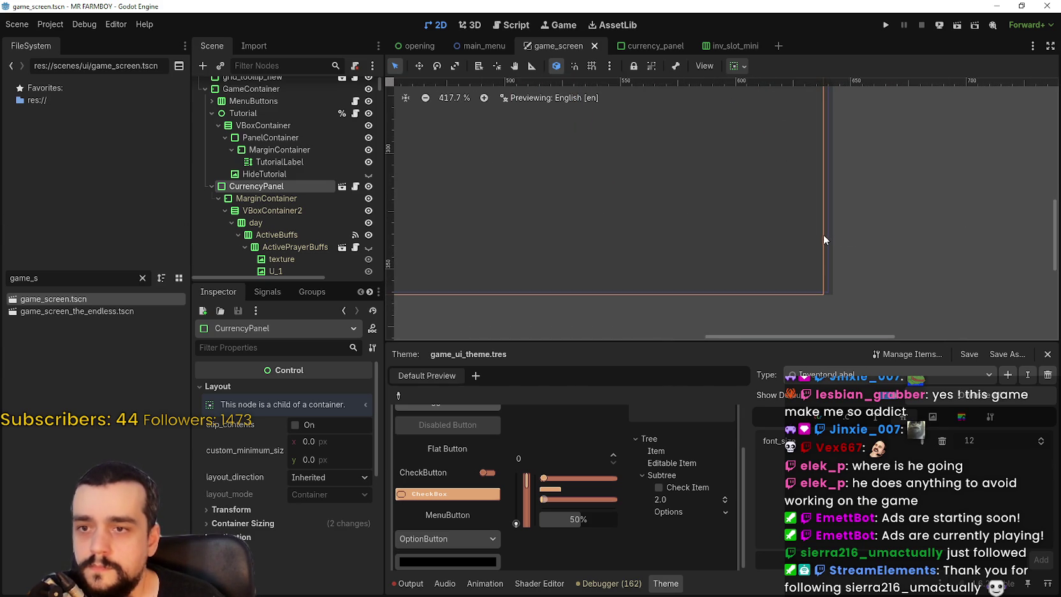
{"action": "scroll", "coordinate": [823, 229], "scroll_direction": "down", "scroll_amount": 5}
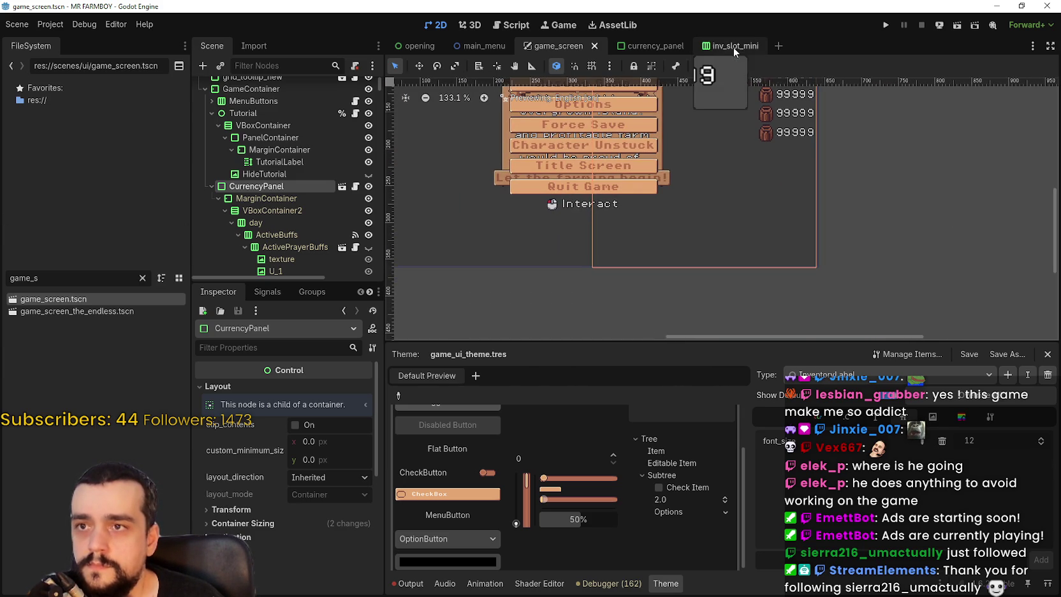
{"action": "left_click", "coordinate": [643, 38]}
{"action": "scroll", "coordinate": [562, 220], "scroll_direction": "down", "scroll_amount": 1}
{"action": "scroll", "coordinate": [614, 243], "scroll_direction": "down", "scroll_amount": 2}
{"action": "left_click", "coordinate": [273, 173]}
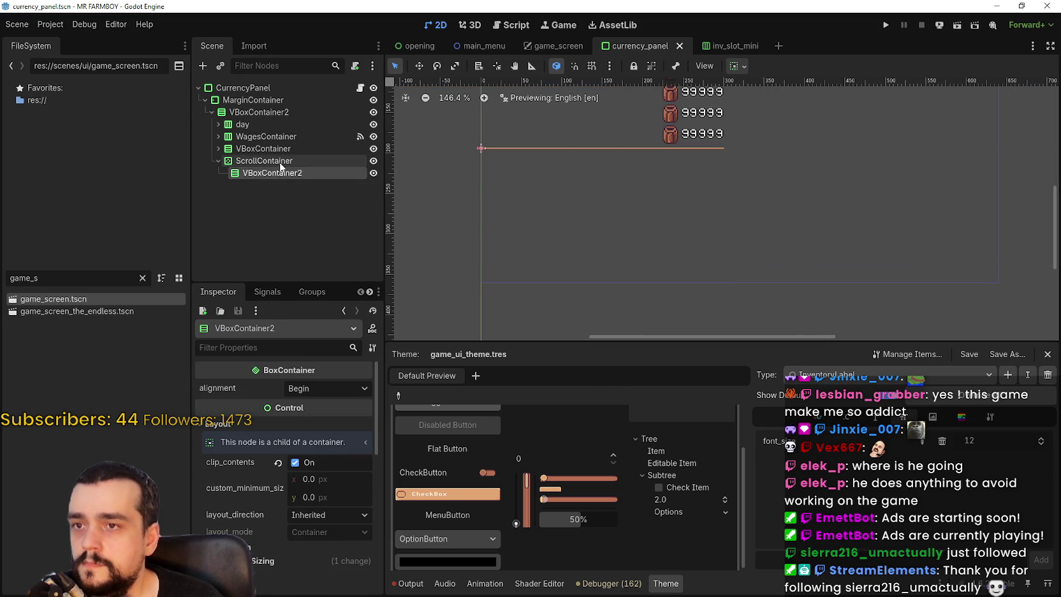
{"action": "left_click", "coordinate": [287, 160]}
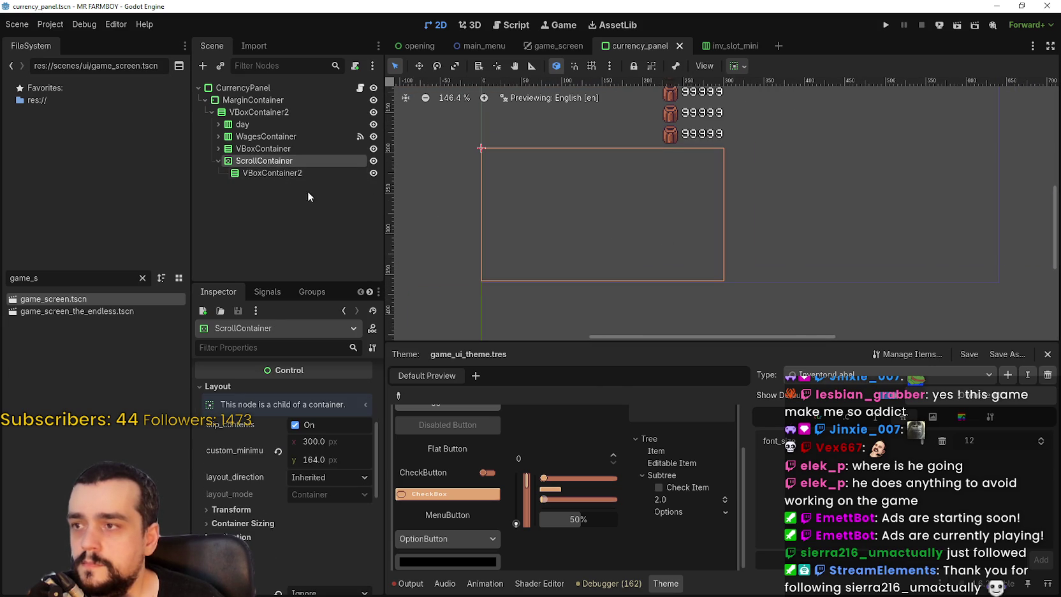
{"action": "left_click", "coordinate": [331, 462]}
{"action": "type", "text": "160"}
{"action": "key", "text": "Return"}
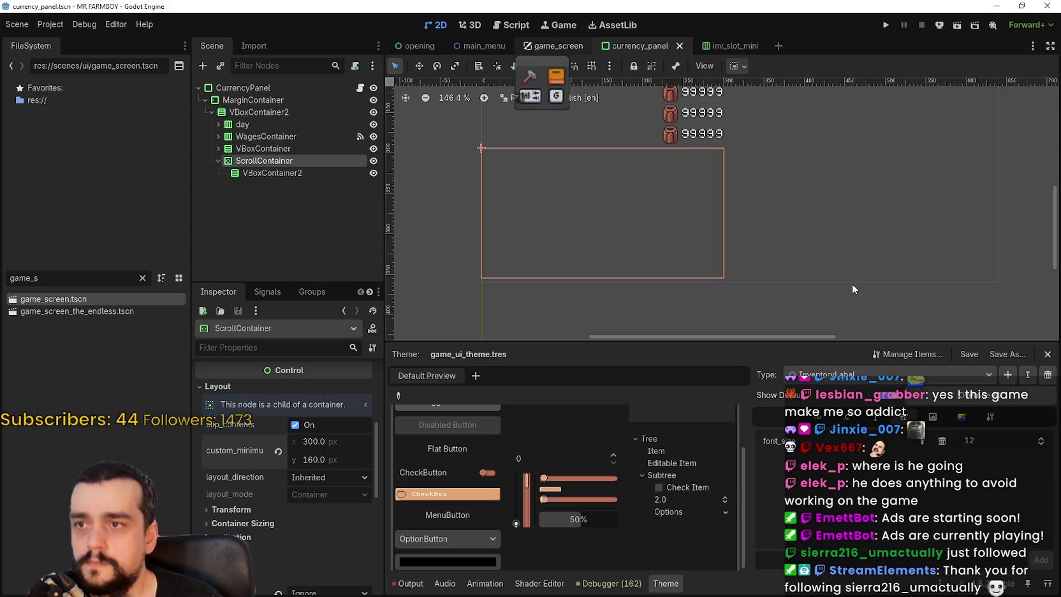
Return to the game_screen scene to view the updated currency panel
{"action": "left_click", "coordinate": [552, 46]}
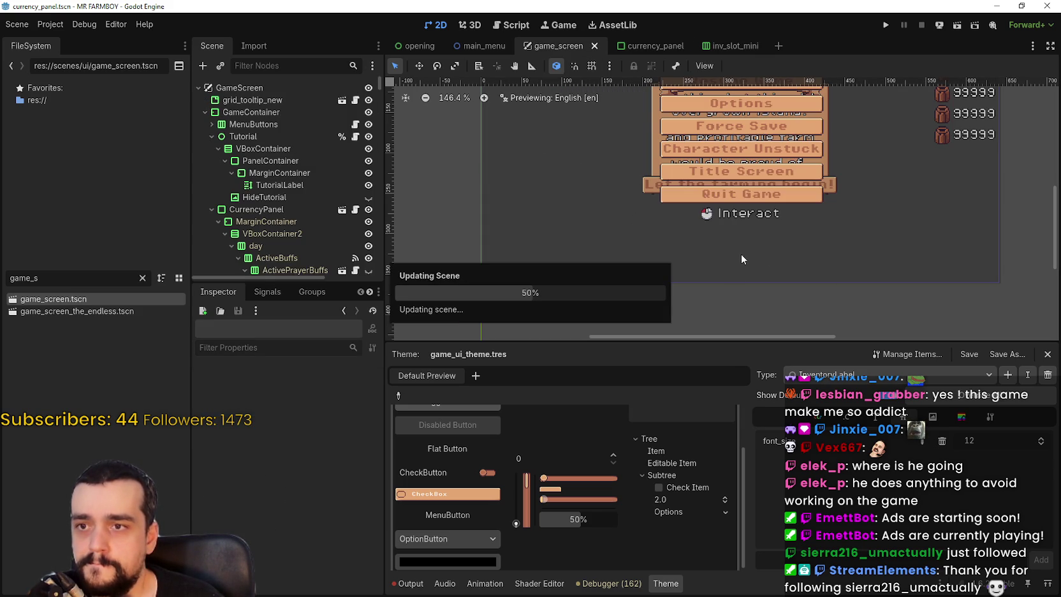
{"action": "scroll", "coordinate": [769, 262], "scroll_direction": "up", "scroll_amount": 2}
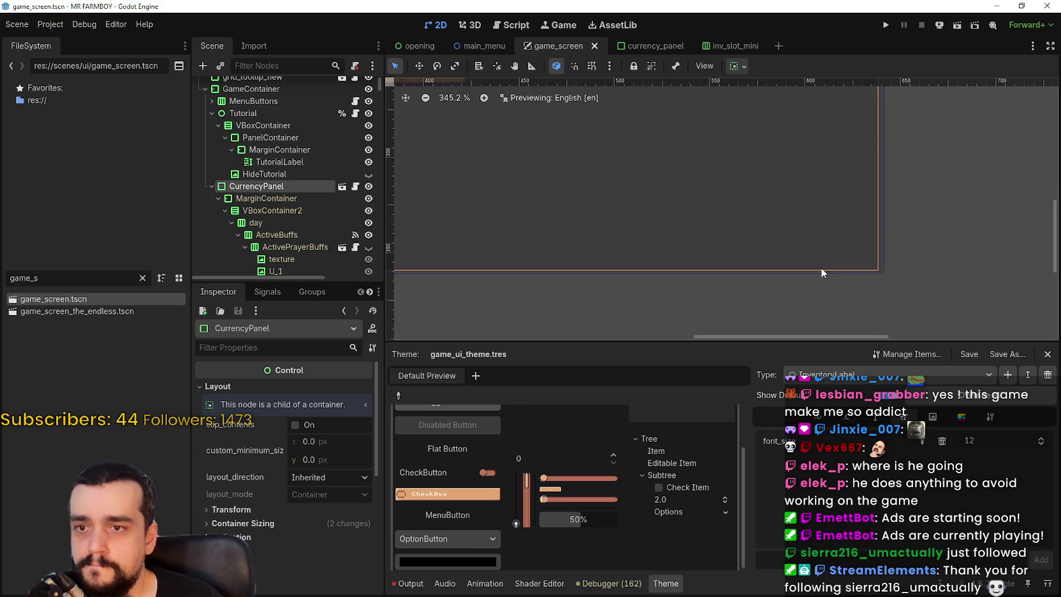
{"action": "scroll", "coordinate": [720, 169], "scroll_direction": "down", "scroll_amount": 10}
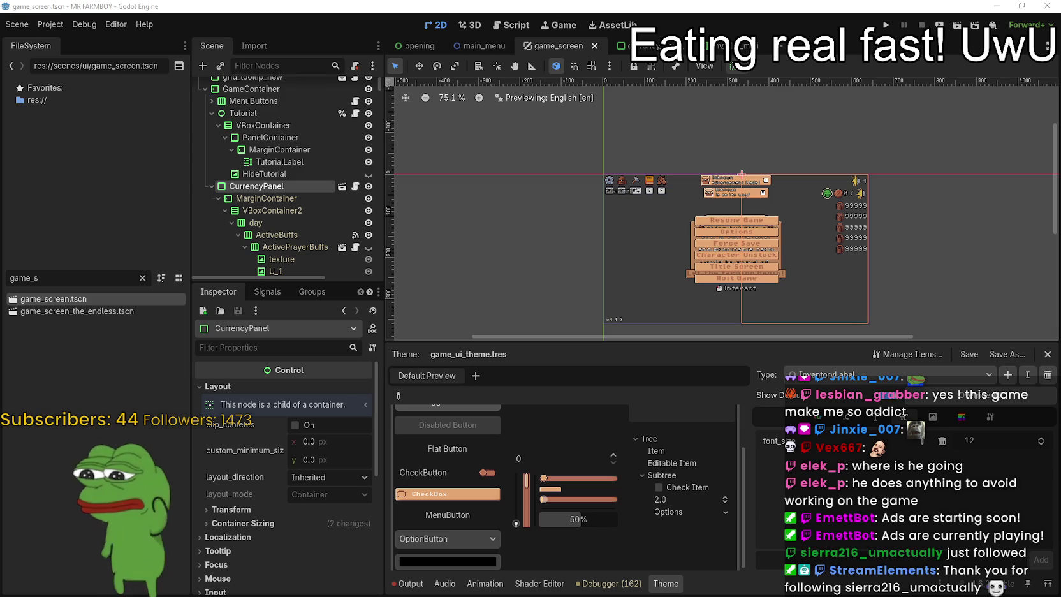
Switch from Godot to the browser window playing YouTube
{"action": "key", "text": "alt+Tab"}
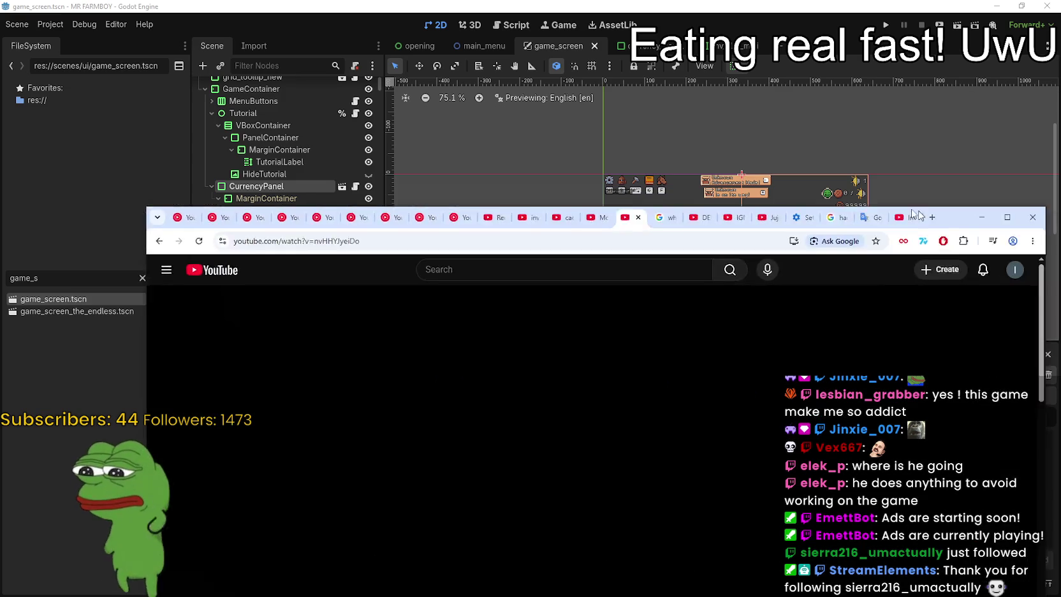
Play the first video from the Daily Dose Of Internet channel, then pause it
{"action": "left_click", "coordinate": [247, 512]}
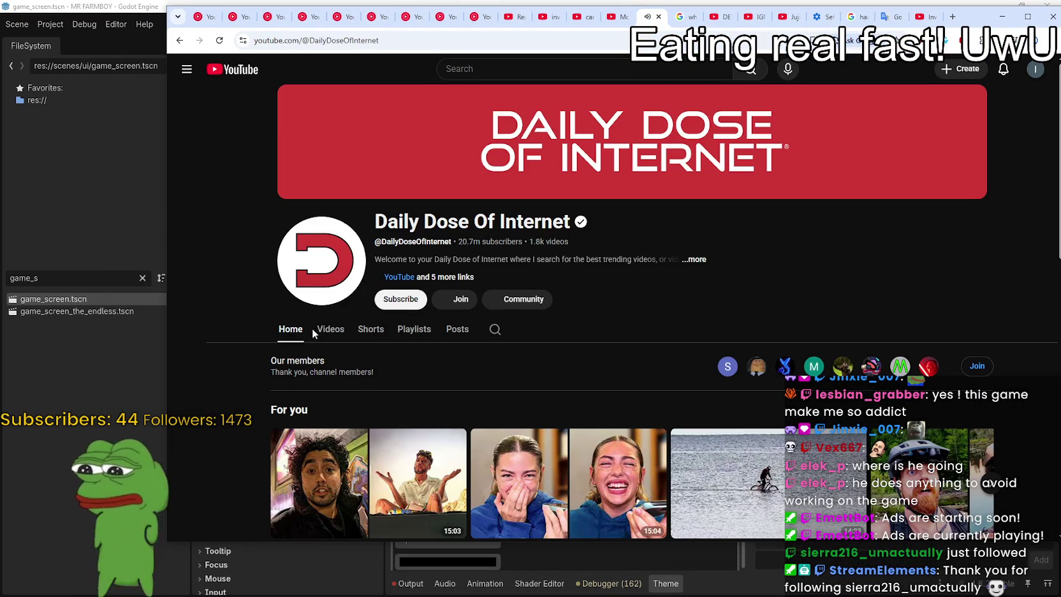
{"action": "left_click", "coordinate": [327, 328]}
{"action": "scroll", "coordinate": [429, 367], "scroll_direction": "down", "scroll_amount": 3}
{"action": "left_click", "coordinate": [391, 333]}
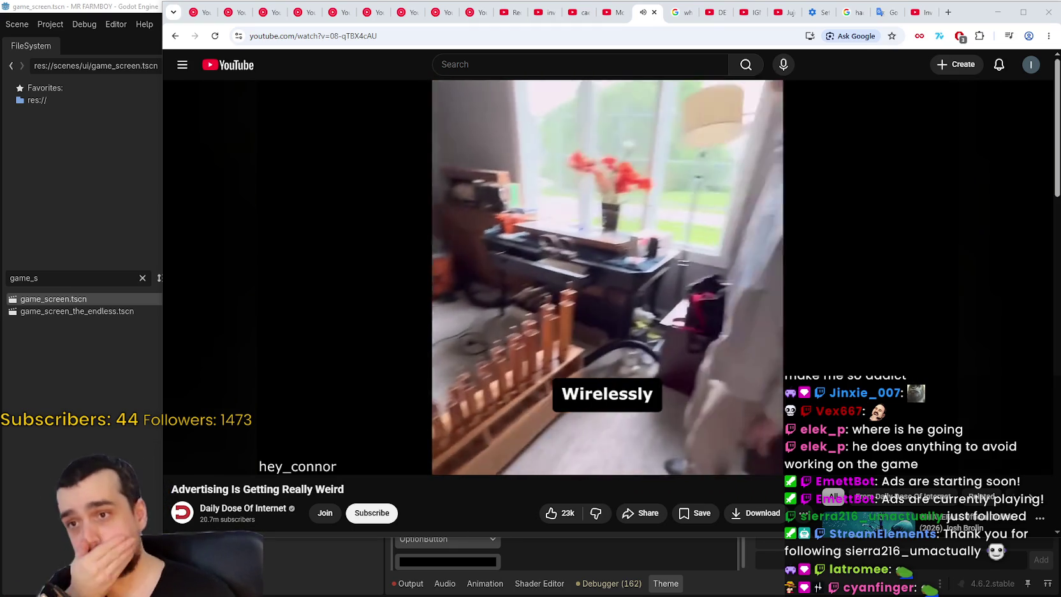
{"action": "left_click", "coordinate": [740, 239]}
Move the browser aside and collapse the CurrencyPanel node in the Scene tree
{"action": "left_click_drag", "start_coordinate": [967, 9], "coordinate": [1060, 100]}
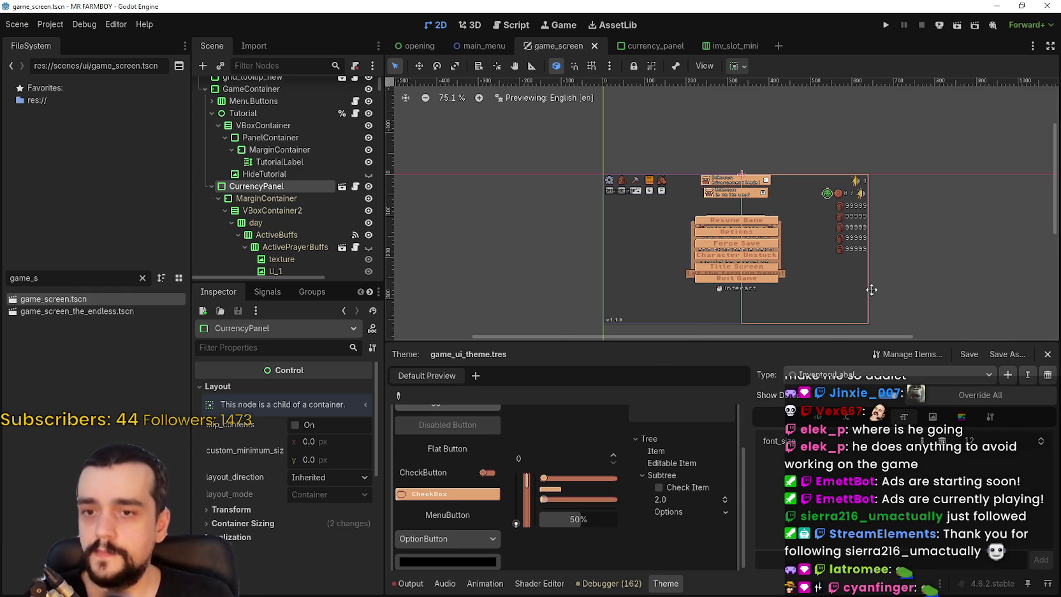
{"action": "scroll", "coordinate": [873, 219], "scroll_direction": "up", "scroll_amount": 2}
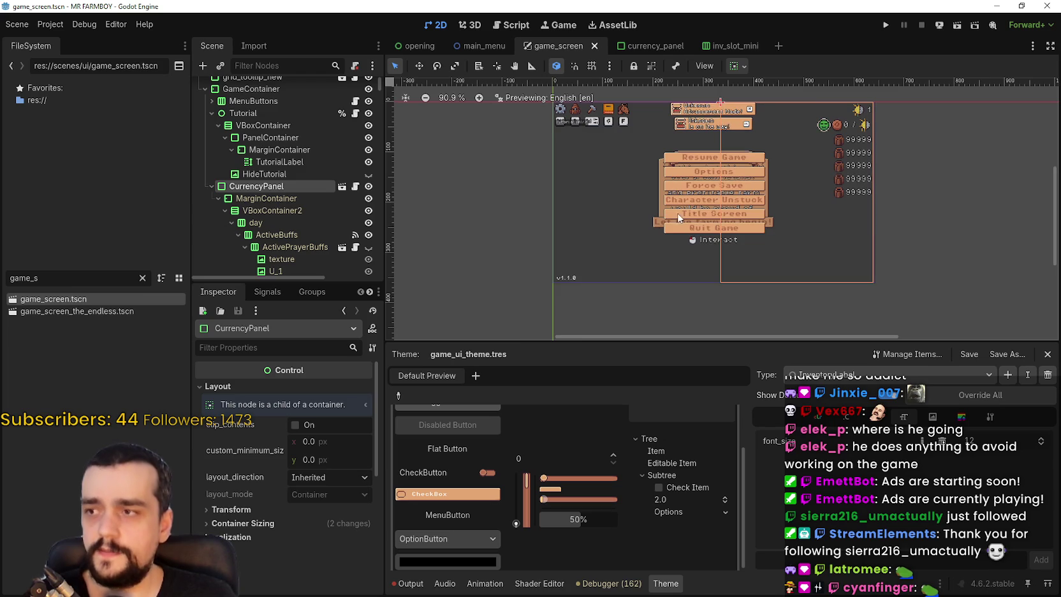
{"action": "left_click", "coordinate": [212, 186]}
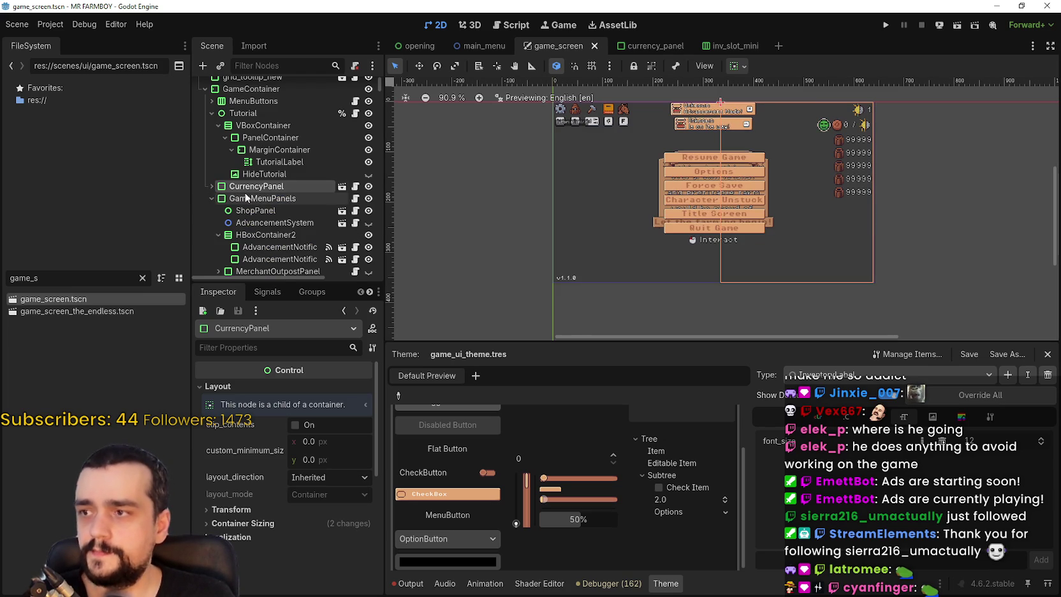
{"action": "scroll", "coordinate": [659, 168], "scroll_direction": "up", "scroll_amount": 2}
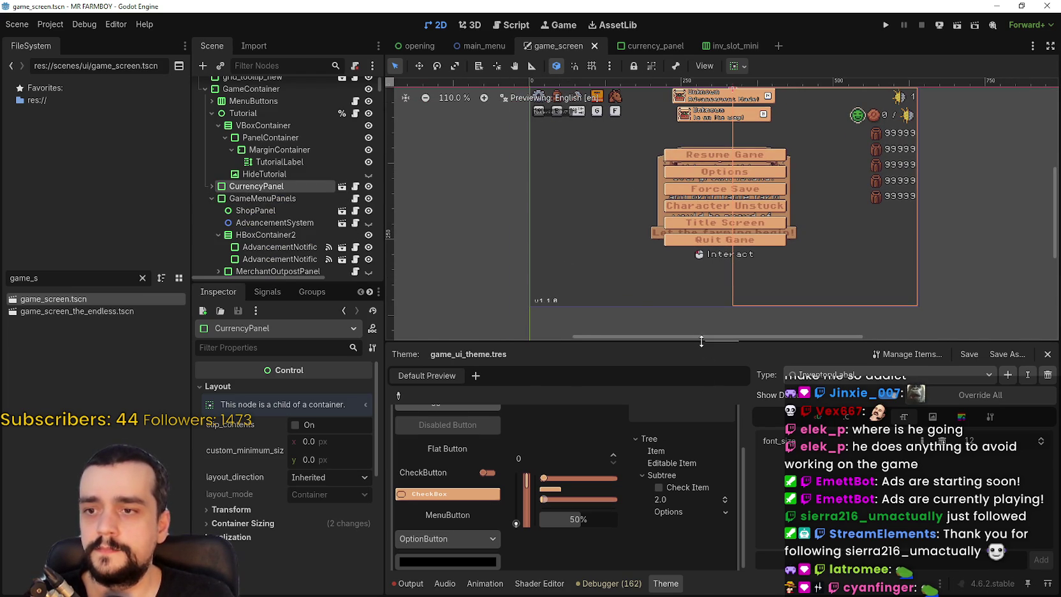
Enlarge the scene preview area and save game_screen.tscn
{"action": "left_click_drag", "start_coordinate": [701, 340], "coordinate": [702, 391]}
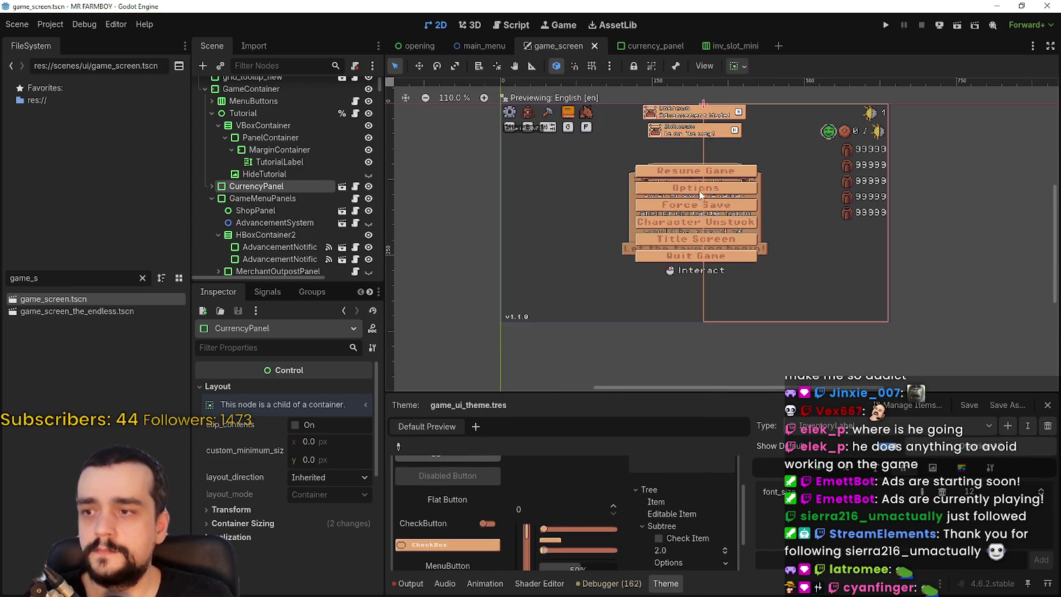
{"action": "key", "text": "ctrl+s"}
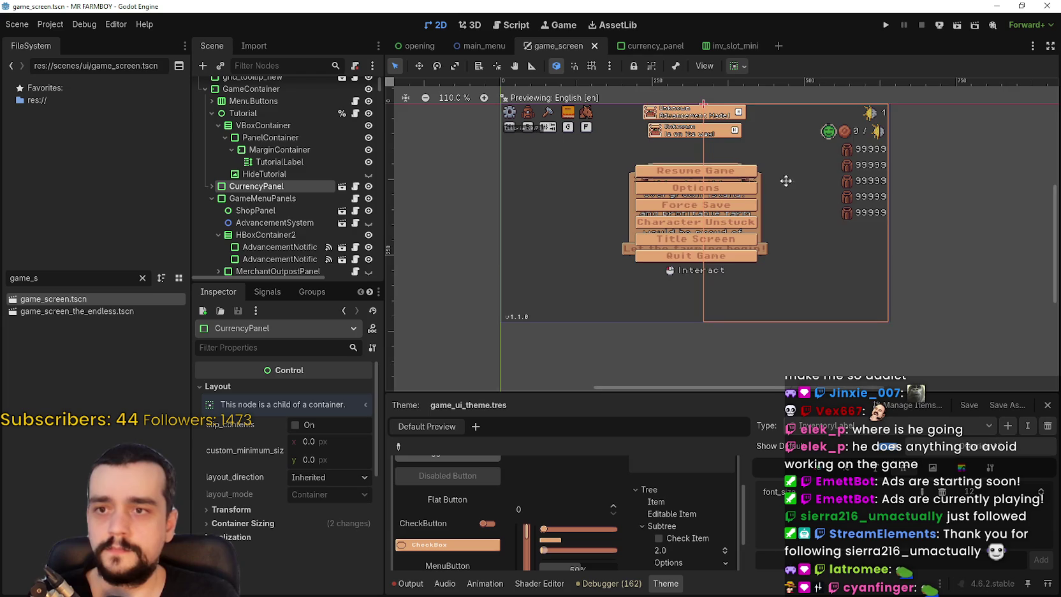
{"action": "left_click_drag", "start_coordinate": [785, 181], "coordinate": [774, 196]}
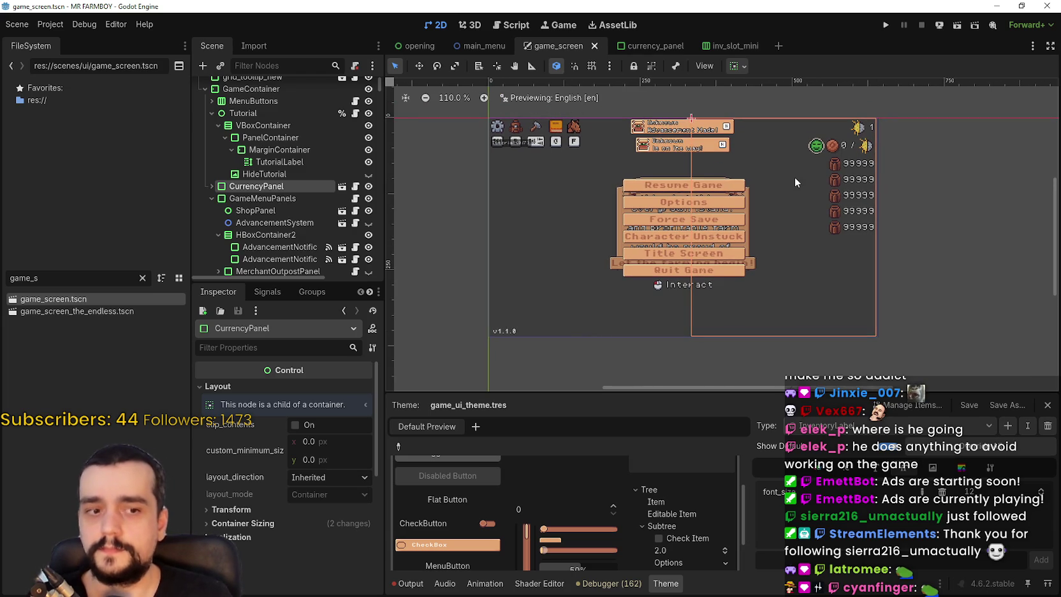
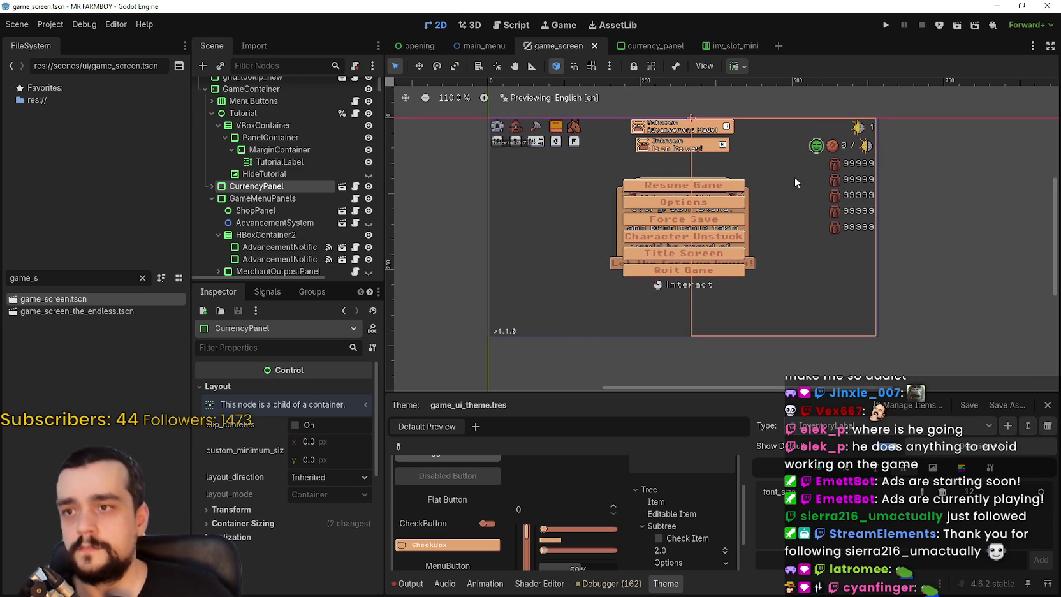
Select the Tutorial VBoxContainer and nudge it down below the key-hint icons
{"action": "scroll", "coordinate": [791, 185], "scroll_direction": "up", "scroll_amount": 1}
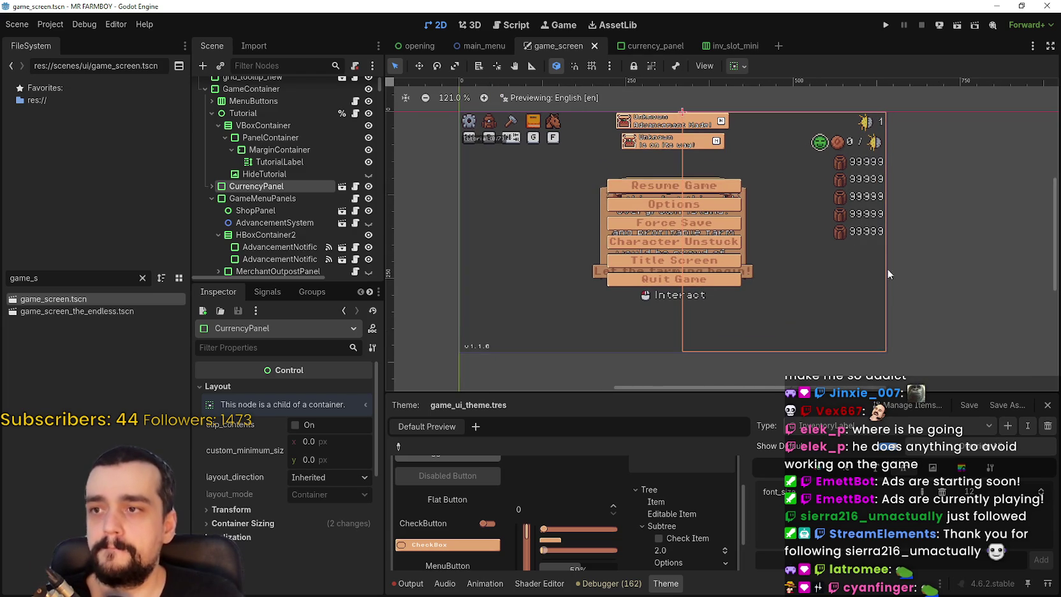
{"action": "scroll", "coordinate": [497, 147], "scroll_direction": "up", "scroll_amount": 1}
{"action": "scroll", "coordinate": [236, 140], "scroll_direction": "up", "scroll_amount": 1}
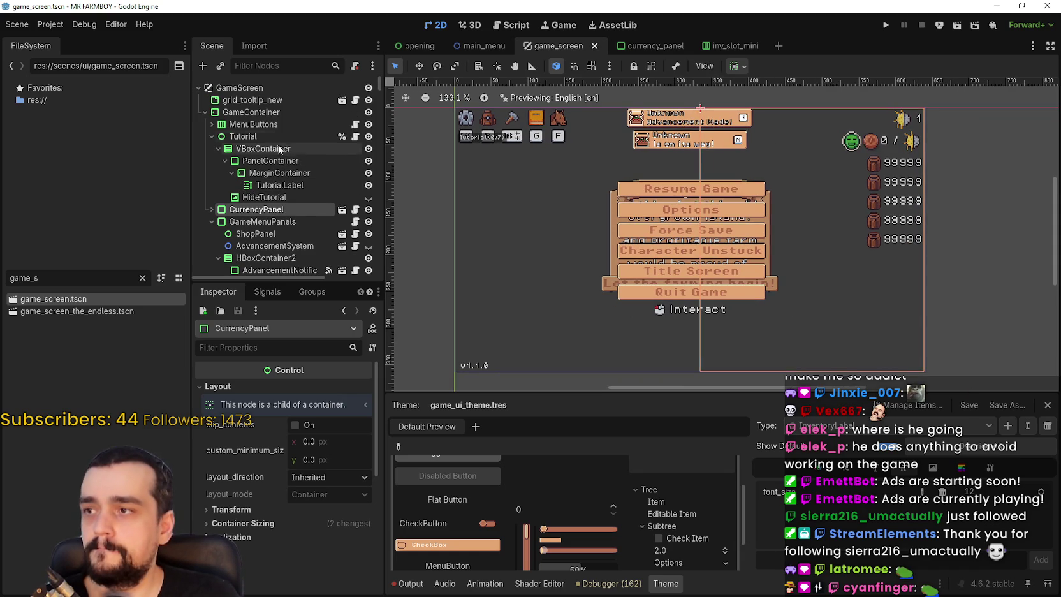
{"action": "double_click", "coordinate": [232, 140]}
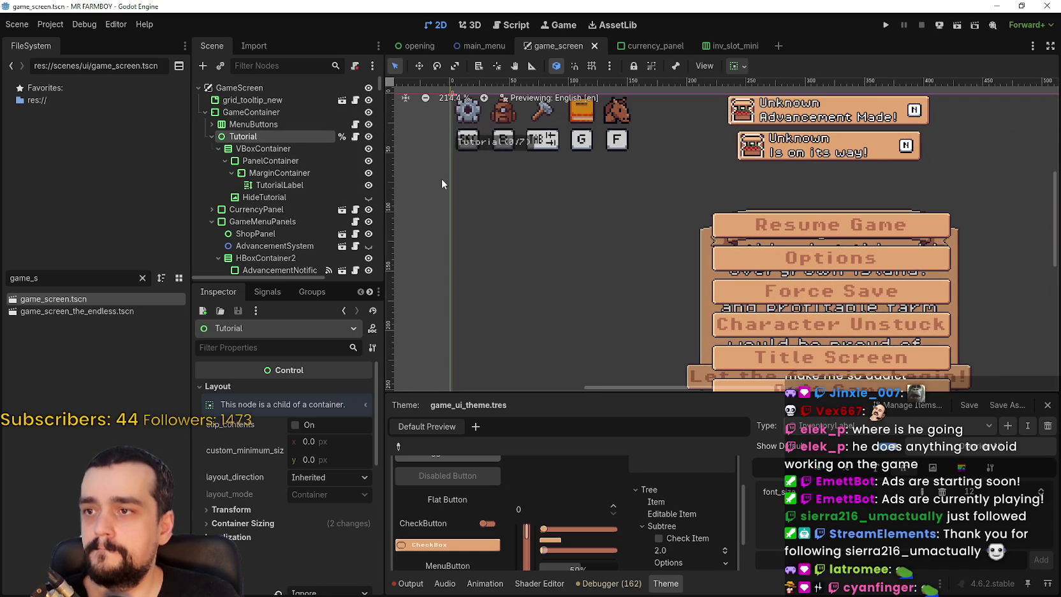
{"action": "left_click", "coordinate": [219, 148]}
{"action": "left_click", "coordinate": [237, 148]}
{"action": "double_click", "coordinate": [307, 154]}
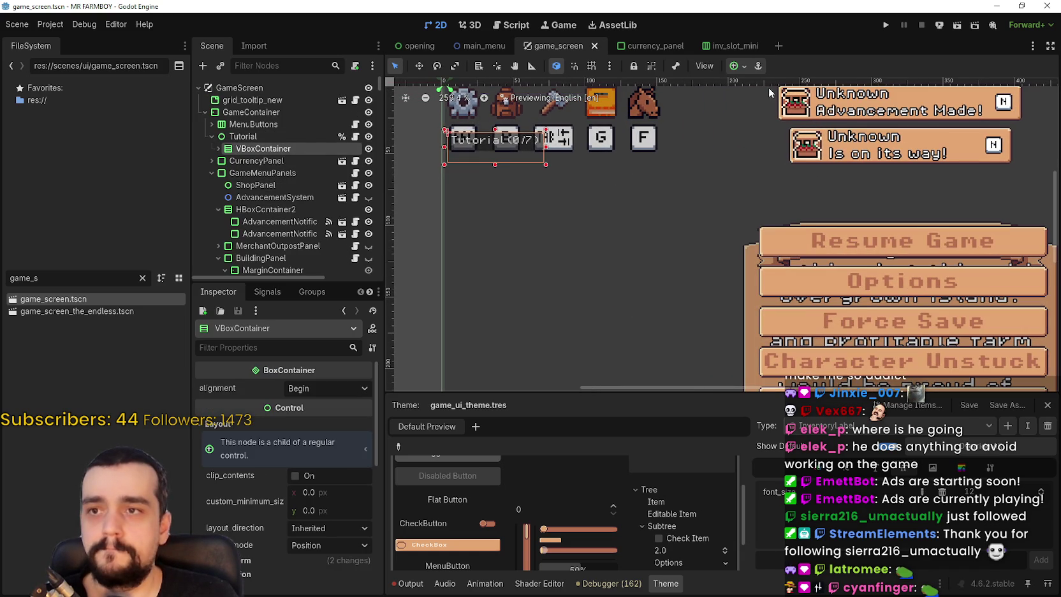
{"action": "scroll", "coordinate": [606, 183], "scroll_direction": "up", "scroll_amount": 1}
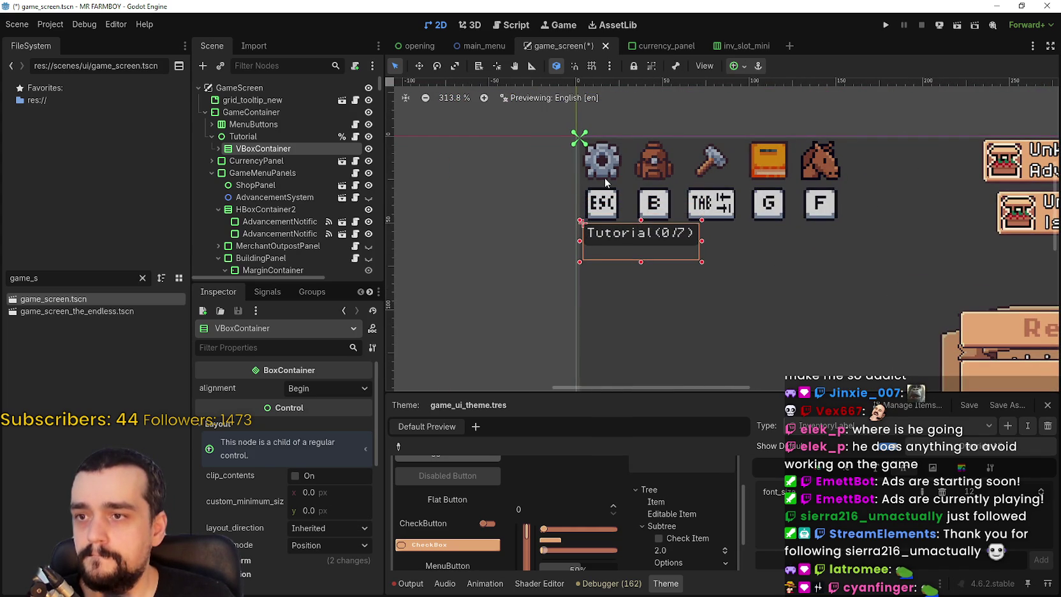
{"action": "key", "text": "Down"}
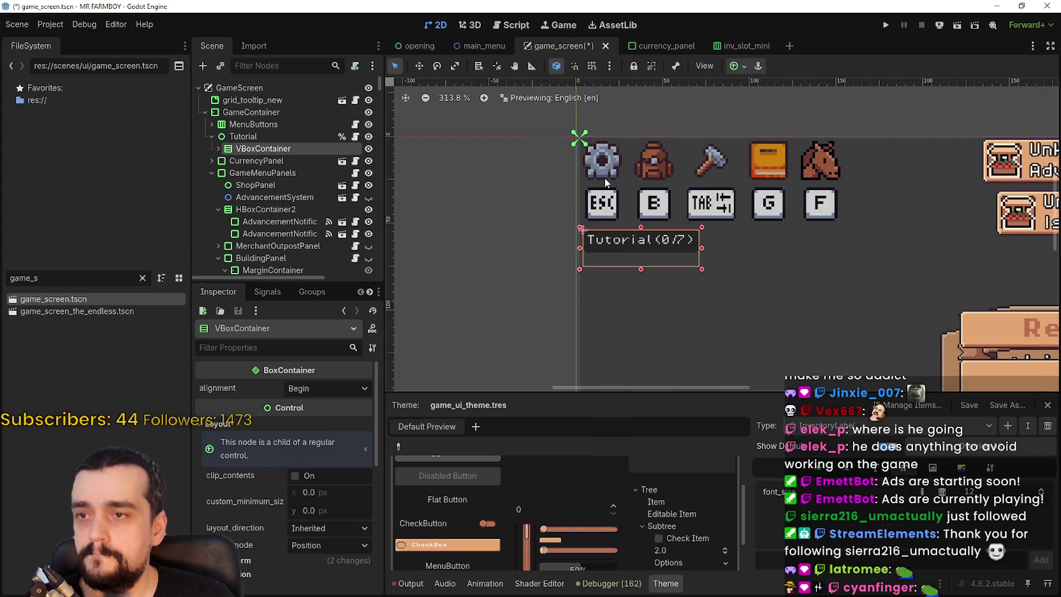
{"action": "scroll", "coordinate": [689, 204], "scroll_direction": "down", "scroll_amount": 4}
Save the game_screen scene
{"action": "key", "text": "ctrl+s"}
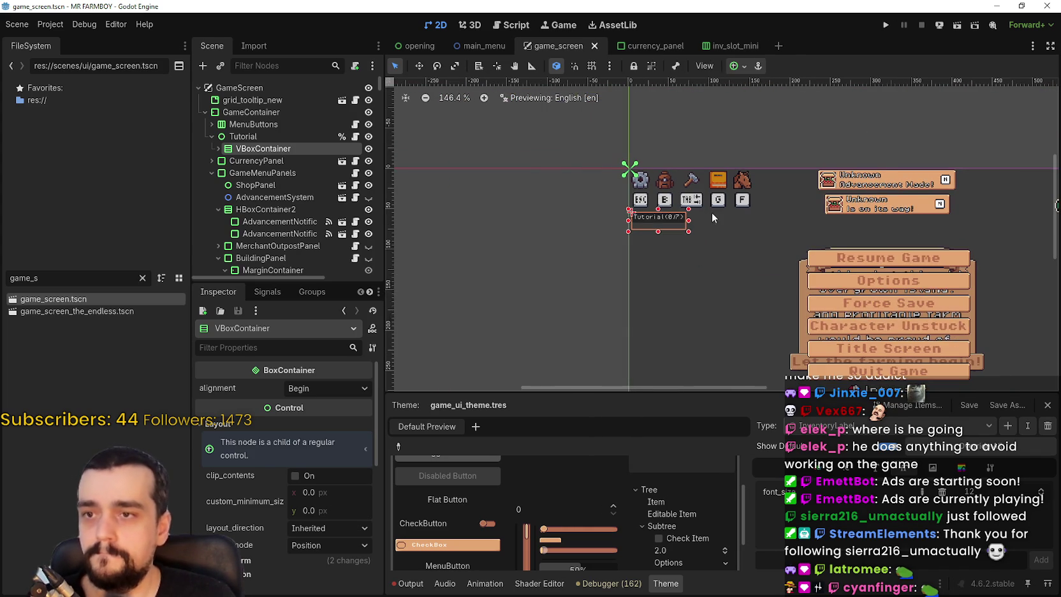
{"action": "scroll", "coordinate": [716, 217], "scroll_direction": "down", "scroll_amount": 4}
{"action": "scroll", "coordinate": [828, 218], "scroll_direction": "up", "scroll_amount": 2}
{"action": "key", "text": "ctrl+s"}
{"action": "scroll", "coordinate": [805, 221], "scroll_direction": "up", "scroll_amount": 1}
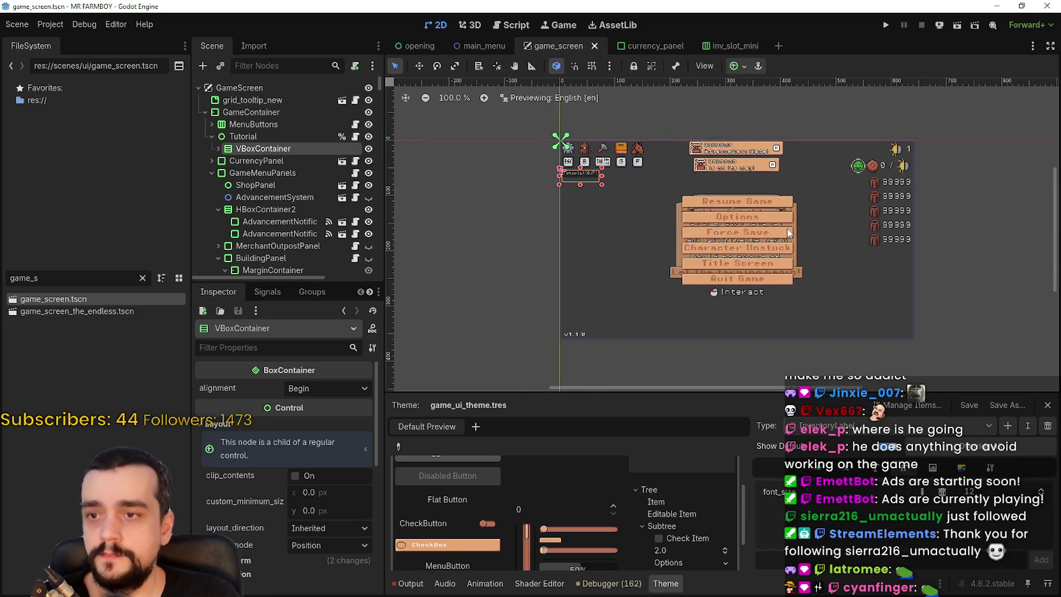
{"action": "scroll", "coordinate": [791, 229], "scroll_direction": "up", "scroll_amount": 1}
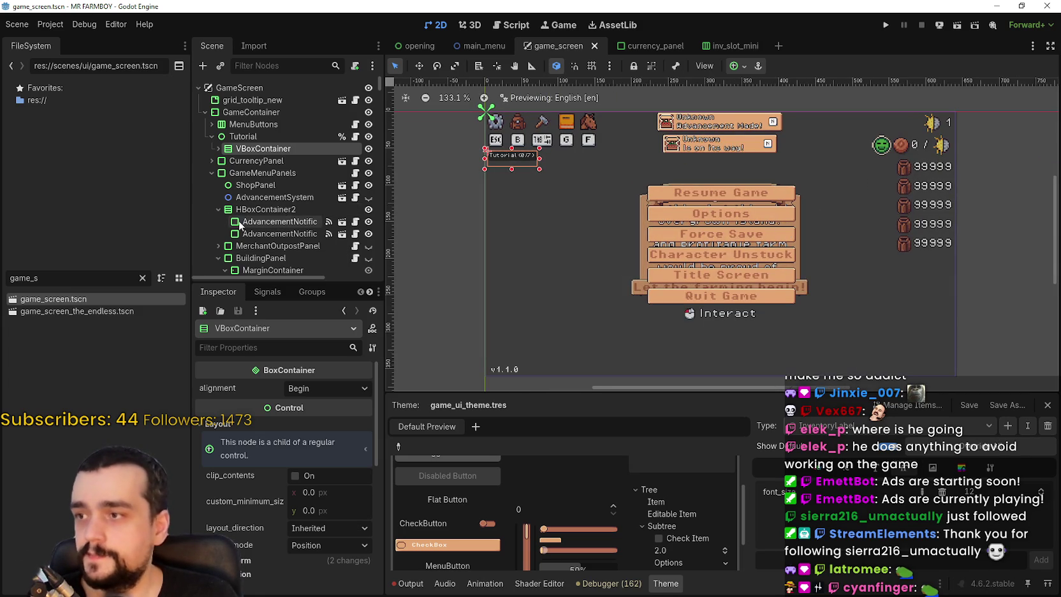
Make the BuildingPanel visible via its eye icon in the Scene dock
{"action": "left_click", "coordinate": [280, 221]}
{"action": "scroll", "coordinate": [286, 241], "scroll_direction": "down", "scroll_amount": 1}
{"action": "scroll", "coordinate": [286, 240], "scroll_direction": "down", "scroll_amount": 2}
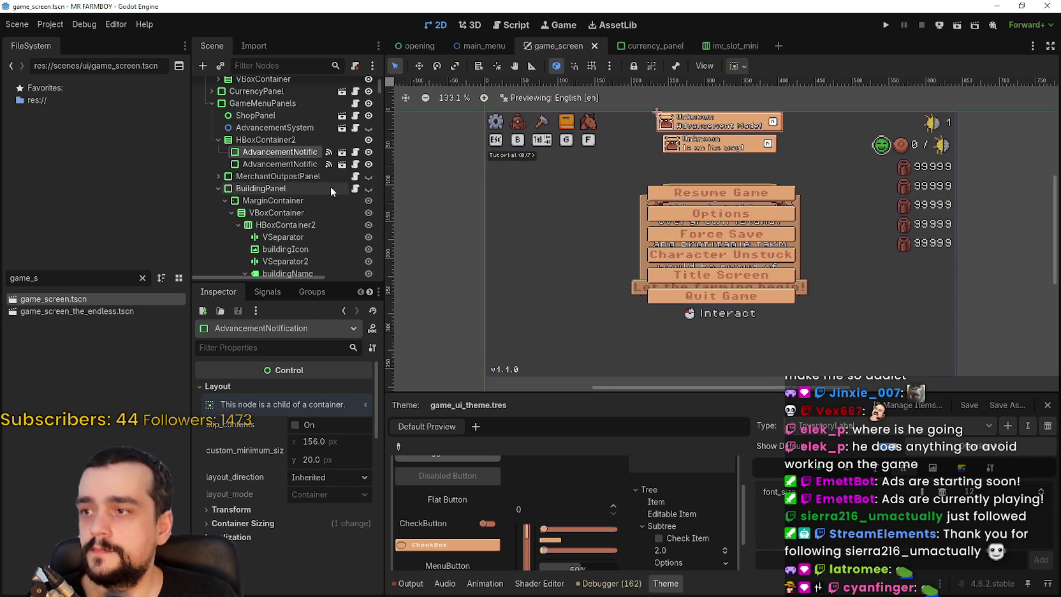
{"action": "left_click", "coordinate": [369, 188]}
Zoom the 2D viewport onto the Market panel and select its building icon
{"action": "scroll", "coordinate": [786, 218], "scroll_direction": "up", "scroll_amount": 8}
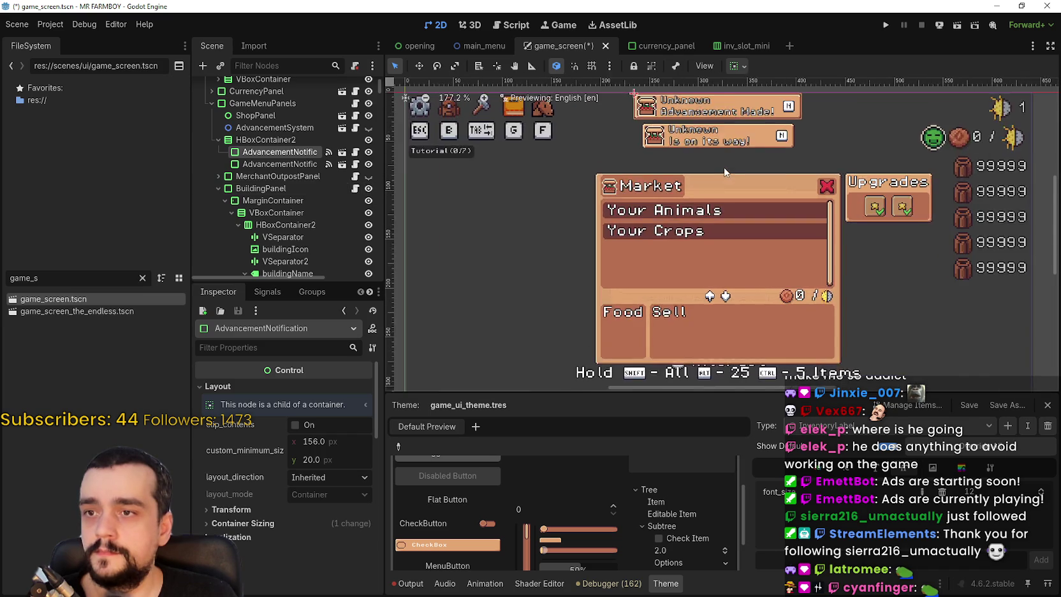
{"action": "scroll", "coordinate": [883, 182], "scroll_direction": "up", "scroll_amount": 4}
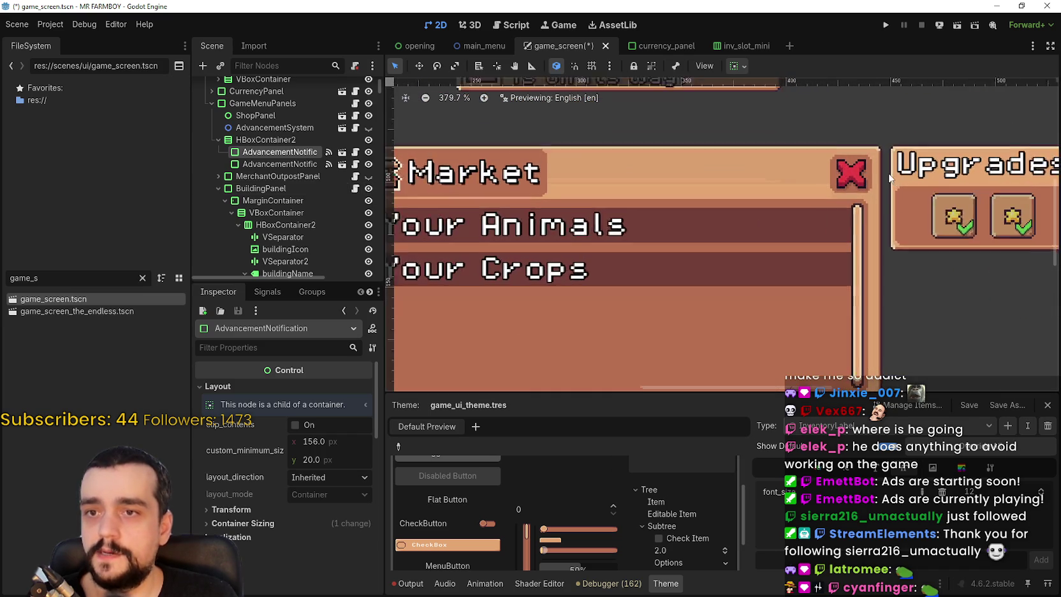
{"action": "scroll", "coordinate": [882, 182], "scroll_direction": "down", "scroll_amount": 6}
{"action": "scroll", "coordinate": [831, 222], "scroll_direction": "down", "scroll_amount": 2}
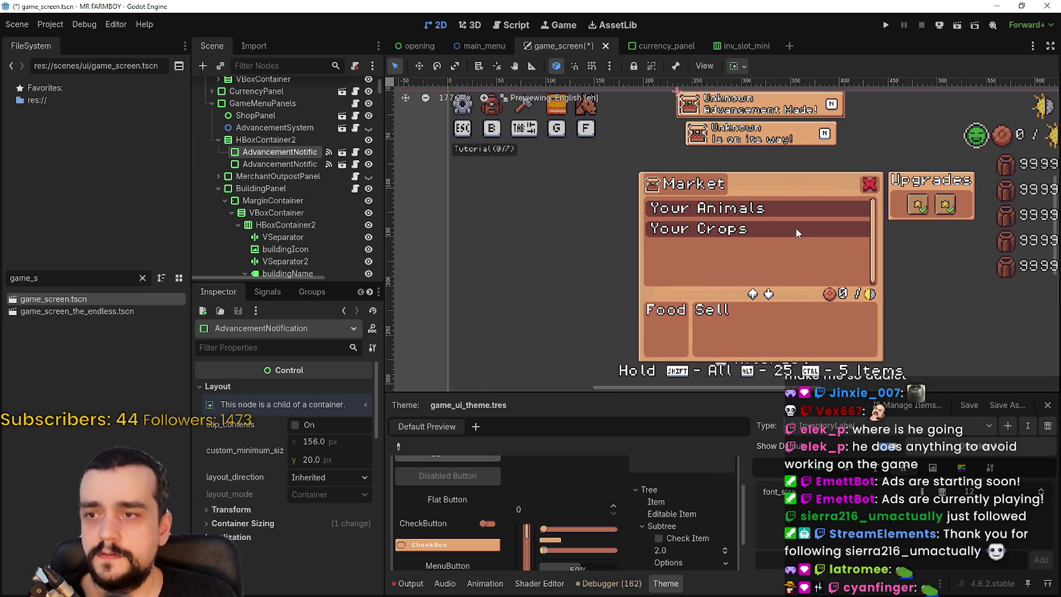
{"action": "scroll", "coordinate": [785, 222], "scroll_direction": "down", "scroll_amount": 2}
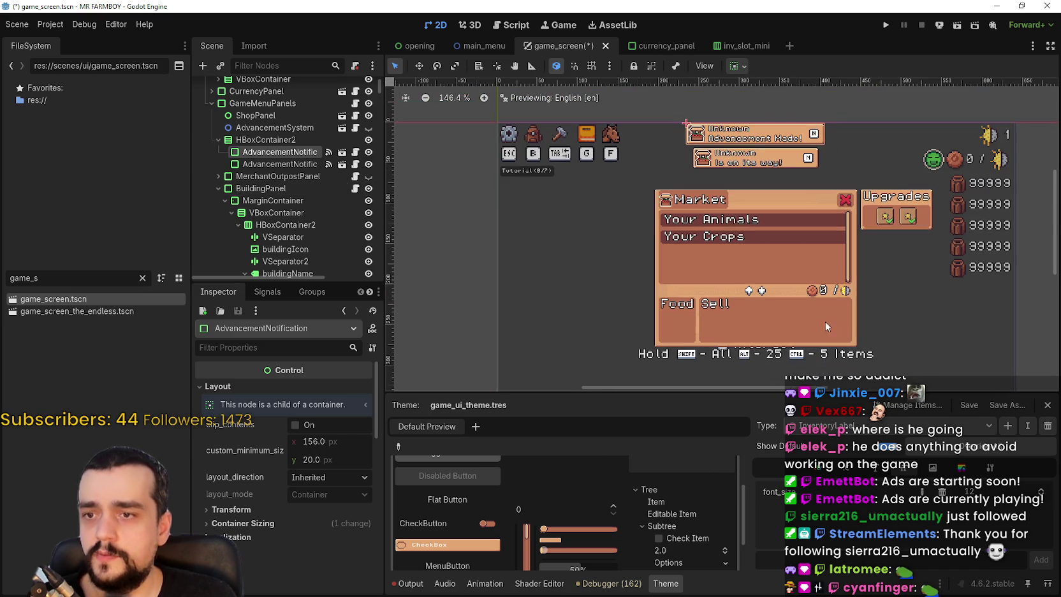
{"action": "scroll", "coordinate": [830, 315], "scroll_direction": "up", "scroll_amount": 5}
{"action": "scroll", "coordinate": [828, 303], "scroll_direction": "up", "scroll_amount": 2}
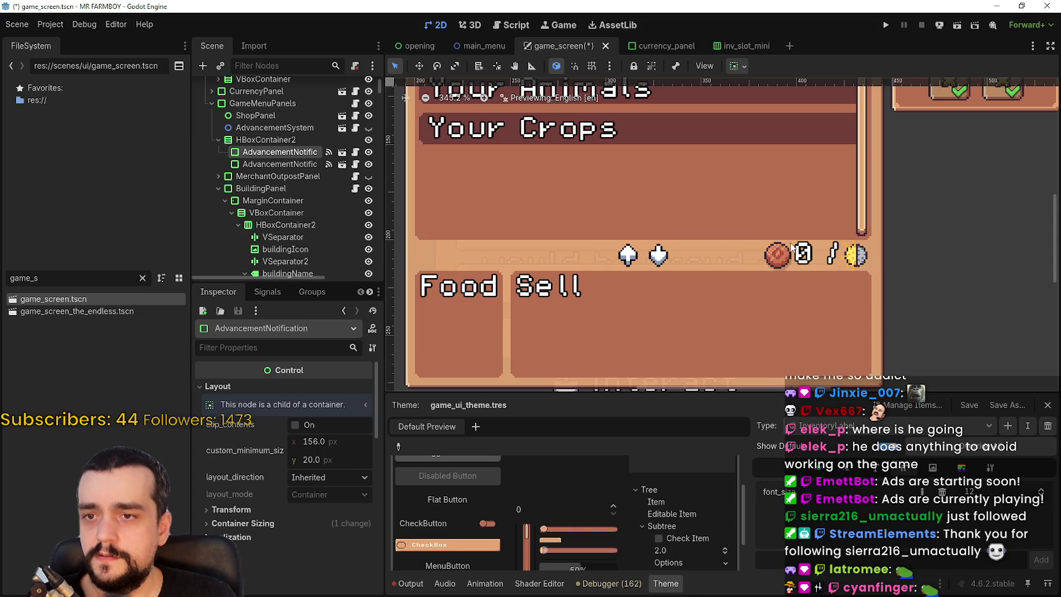
{"action": "scroll", "coordinate": [870, 261], "scroll_direction": "up", "scroll_amount": 5}
{"action": "scroll", "coordinate": [863, 262], "scroll_direction": "down", "scroll_amount": 5}
{"action": "scroll", "coordinate": [807, 261], "scroll_direction": "down", "scroll_amount": 6}
{"action": "scroll", "coordinate": [600, 134], "scroll_direction": "up", "scroll_amount": 4}
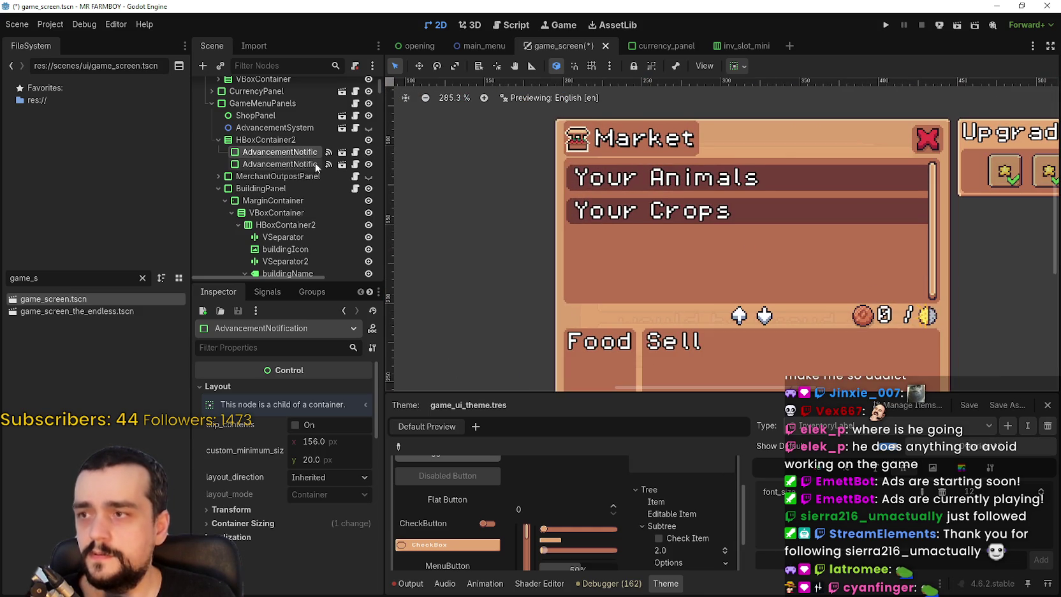
{"action": "scroll", "coordinate": [268, 199], "scroll_direction": "down", "scroll_amount": 1}
{"action": "scroll", "coordinate": [269, 199], "scroll_direction": "down", "scroll_amount": 1}
{"action": "left_click", "coordinate": [302, 202]}
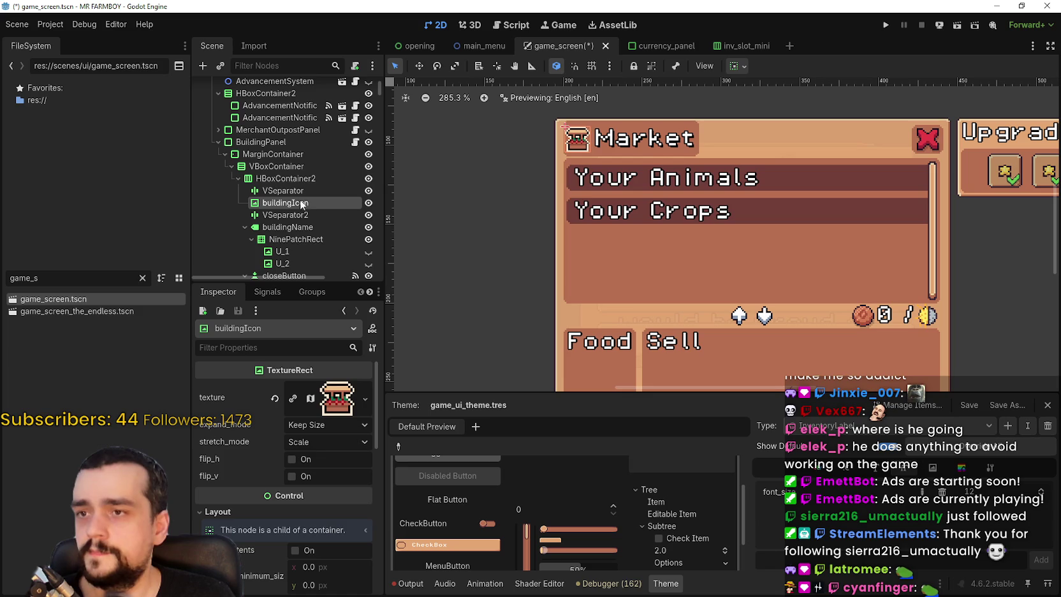
Set the Market buildingIcon's custom_minimum_size to 26×26
{"action": "scroll", "coordinate": [287, 485], "scroll_direction": "down", "scroll_amount": 2}
{"action": "left_click", "coordinate": [308, 510]}
{"action": "type", "text": "16"}
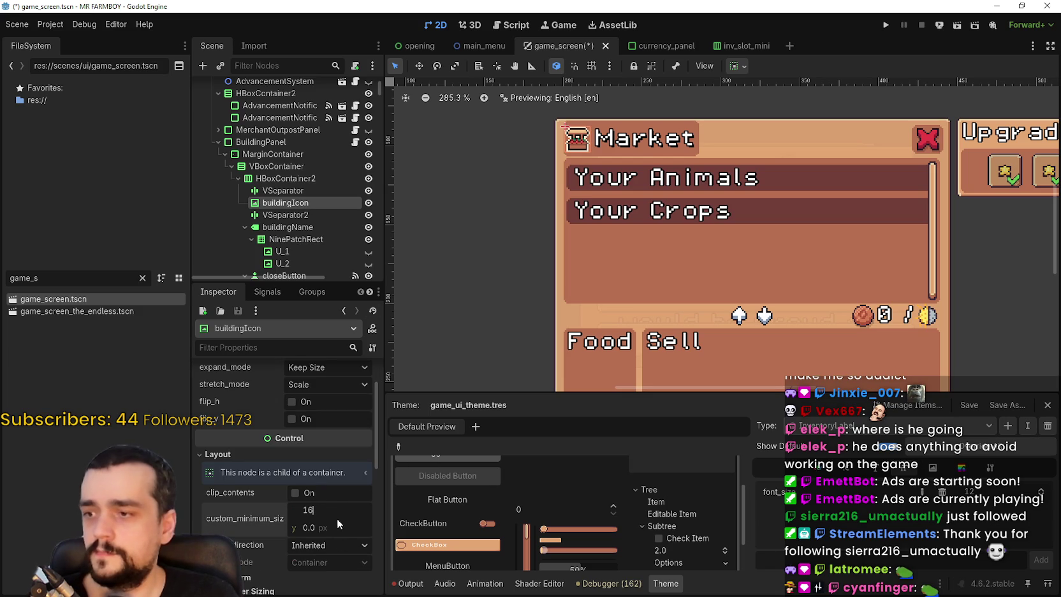
{"action": "key", "text": "BackSpace"}
{"action": "key", "text": "BackSpace"}
{"action": "type", "text": "26"}
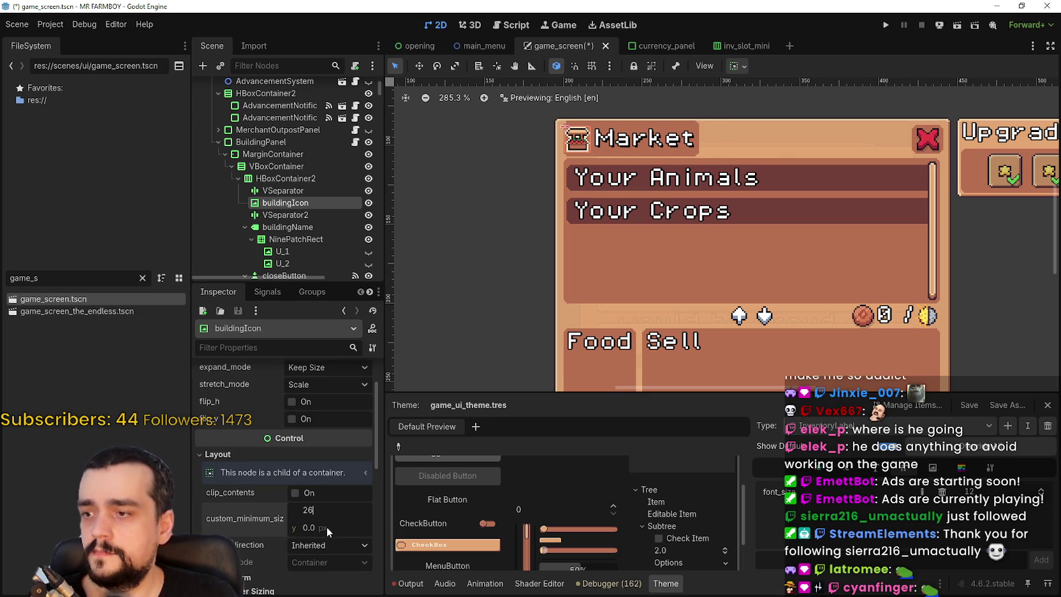
{"action": "left_click", "coordinate": [328, 528]}
{"action": "type", "text": "26"}
{"action": "key", "text": "shift+Tab"}
Stretch the title's NinePatchRect backing left, up and down to enclose the icon
{"action": "scroll", "coordinate": [655, 149], "scroll_direction": "down", "scroll_amount": 1}
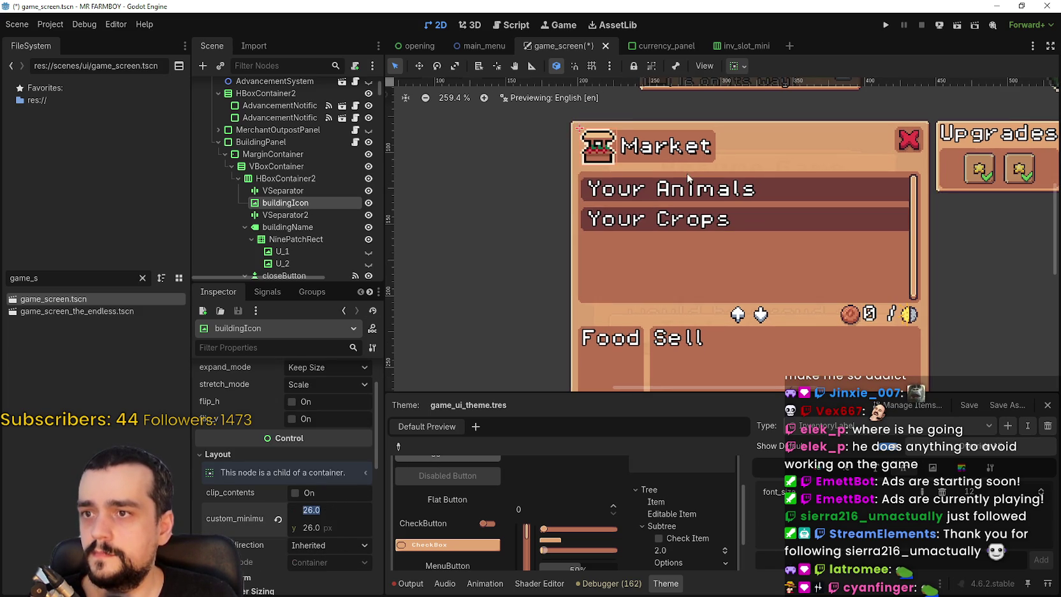
{"action": "scroll", "coordinate": [656, 149], "scroll_direction": "down", "scroll_amount": 4}
{"action": "left_click", "coordinate": [651, 150]}
{"action": "scroll", "coordinate": [647, 196], "scroll_direction": "up", "scroll_amount": 10}
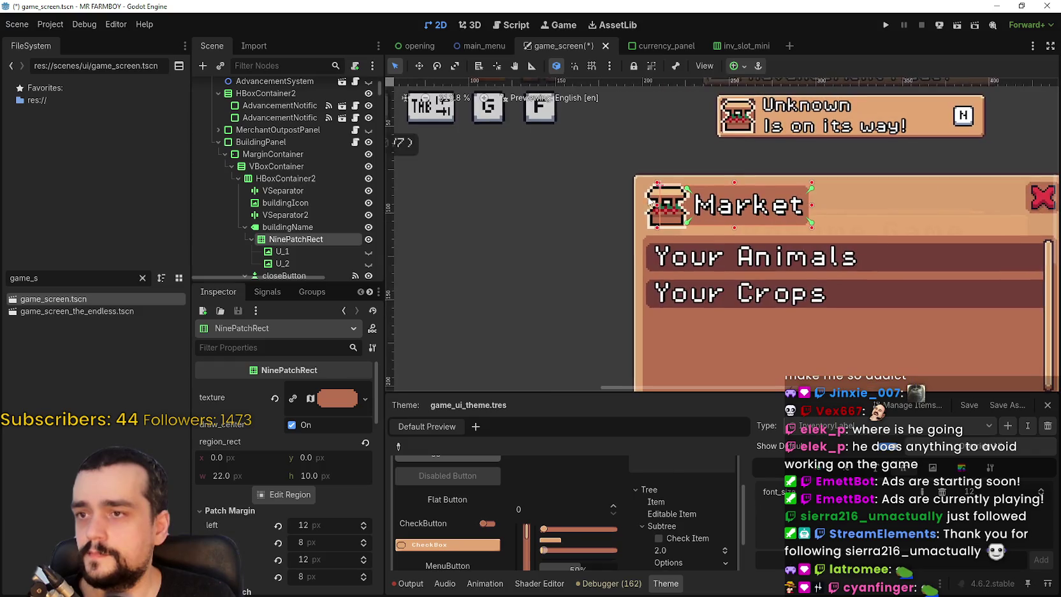
{"action": "scroll", "coordinate": [646, 196], "scroll_direction": "up", "scroll_amount": 5}
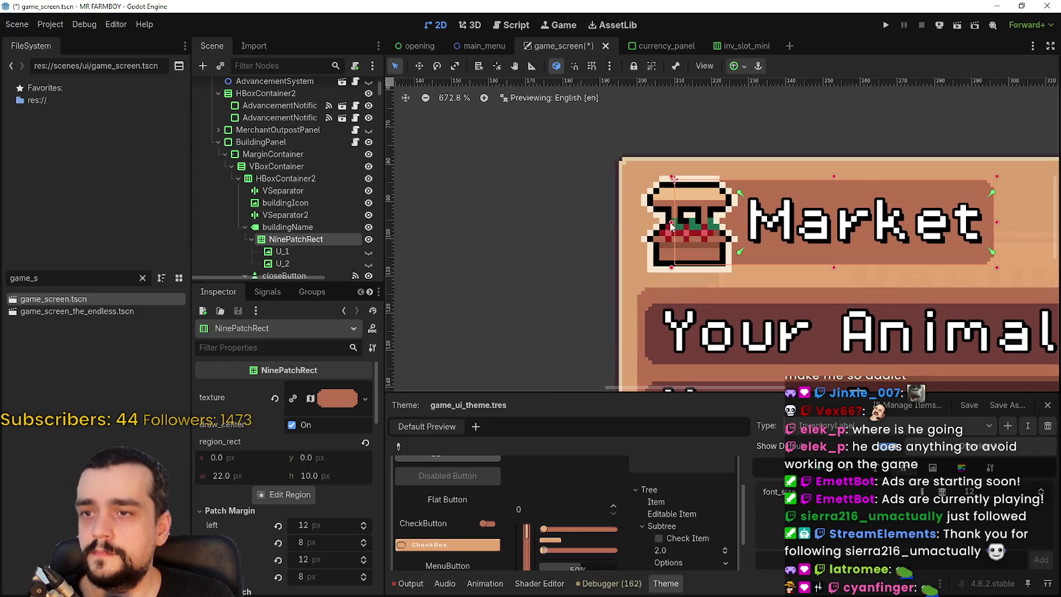
{"action": "scroll", "coordinate": [671, 224], "scroll_direction": "up", "scroll_amount": 2}
{"action": "left_click_drag", "start_coordinate": [673, 224], "coordinate": [623, 225]}
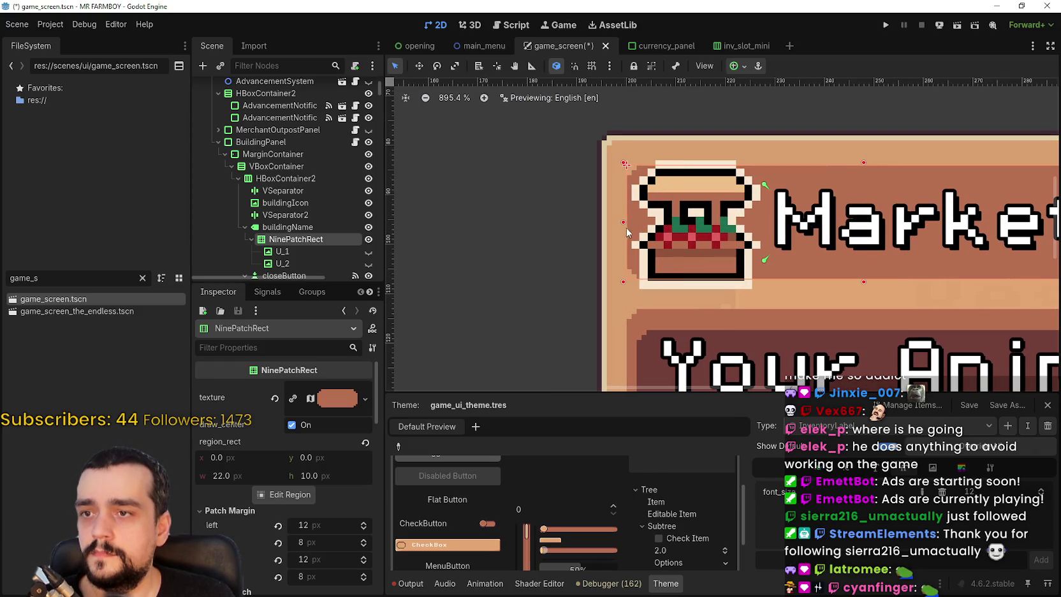
{"action": "scroll", "coordinate": [787, 201], "scroll_direction": "right", "scroll_amount": 3}
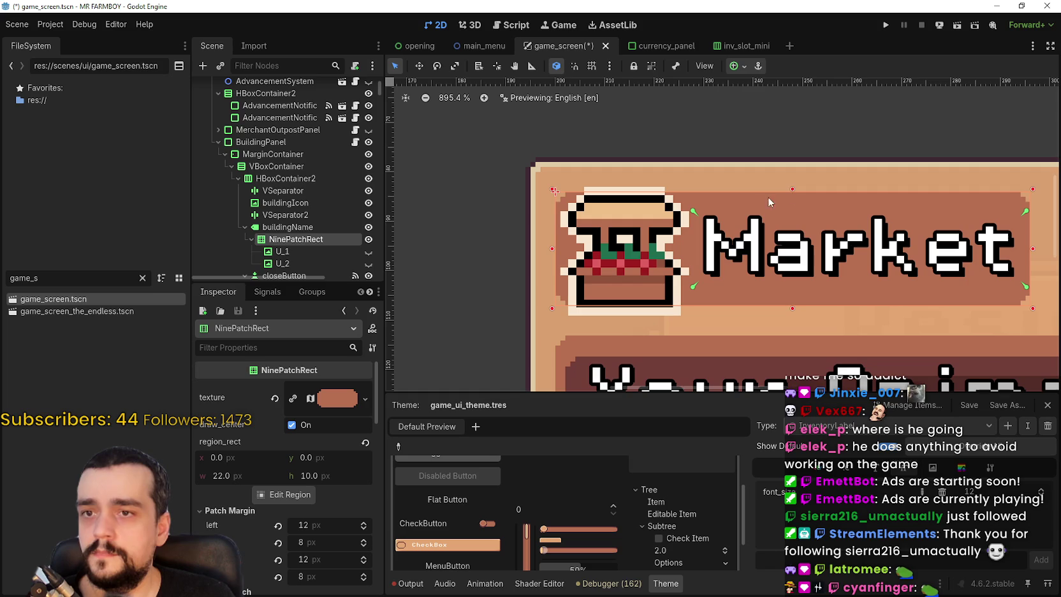
{"action": "left_click_drag", "start_coordinate": [792, 189], "coordinate": [793, 171]}
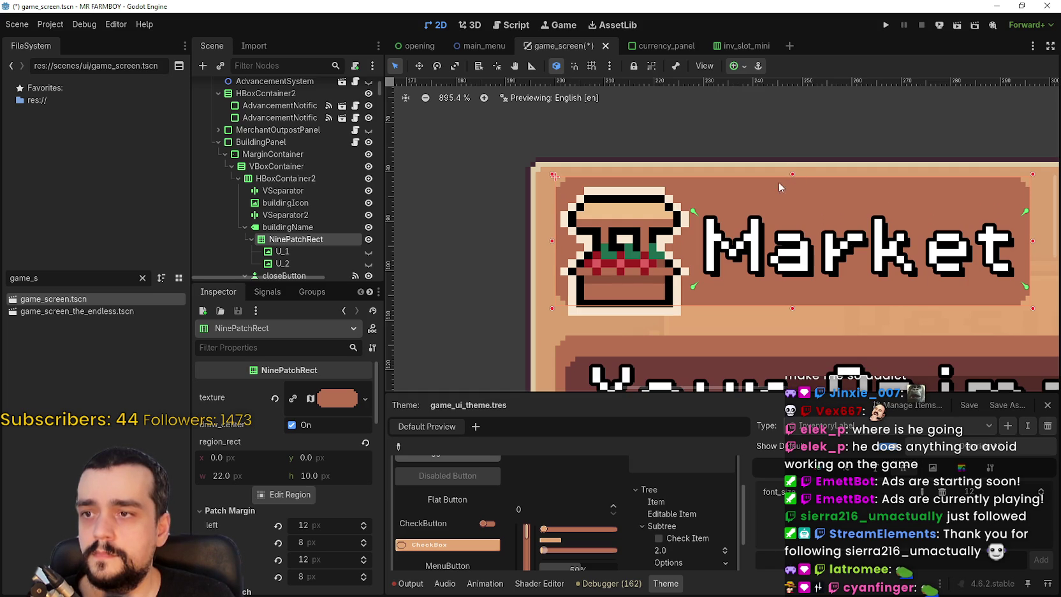
{"action": "scroll", "coordinate": [552, 244], "scroll_direction": "up", "scroll_amount": 4}
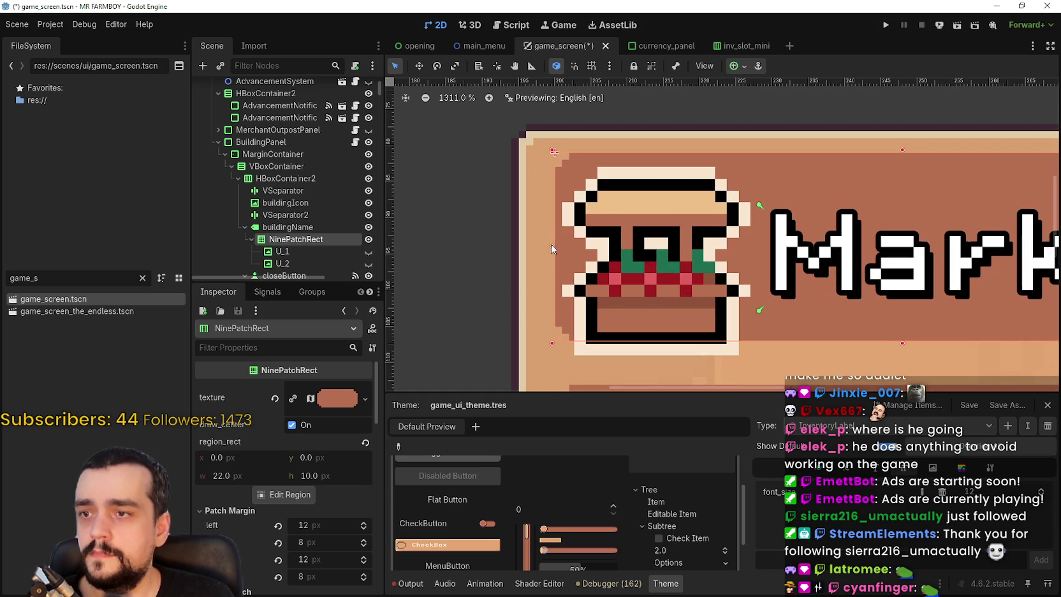
{"action": "scroll", "coordinate": [637, 267], "scroll_direction": "down", "scroll_amount": 3}
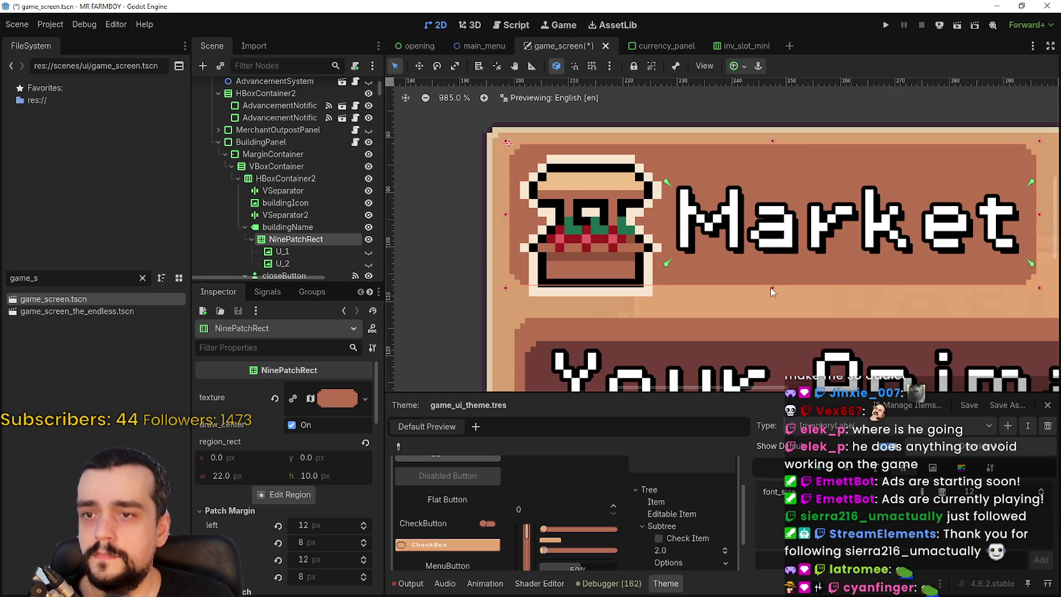
{"action": "left_click_drag", "start_coordinate": [773, 288], "coordinate": [778, 306]}
Save the game_screen scene
{"action": "scroll", "coordinate": [773, 279], "scroll_direction": "down", "scroll_amount": 6}
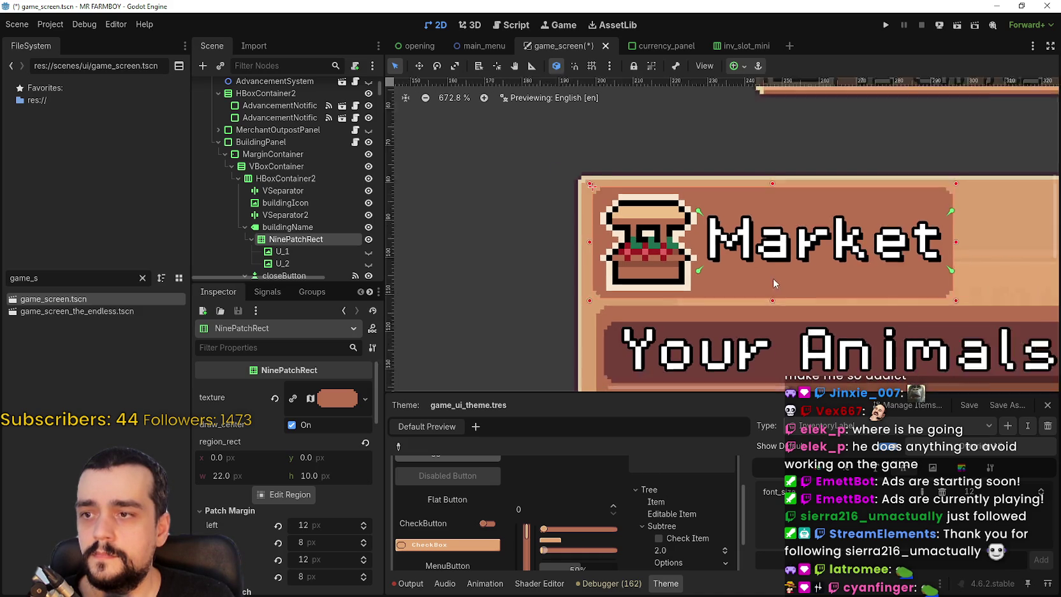
{"action": "scroll", "coordinate": [761, 251], "scroll_direction": "down", "scroll_amount": 3}
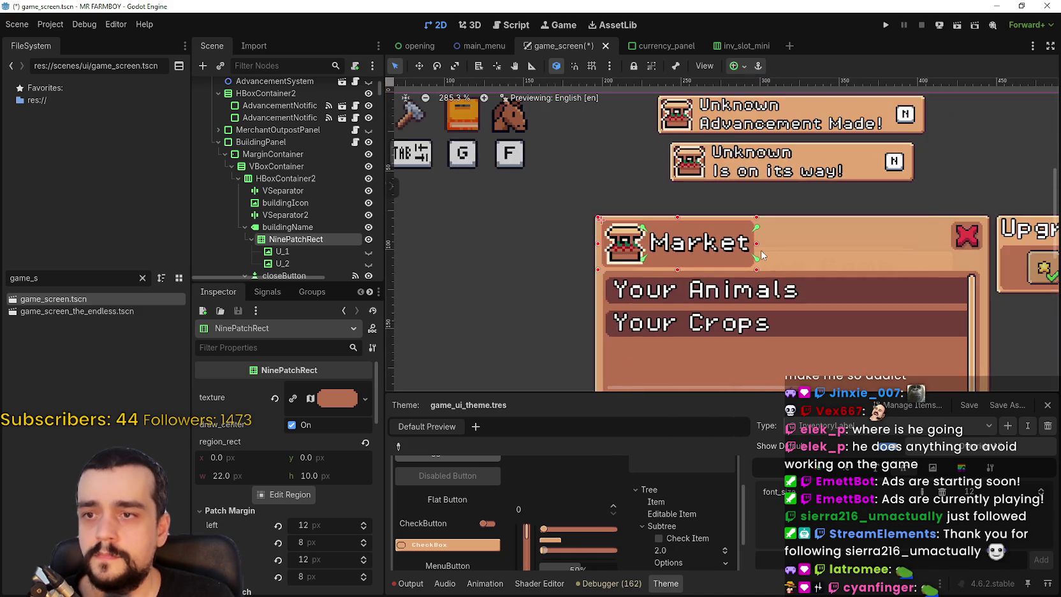
{"action": "key", "text": "ctrl+s"}
{"action": "scroll", "coordinate": [908, 238], "scroll_direction": "up", "scroll_amount": 2}
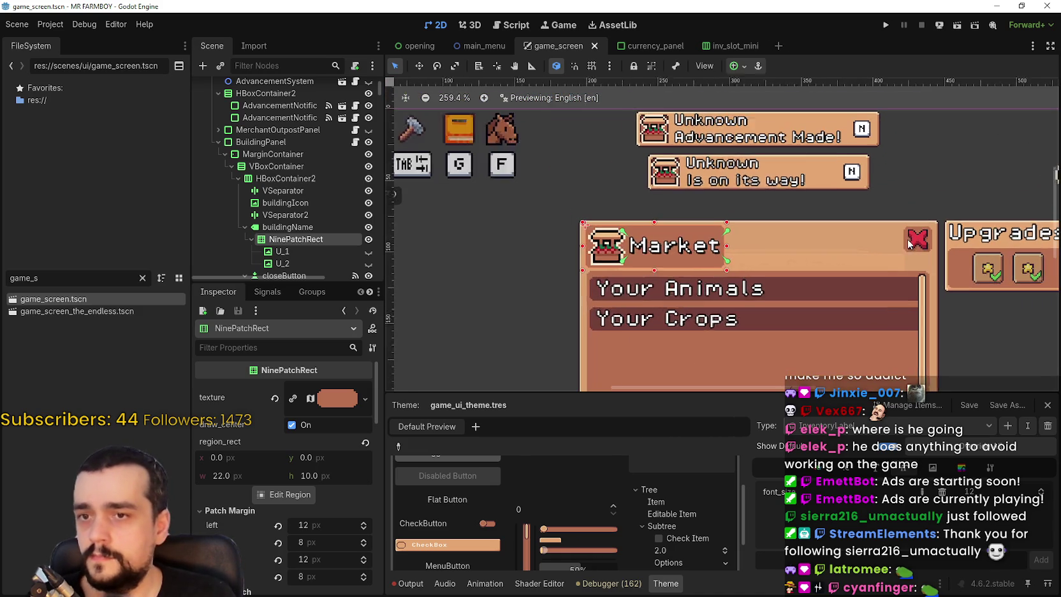
Set the Market panel closeButton's custom_minimum_size to 26×26
{"action": "left_click", "coordinate": [244, 228]}
{"action": "scroll", "coordinate": [283, 198], "scroll_direction": "down", "scroll_amount": 2}
{"action": "left_click", "coordinate": [286, 180]}
{"action": "scroll", "coordinate": [666, 245], "scroll_direction": "up", "scroll_amount": 4}
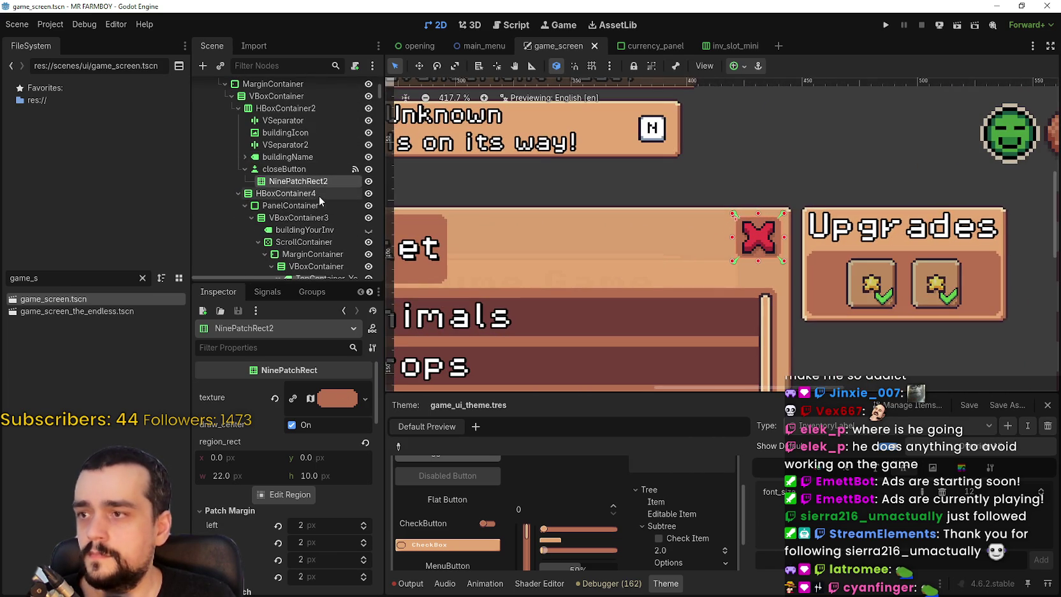
{"action": "left_click", "coordinate": [286, 169]}
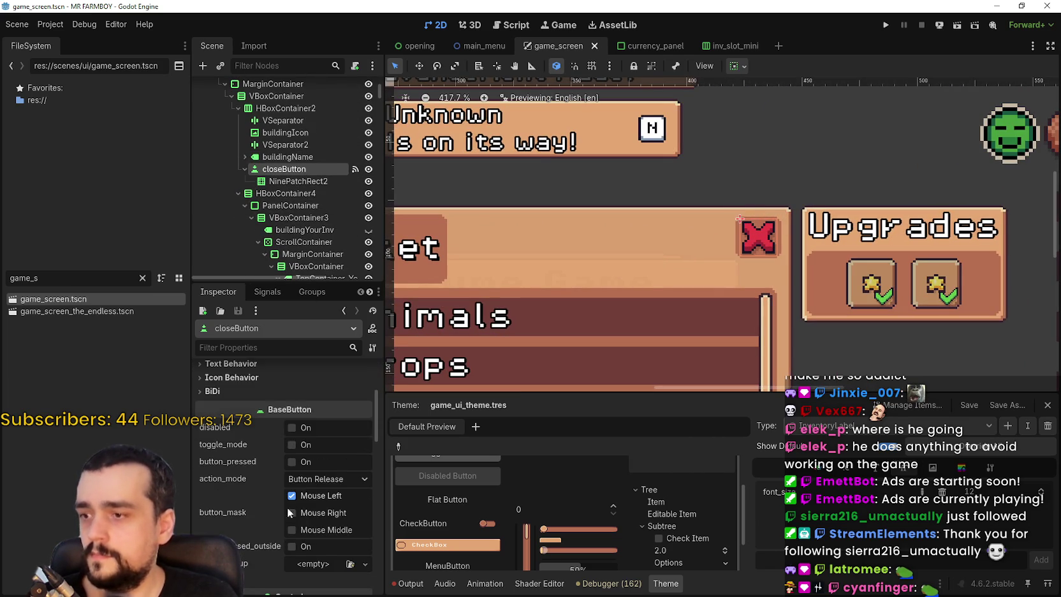
{"action": "scroll", "coordinate": [311, 493], "scroll_direction": "down", "scroll_amount": 6}
{"action": "left_click", "coordinate": [333, 440]}
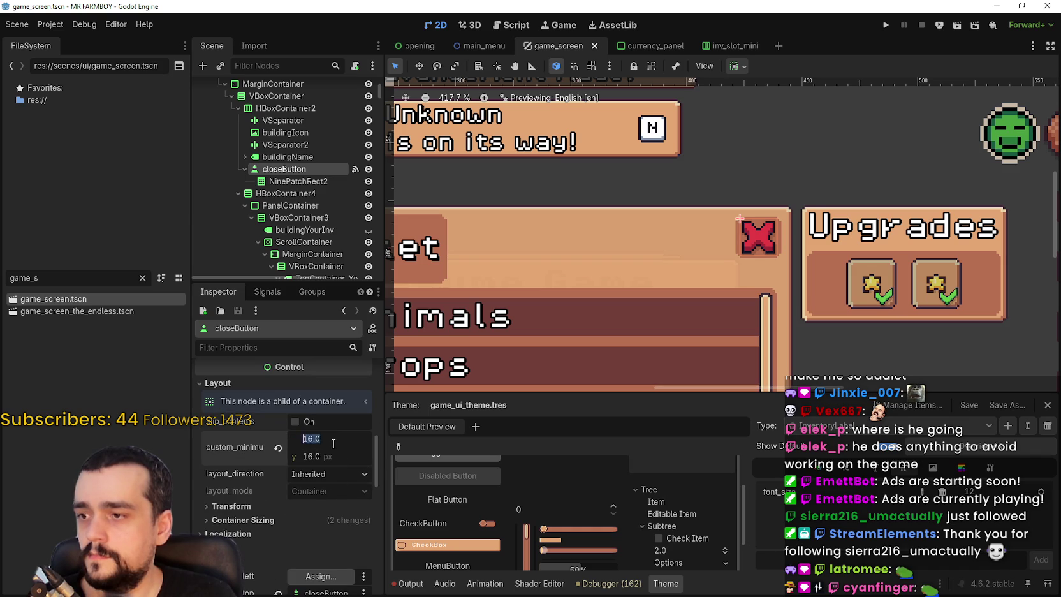
{"action": "left_click", "coordinate": [328, 452]}
{"action": "type", "text": "2"}
{"action": "key", "text": "Return"}
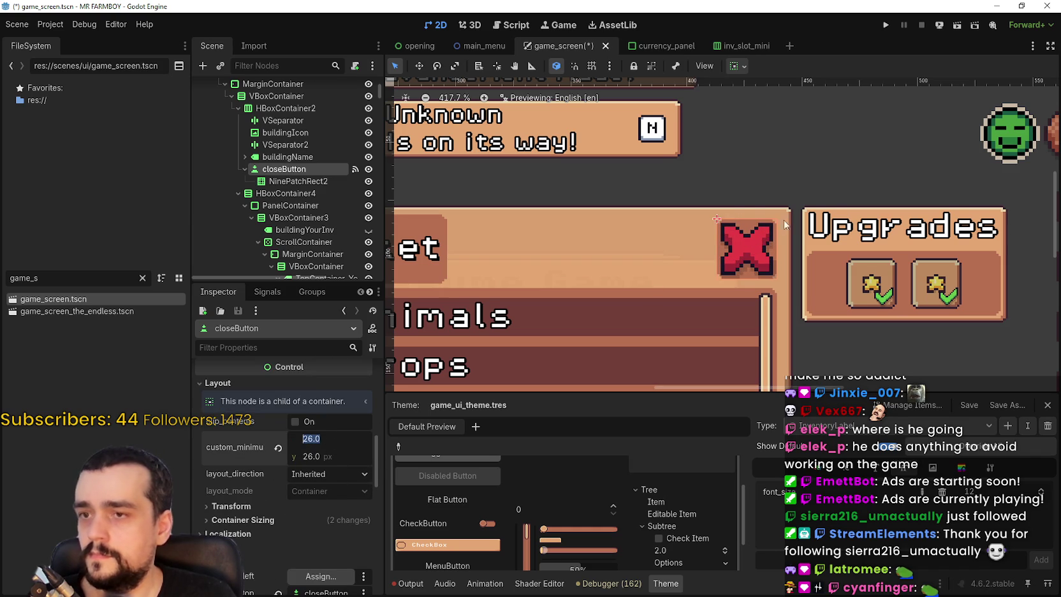
Resize NinePatchRect2 behind the red X: raise its top, extend its left and bottom edges
{"action": "scroll", "coordinate": [760, 236], "scroll_direction": "down", "scroll_amount": 4}
{"action": "scroll", "coordinate": [775, 254], "scroll_direction": "up", "scroll_amount": 2}
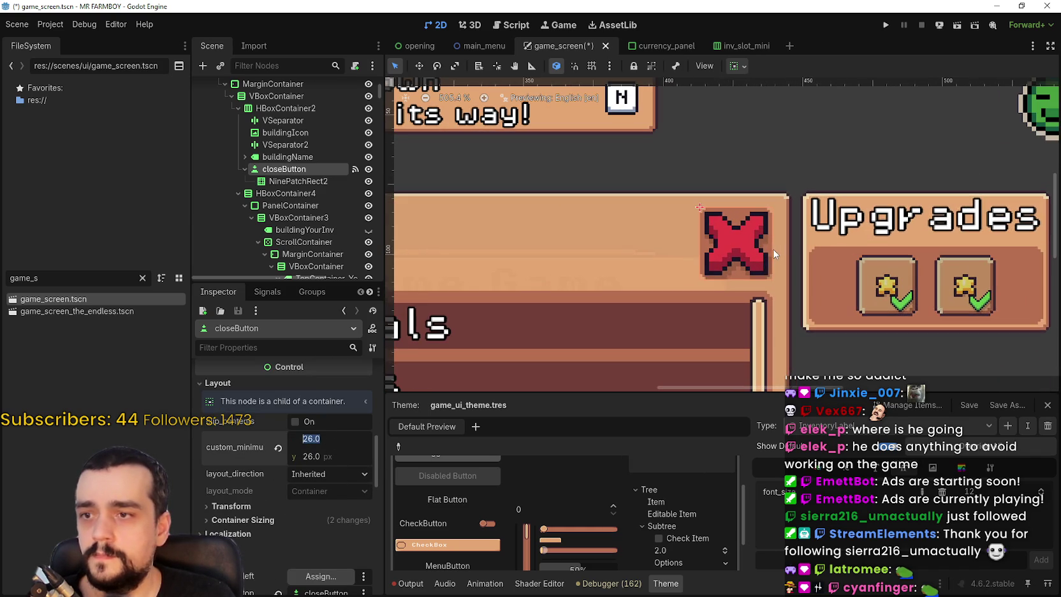
{"action": "left_click", "coordinate": [304, 181]}
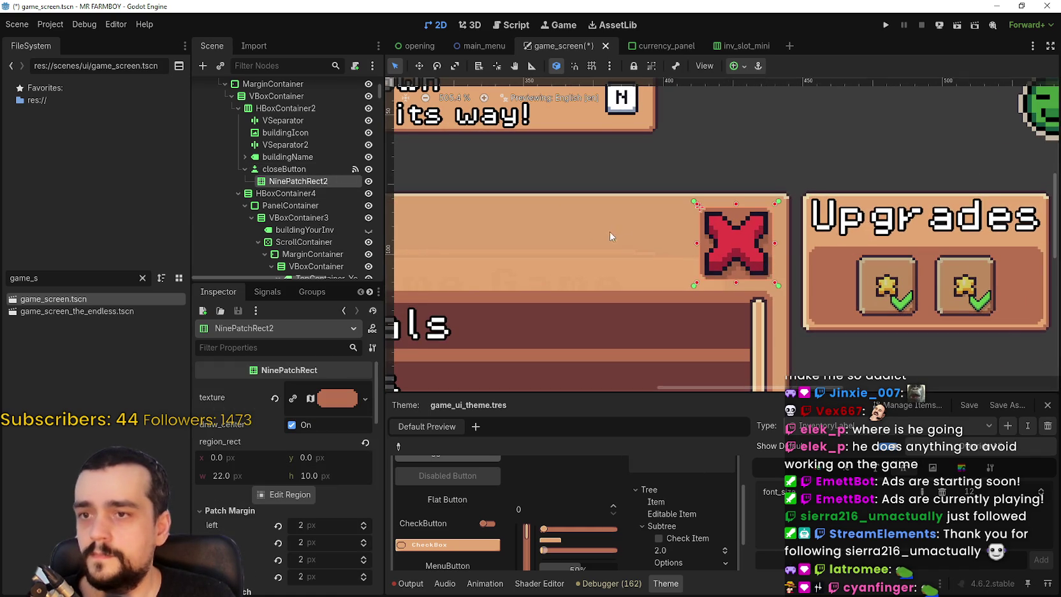
{"action": "scroll", "coordinate": [794, 205], "scroll_direction": "up", "scroll_amount": 7}
{"action": "scroll", "coordinate": [791, 200], "scroll_direction": "up", "scroll_amount": 2}
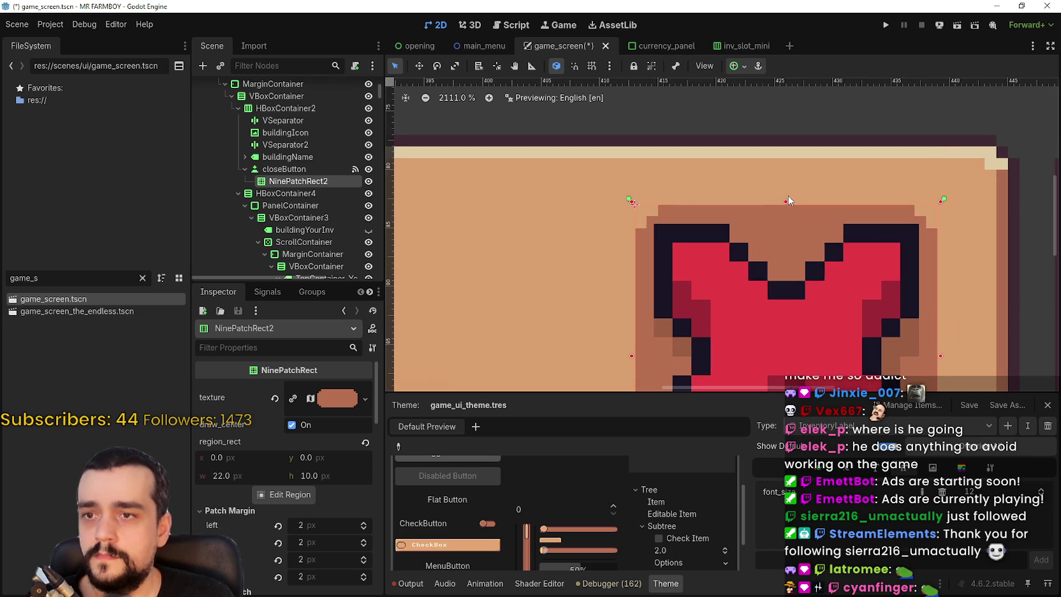
{"action": "left_click_drag", "start_coordinate": [786, 202], "coordinate": [787, 193]}
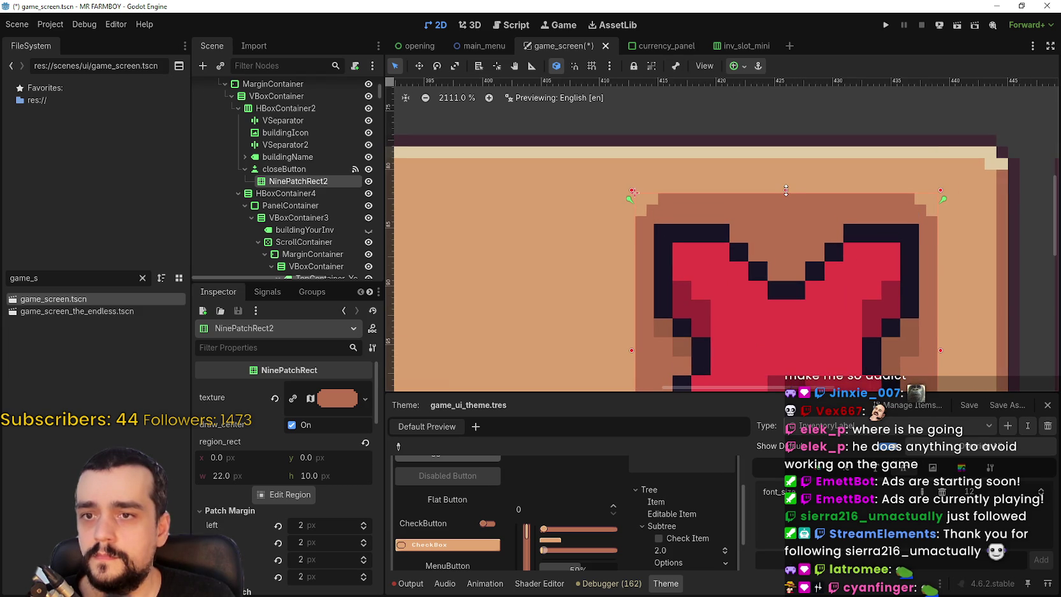
{"action": "scroll", "coordinate": [742, 280], "scroll_direction": "down", "scroll_amount": 2}
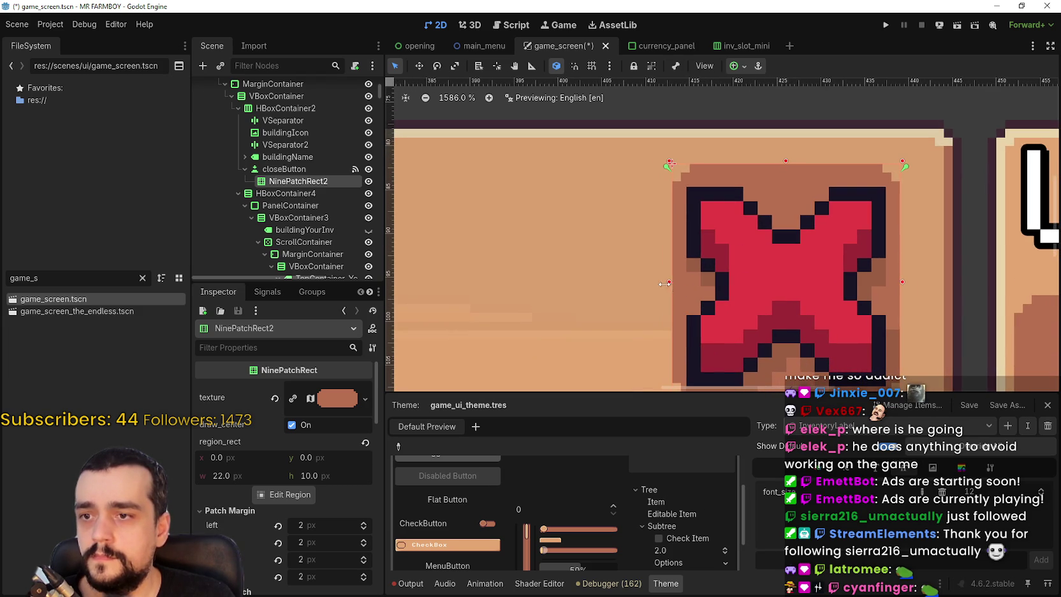
{"action": "left_click_drag", "start_coordinate": [665, 283], "coordinate": [657, 283]}
{"action": "scroll", "coordinate": [689, 290], "scroll_direction": "down", "scroll_amount": 1}
{"action": "scroll", "coordinate": [751, 278], "scroll_direction": "up", "scroll_amount": 1}
{"action": "left_click_drag", "start_coordinate": [759, 319], "coordinate": [763, 336]}
Pull in the X frame's right edge and nudge its top edge up to fit
{"action": "scroll", "coordinate": [732, 325], "scroll_direction": "down", "scroll_amount": 1}
{"action": "scroll", "coordinate": [739, 274], "scroll_direction": "down", "scroll_amount": 10}
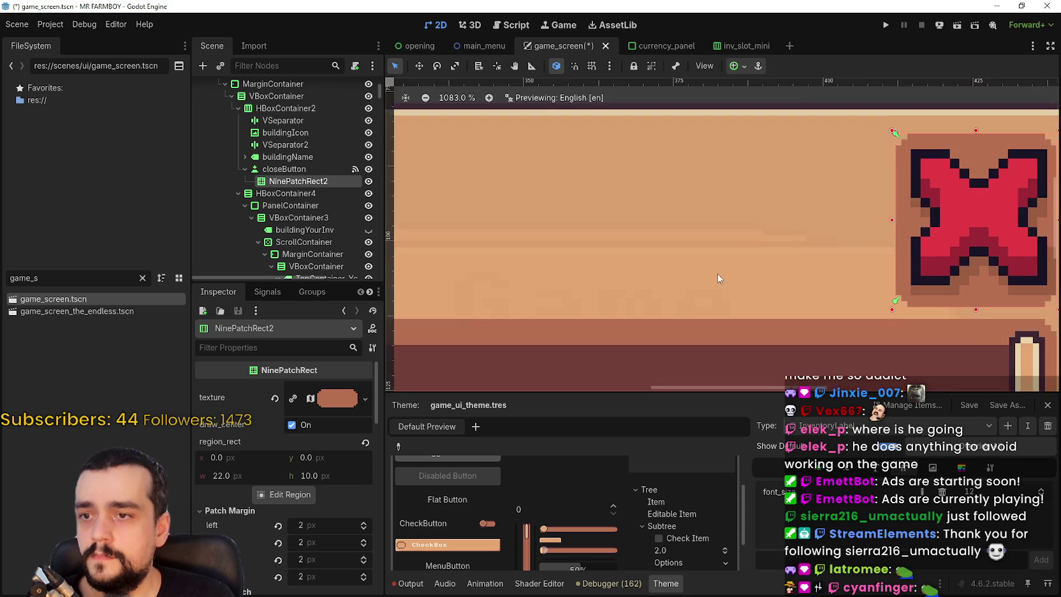
{"action": "scroll", "coordinate": [810, 255], "scroll_direction": "up", "scroll_amount": 12}
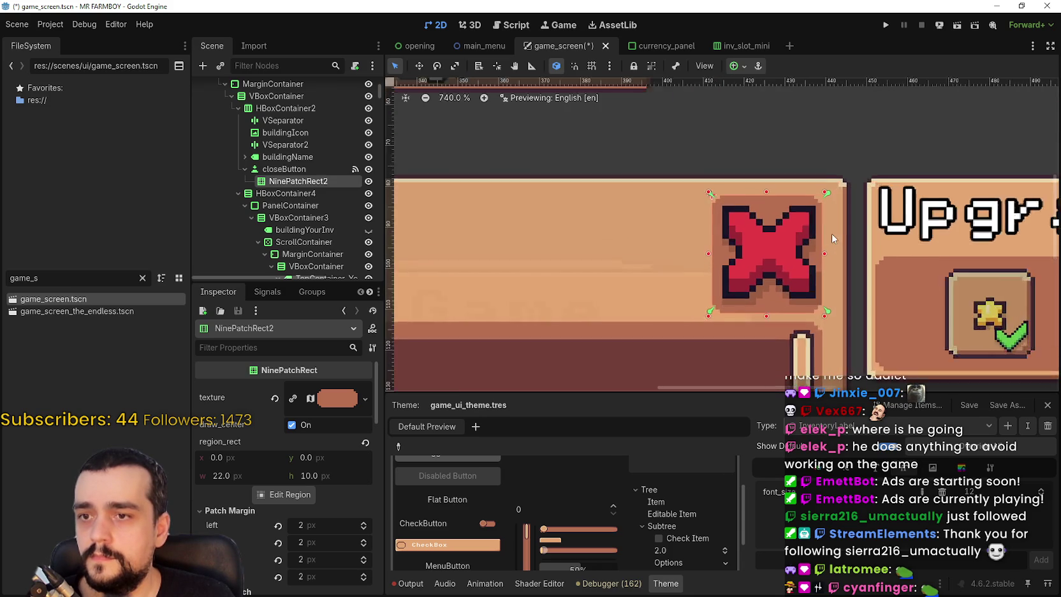
{"action": "left_click_drag", "start_coordinate": [823, 268], "coordinate": [805, 267]}
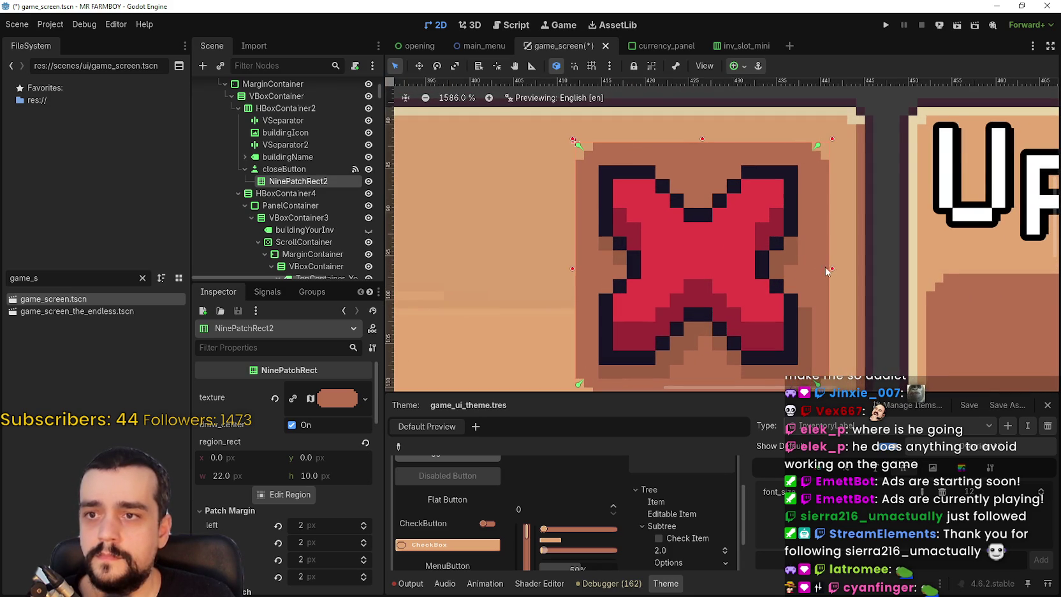
{"action": "scroll", "coordinate": [793, 270], "scroll_direction": "down", "scroll_amount": 12}
{"action": "scroll", "coordinate": [899, 252], "scroll_direction": "up", "scroll_amount": 5}
{"action": "scroll", "coordinate": [899, 251], "scroll_direction": "down", "scroll_amount": 3}
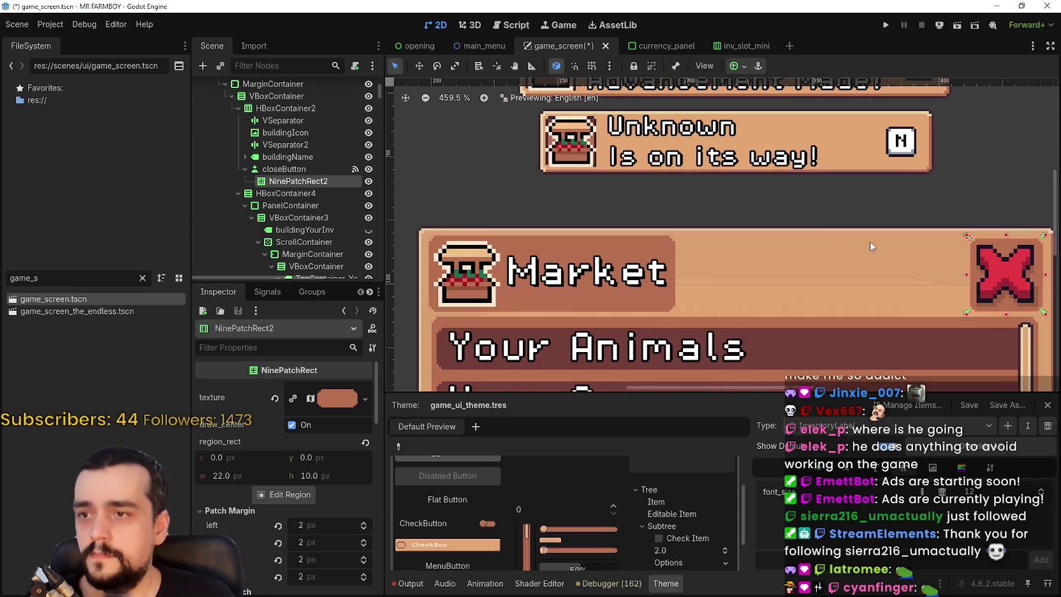
{"action": "scroll", "coordinate": [715, 255], "scroll_direction": "up", "scroll_amount": 6}
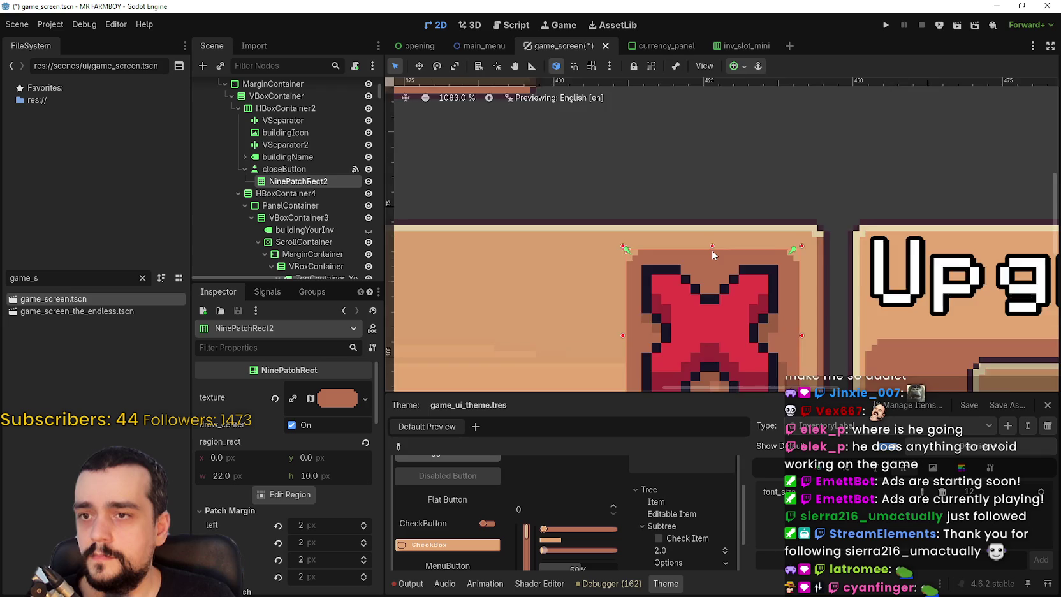
{"action": "scroll", "coordinate": [712, 251], "scroll_direction": "down", "scroll_amount": 5}
{"action": "scroll", "coordinate": [759, 215], "scroll_direction": "up", "scroll_amount": 3}
{"action": "scroll", "coordinate": [760, 216], "scroll_direction": "up", "scroll_amount": 2}
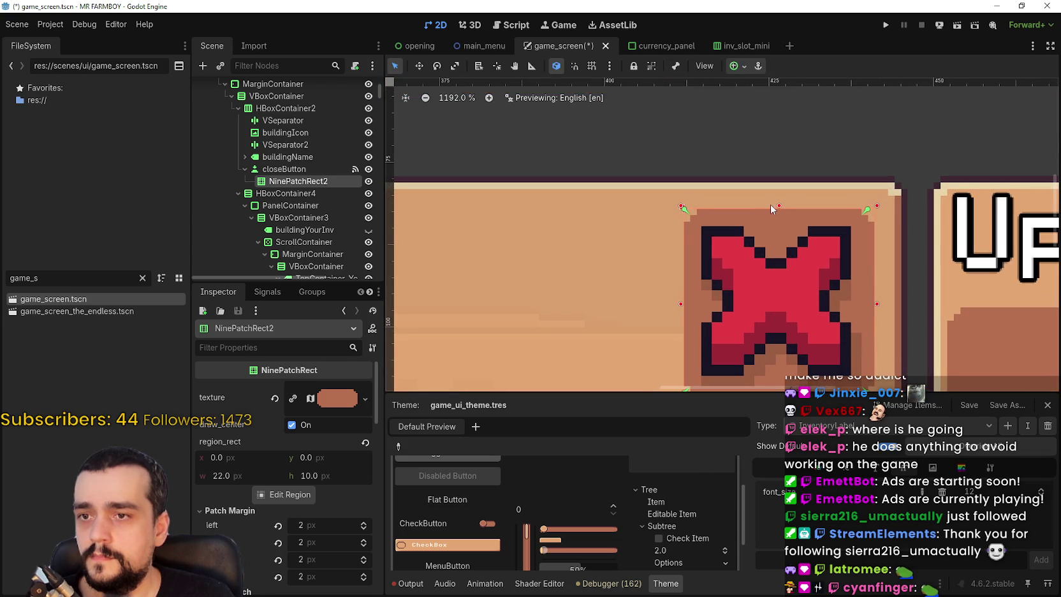
{"action": "left_click_drag", "start_coordinate": [778, 204], "coordinate": [780, 197]}
{"action": "scroll", "coordinate": [638, 261], "scroll_direction": "down", "scroll_amount": 4}
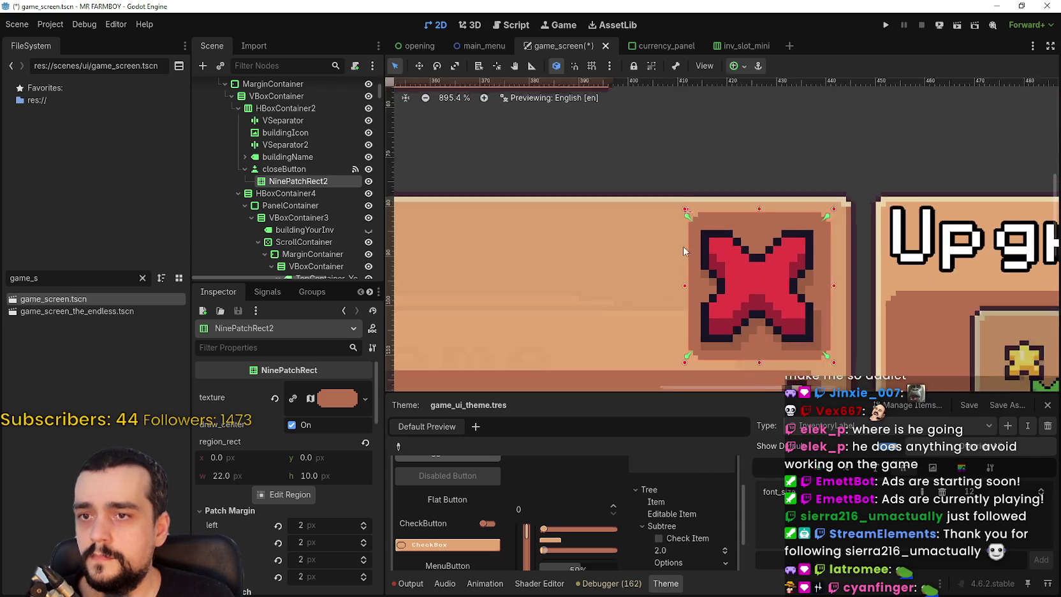
{"action": "scroll", "coordinate": [619, 222], "scroll_direction": "up", "scroll_amount": 3}
{"action": "scroll", "coordinate": [618, 221], "scroll_direction": "right", "scroll_amount": 6}
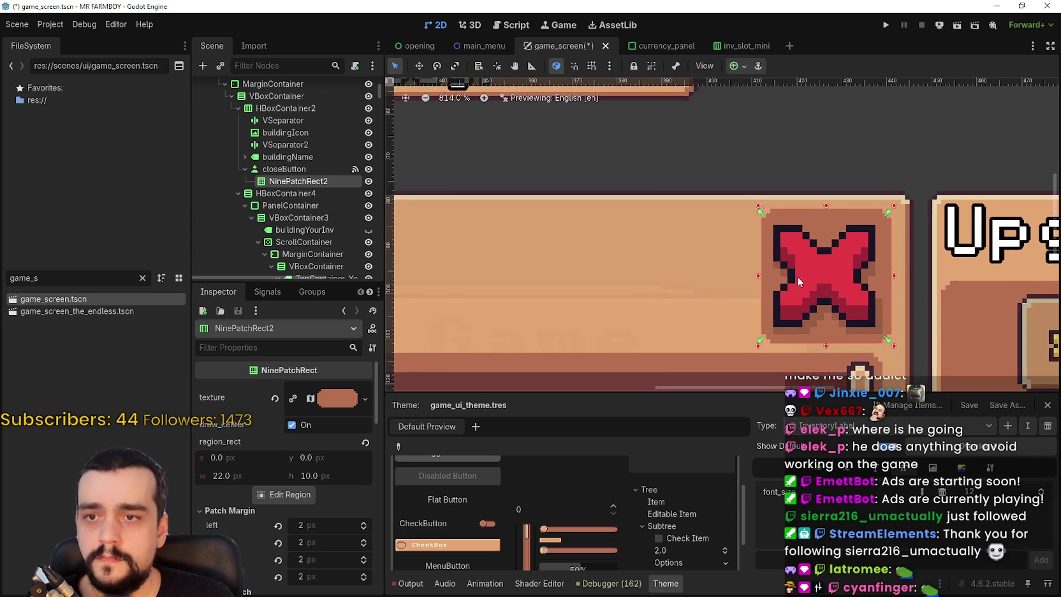
{"action": "scroll", "coordinate": [821, 266], "scroll_direction": "down", "scroll_amount": 3}
Save the game_screen scene
{"action": "key", "text": "ctrl+s"}
{"action": "scroll", "coordinate": [781, 242], "scroll_direction": "down", "scroll_amount": 3}
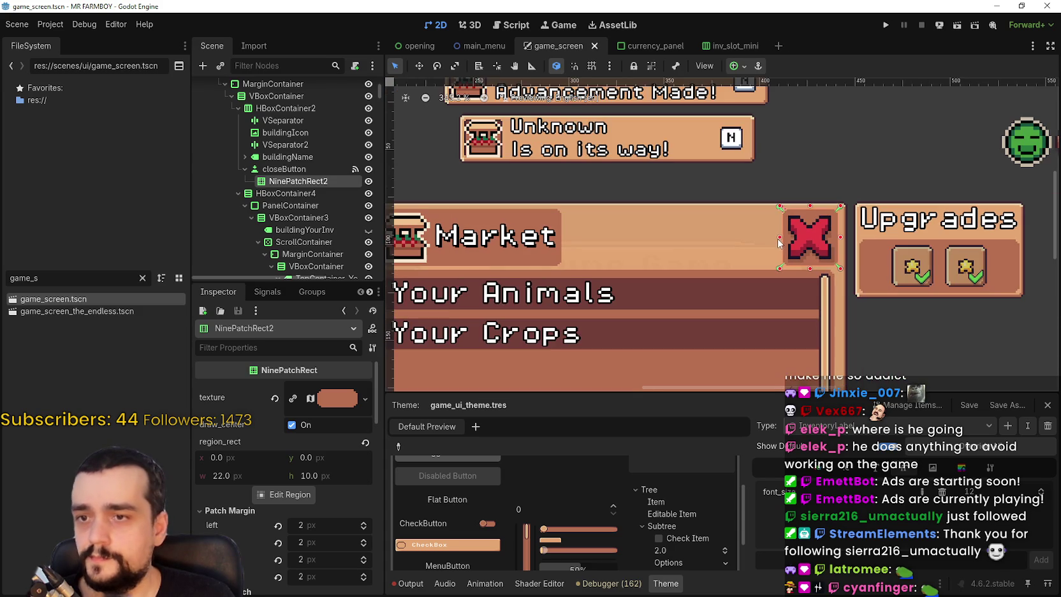
{"action": "scroll", "coordinate": [823, 280], "scroll_direction": "down", "scroll_amount": 5}
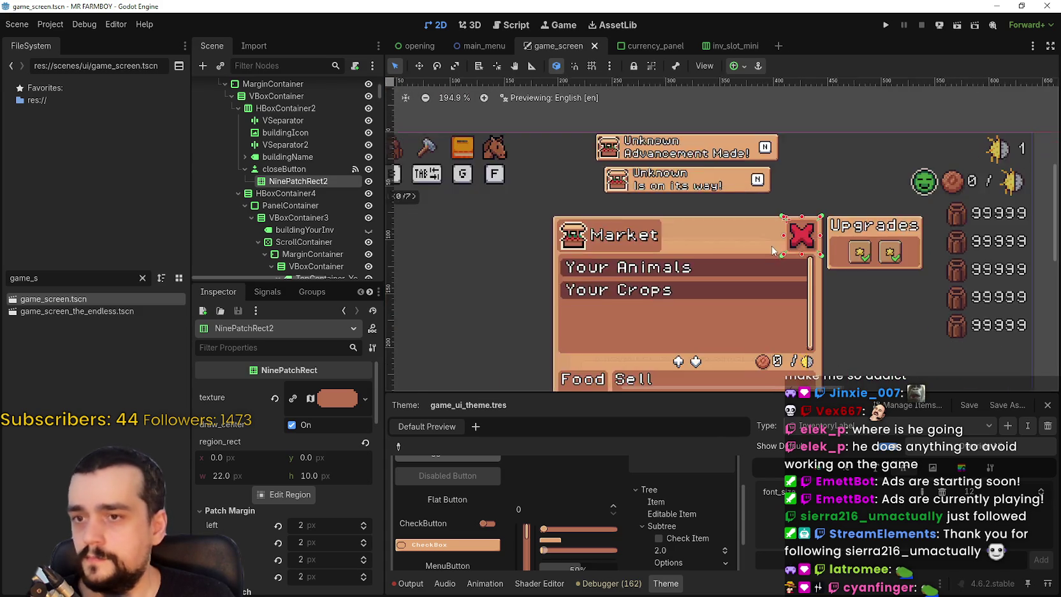
{"action": "scroll", "coordinate": [814, 247], "scroll_direction": "up", "scroll_amount": 1}
{"action": "mouse_move", "coordinate": [762, 258]}
{"action": "left_mouse_down"}
{"action": "mouse_move", "coordinate": [773, 220]}
{"action": "mouse_move", "coordinate": [591, 276]}
{"action": "left_mouse_up"}
{"action": "scroll", "coordinate": [292, 183], "scroll_direction": "down", "scroll_amount": 3}
{"action": "scroll", "coordinate": [291, 183], "scroll_direction": "down", "scroll_amount": 1}
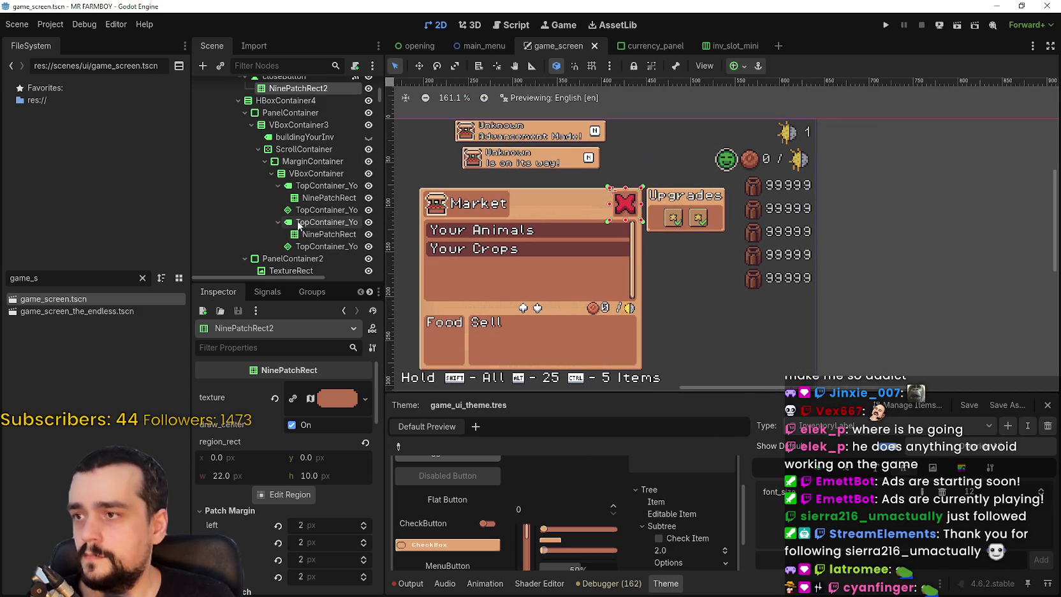
{"action": "left_click", "coordinate": [323, 246]}
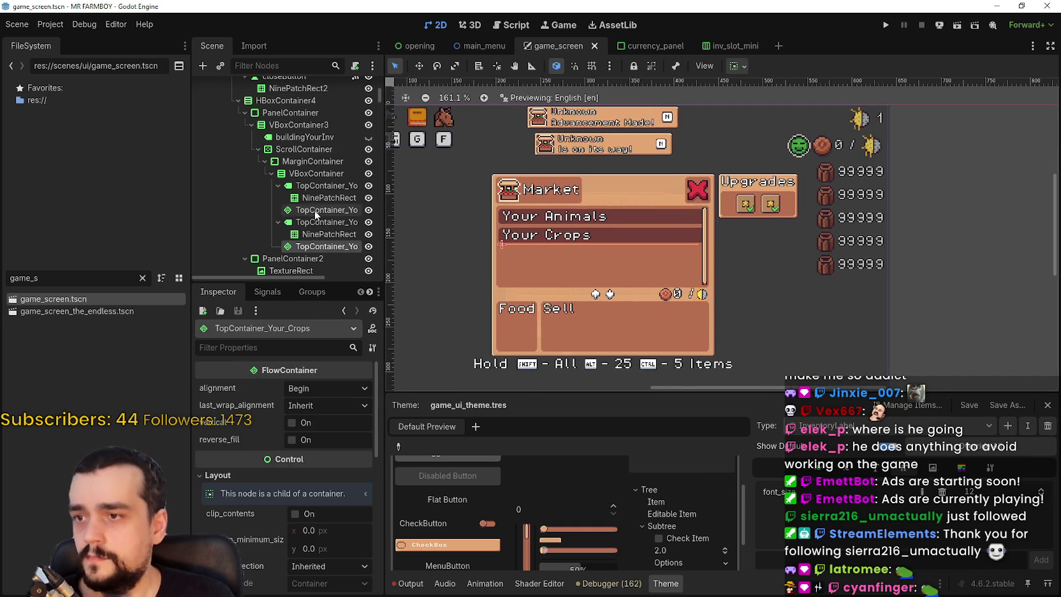
Give the up/down arrows TextureRect a 26 × 26 minimum size
{"action": "scroll", "coordinate": [310, 217], "scroll_direction": "down", "scroll_amount": 2}
{"action": "scroll", "coordinate": [306, 510], "scroll_direction": "down", "scroll_amount": 3}
{"action": "scroll", "coordinate": [306, 510], "scroll_direction": "up", "scroll_amount": 3}
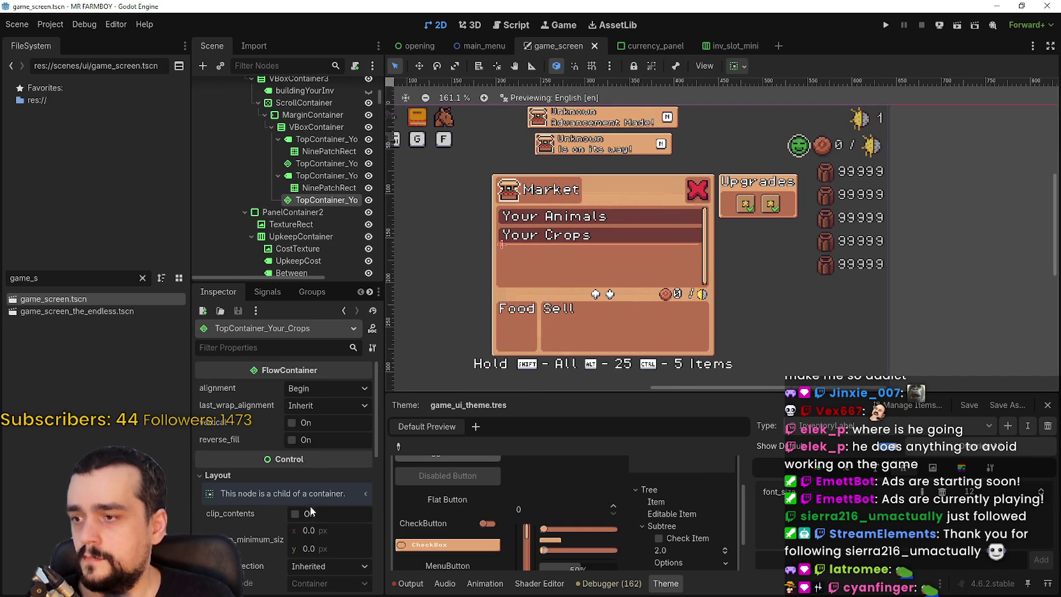
{"action": "left_click", "coordinate": [303, 223]}
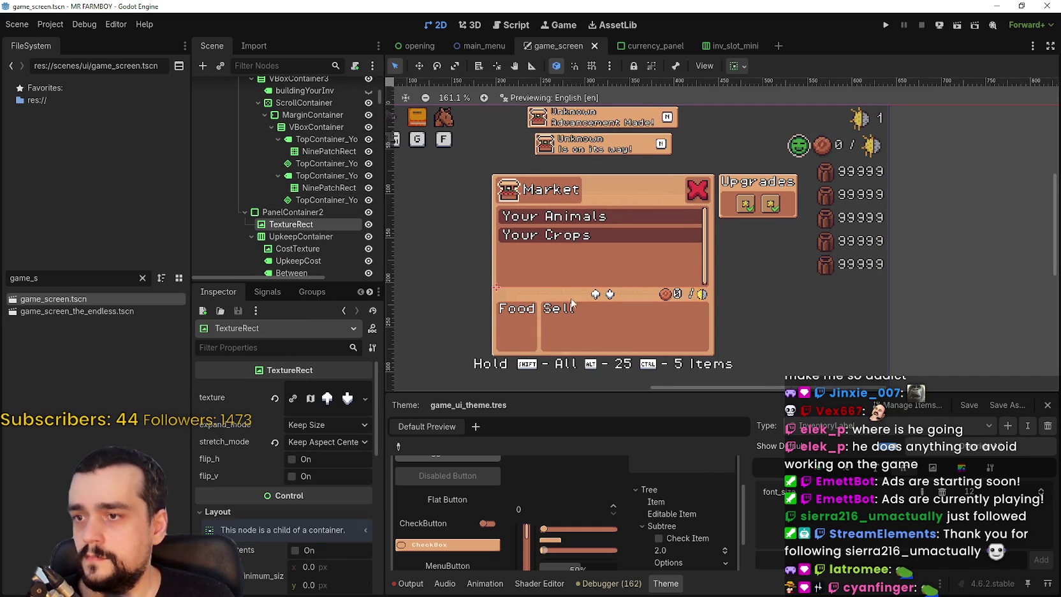
{"action": "scroll", "coordinate": [624, 363], "scroll_direction": "up", "scroll_amount": 2}
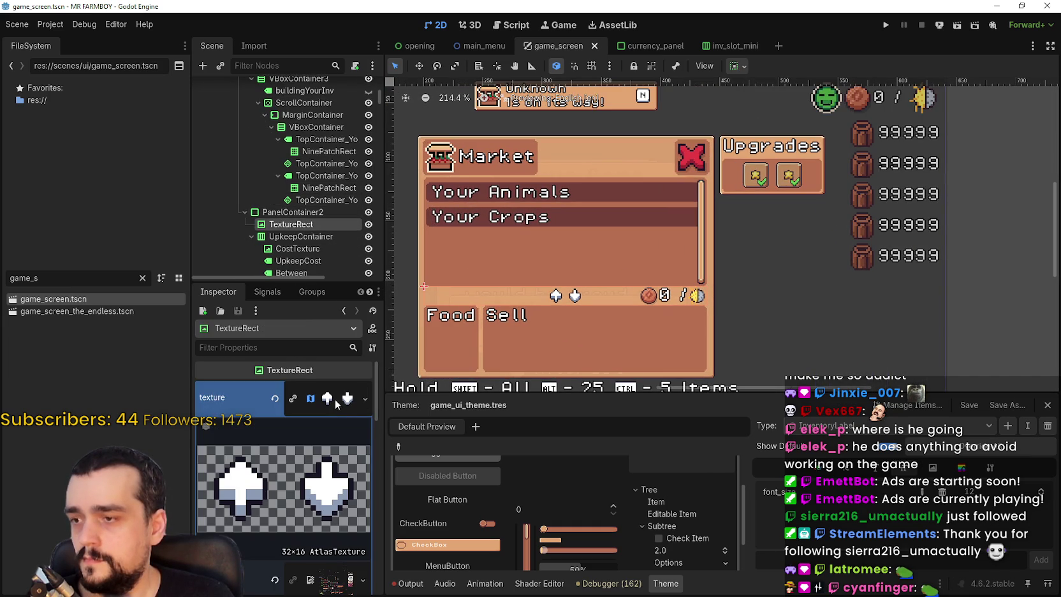
{"action": "scroll", "coordinate": [336, 499], "scroll_direction": "down", "scroll_amount": 2}
{"action": "scroll", "coordinate": [338, 495], "scroll_direction": "down", "scroll_amount": 1}
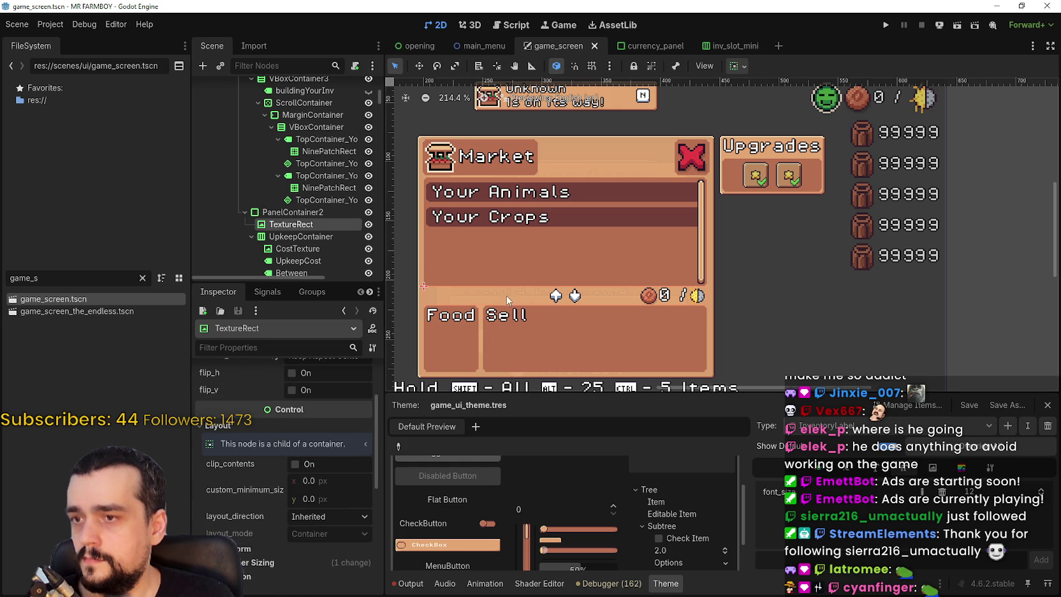
{"action": "scroll", "coordinate": [638, 308], "scroll_direction": "up", "scroll_amount": 4}
{"action": "left_click_drag", "start_coordinate": [647, 305], "coordinate": [900, 297]}
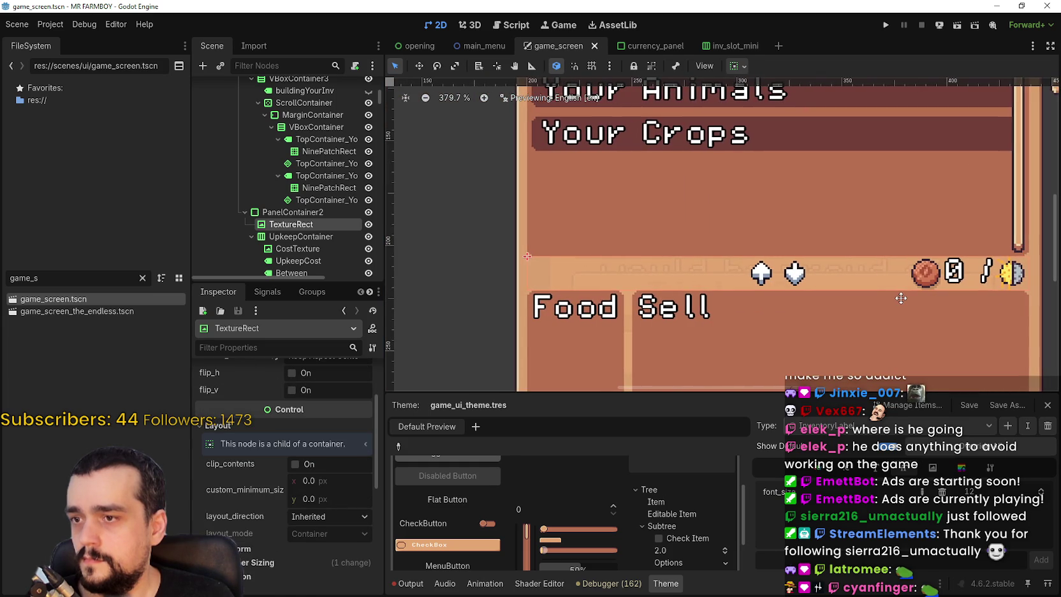
{"action": "scroll", "coordinate": [863, 277], "scroll_direction": "right", "scroll_amount": 3}
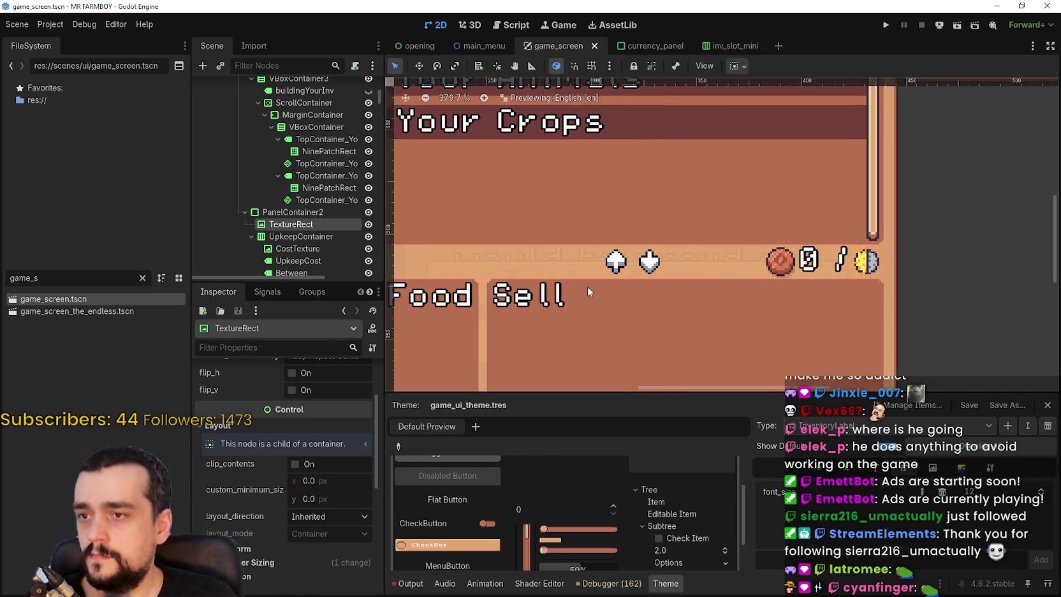
{"action": "scroll", "coordinate": [329, 169], "scroll_direction": "down", "scroll_amount": 3}
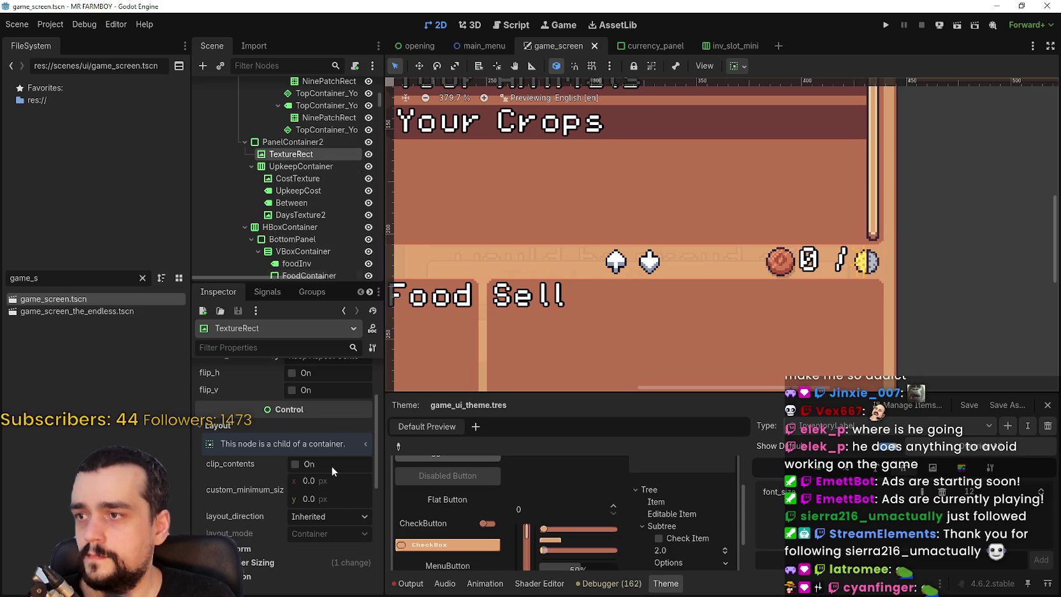
{"action": "scroll", "coordinate": [328, 423], "scroll_direction": "up", "scroll_amount": 3}
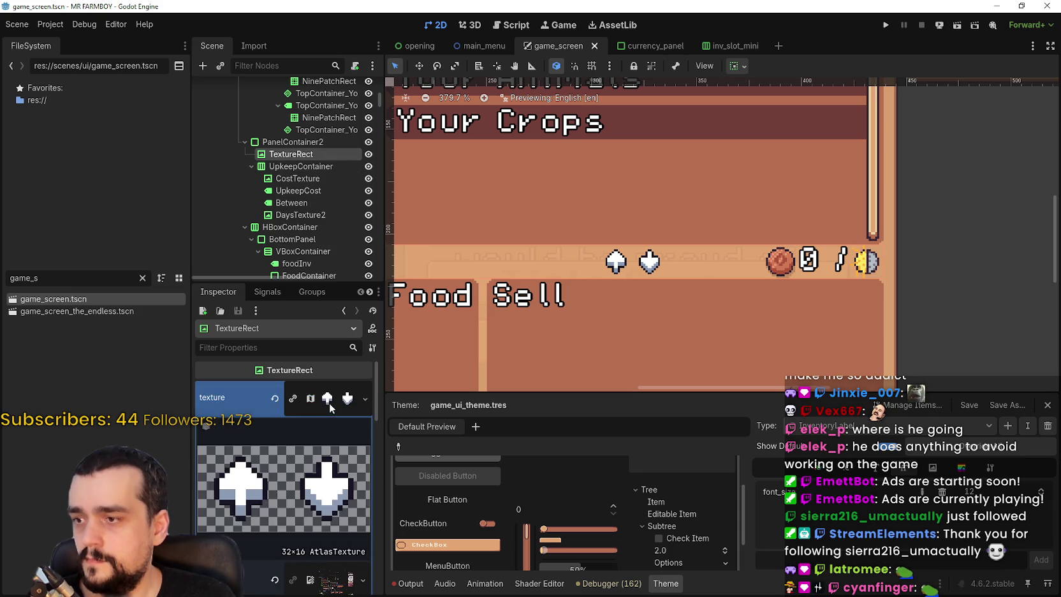
{"action": "scroll", "coordinate": [321, 440], "scroll_direction": "down", "scroll_amount": 5}
{"action": "left_click", "coordinate": [331, 423]}
{"action": "type", "text": "26"}
{"action": "left_click", "coordinate": [332, 440]}
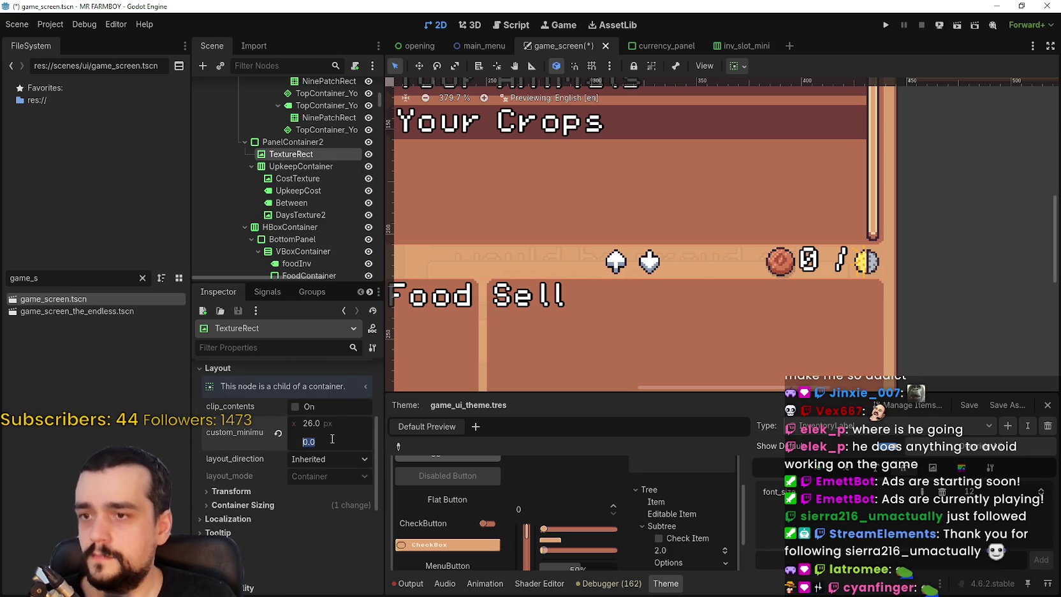
{"action": "left_click", "coordinate": [331, 425]}
Set the upkeep row's CostTexture icon to a 26 × 26 minimum size
{"action": "scroll", "coordinate": [638, 242], "scroll_direction": "down", "scroll_amount": 8}
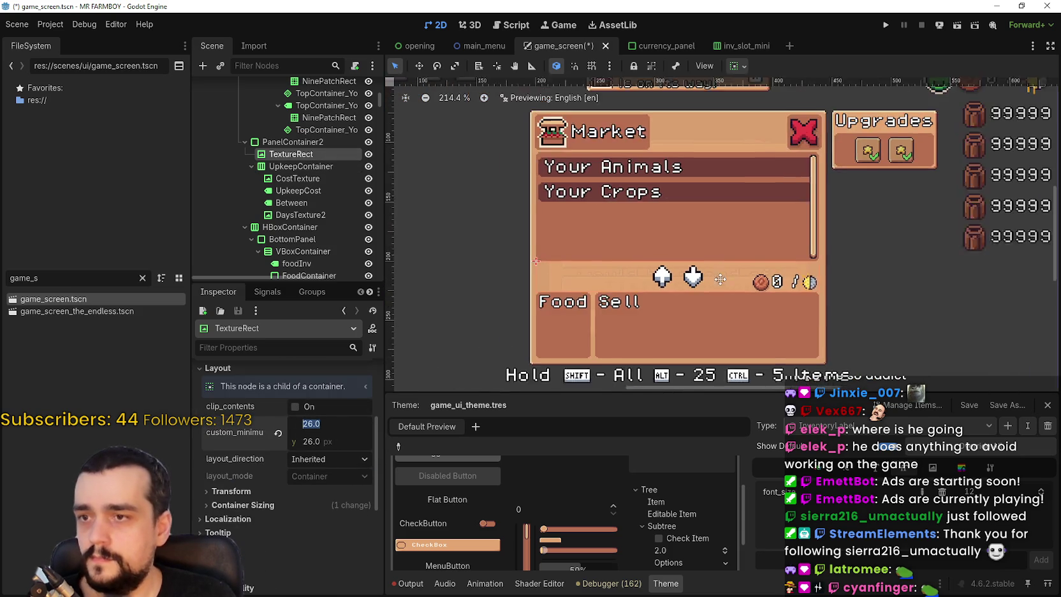
{"action": "scroll", "coordinate": [765, 287], "scroll_direction": "down", "scroll_amount": 5}
{"action": "scroll", "coordinate": [772, 290], "scroll_direction": "up", "scroll_amount": 7}
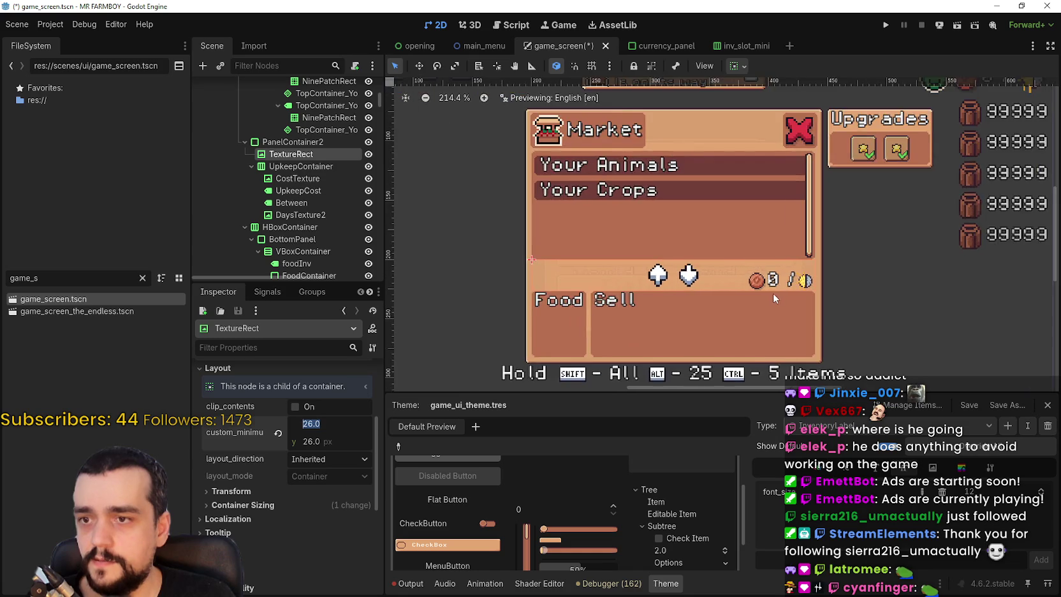
{"action": "scroll", "coordinate": [759, 285], "scroll_direction": "down", "scroll_amount": 3}
{"action": "scroll", "coordinate": [759, 287], "scroll_direction": "up", "scroll_amount": 5}
{"action": "left_click", "coordinate": [322, 178]}
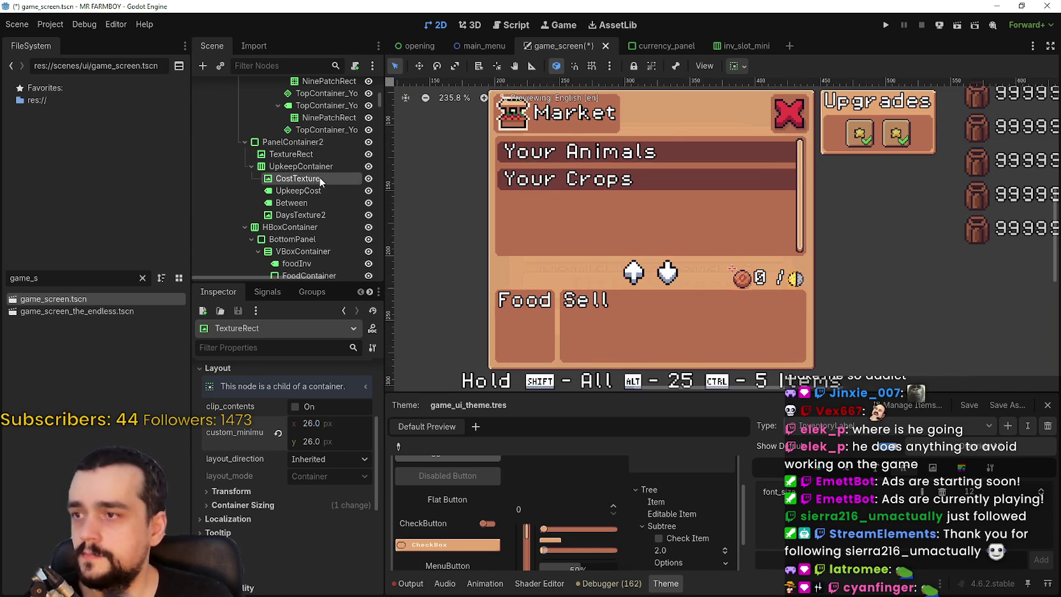
{"action": "scroll", "coordinate": [844, 285], "scroll_direction": "up", "scroll_amount": 5}
{"action": "scroll", "coordinate": [350, 531], "scroll_direction": "down", "scroll_amount": 3}
{"action": "left_click", "coordinate": [334, 482]}
{"action": "type", "text": "26"}
{"action": "key", "text": "Return"}
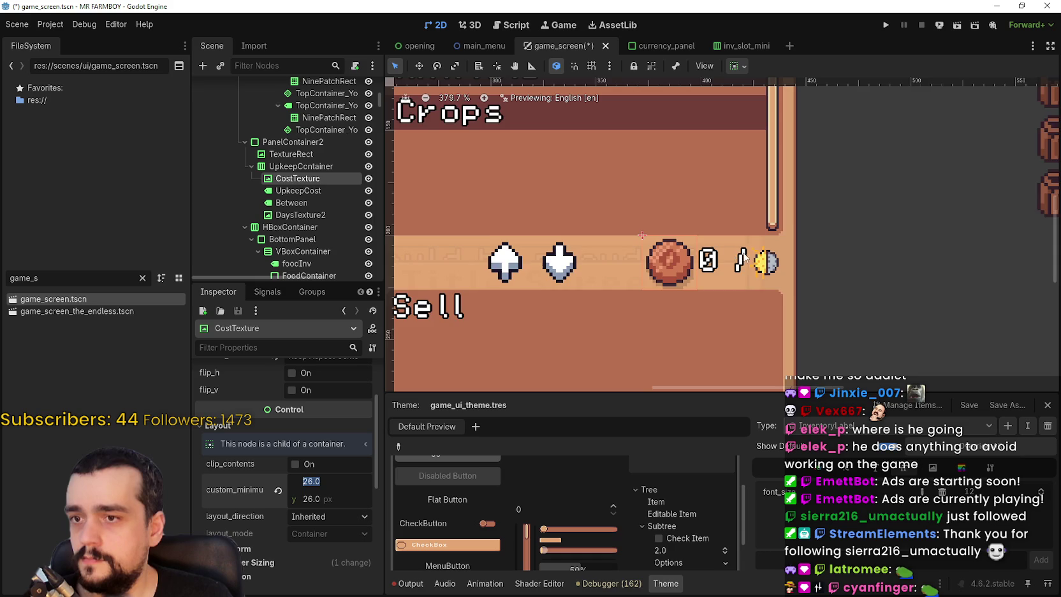
Set the DaysTexture2 icon's custom minimum size to 26 × 26
{"action": "scroll", "coordinate": [744, 256], "scroll_direction": "up", "scroll_amount": 2}
{"action": "scroll", "coordinate": [330, 179], "scroll_direction": "down", "scroll_amount": 1}
{"action": "left_click", "coordinate": [322, 191]}
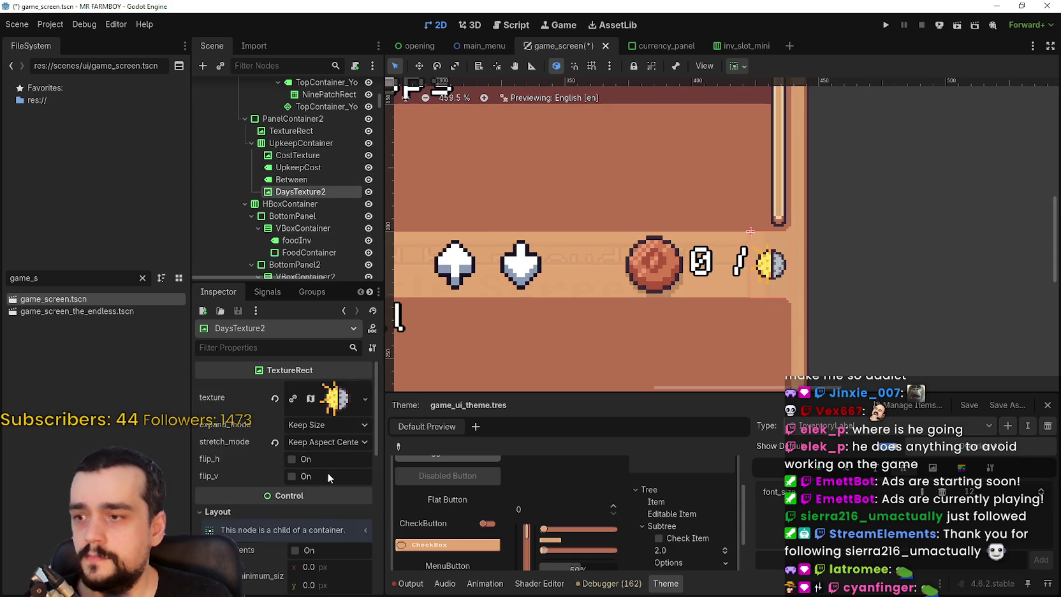
{"action": "scroll", "coordinate": [328, 477], "scroll_direction": "down", "scroll_amount": 3}
{"action": "left_click", "coordinate": [326, 423]}
{"action": "type", "text": "26"}
{"action": "left_click", "coordinate": [326, 441]}
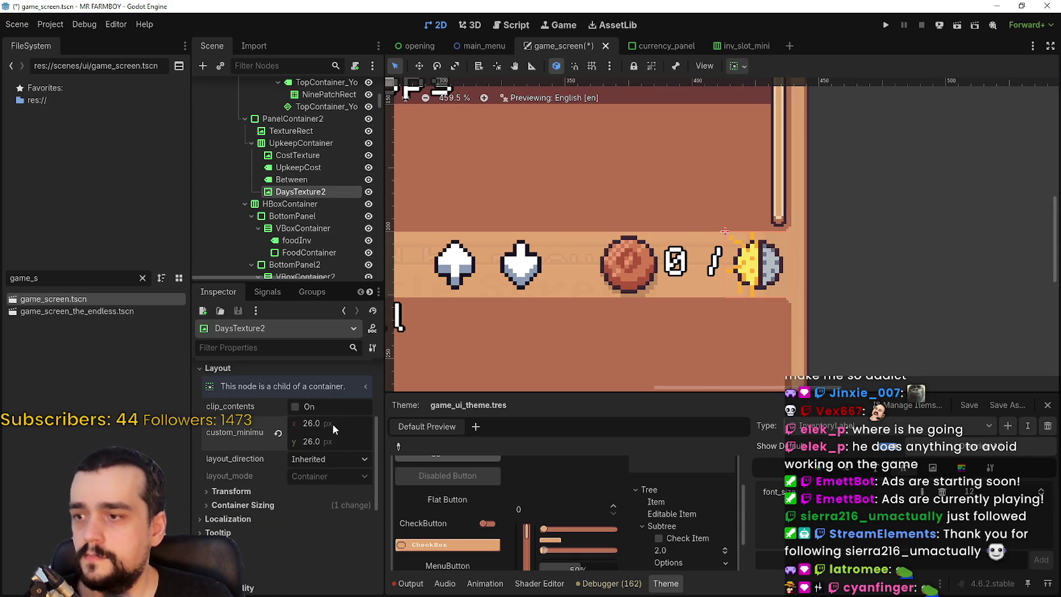
Save the game_screen scene
{"action": "scroll", "coordinate": [765, 210], "scroll_direction": "down", "scroll_amount": 5}
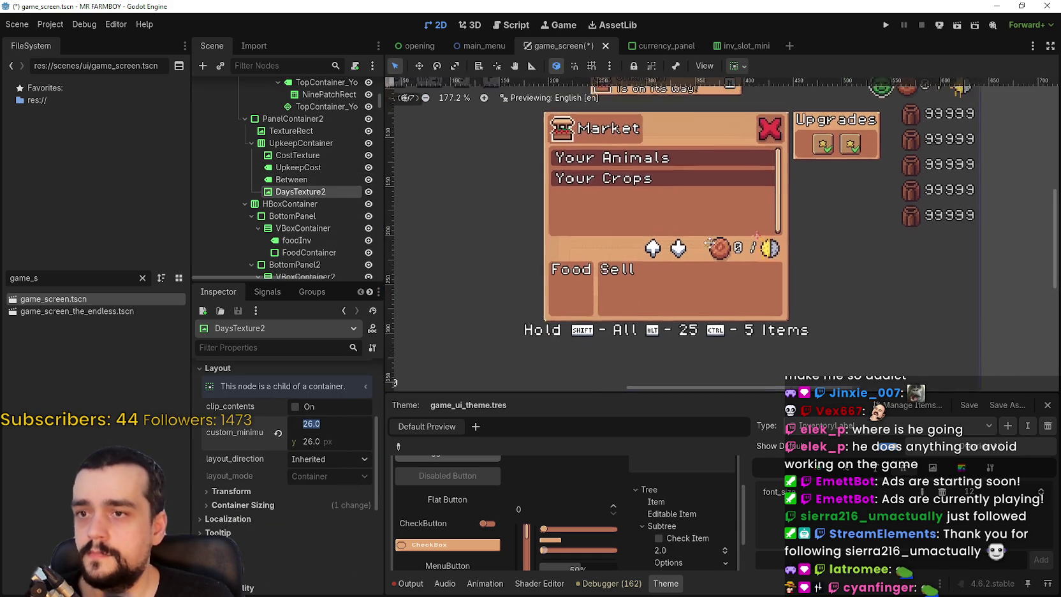
{"action": "key", "text": "ctrl+s"}
{"action": "scroll", "coordinate": [798, 254], "scroll_direction": "down", "scroll_amount": 3}
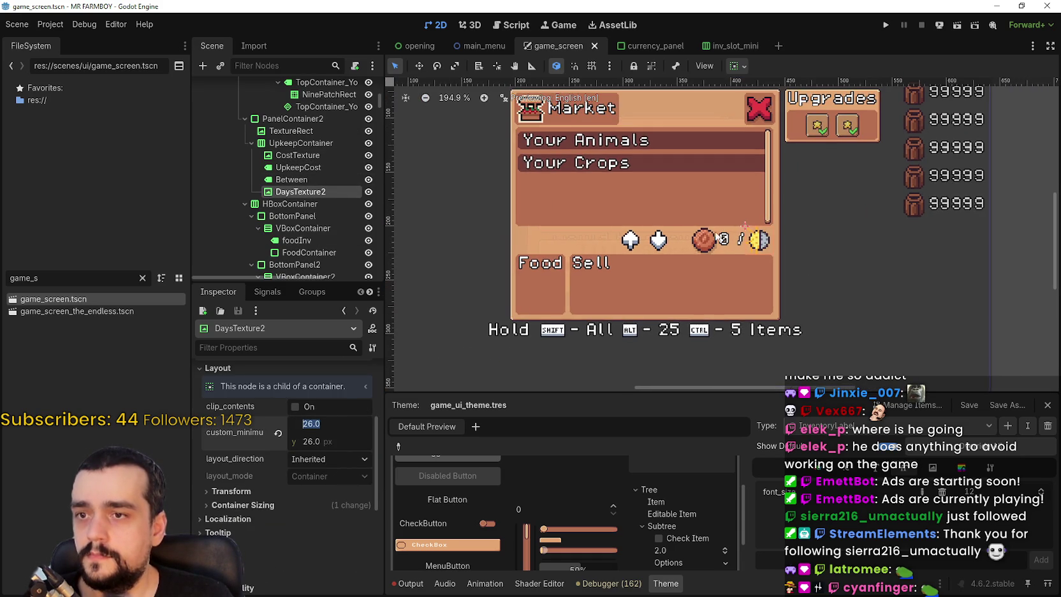
{"action": "left_click_drag", "start_coordinate": [672, 203], "coordinate": [657, 186]}
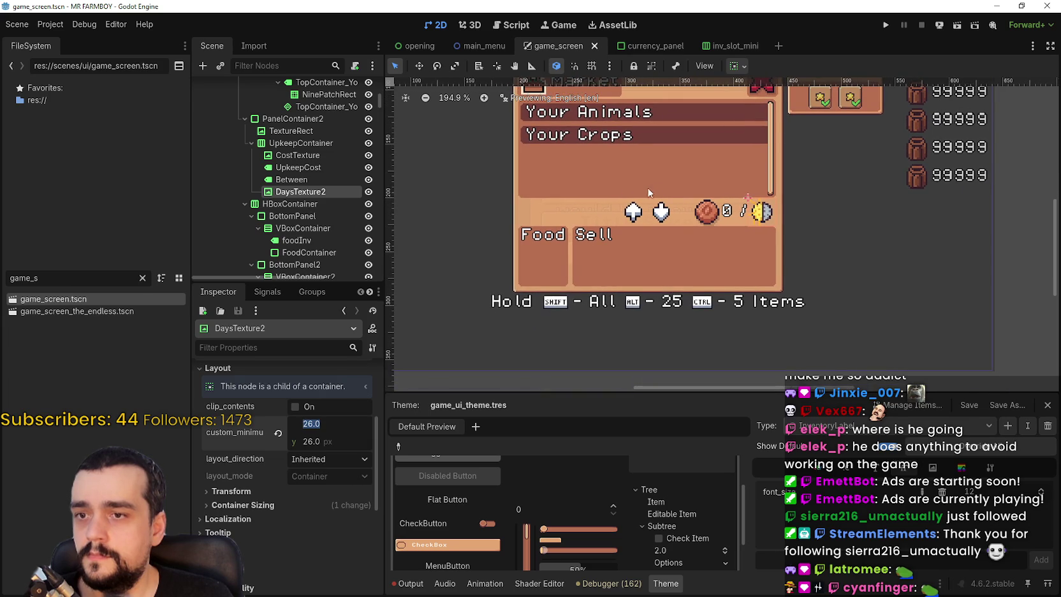
{"action": "scroll", "coordinate": [292, 185], "scroll_direction": "down", "scroll_amount": 5}
{"action": "scroll", "coordinate": [293, 185], "scroll_direction": "down", "scroll_amount": 2}
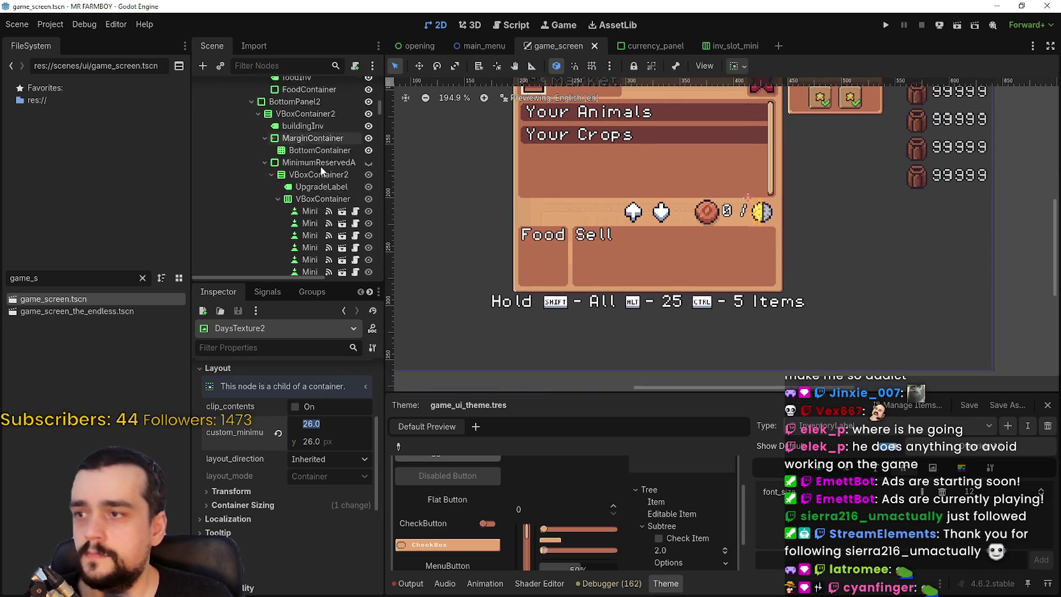
{"action": "scroll", "coordinate": [304, 215], "scroll_direction": "down", "scroll_amount": 3}
{"action": "left_click", "coordinate": [310, 201]}
{"action": "scroll", "coordinate": [664, 194], "scroll_direction": "down", "scroll_amount": 1}
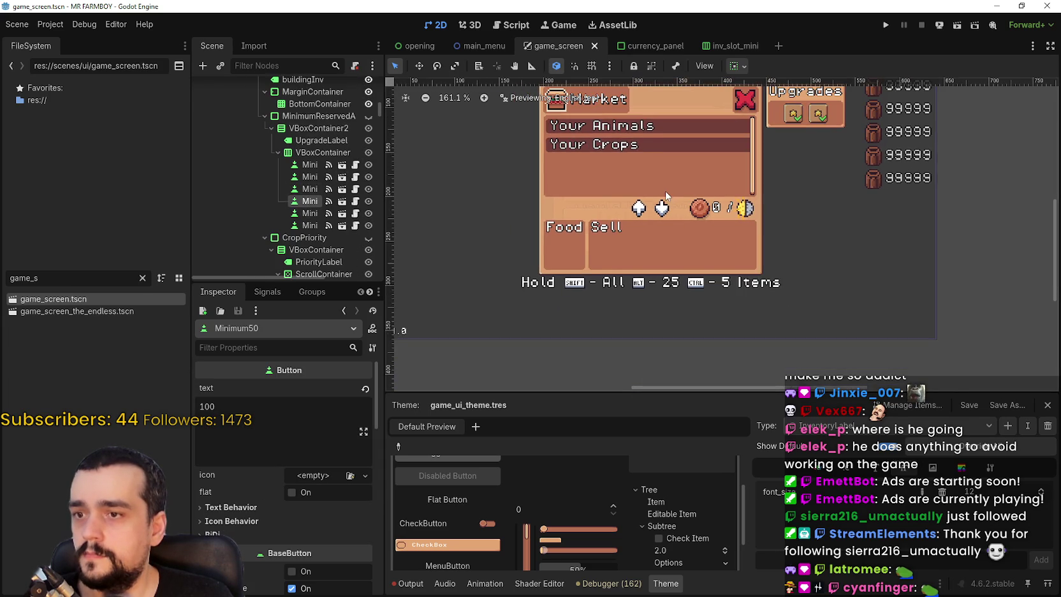
{"action": "scroll", "coordinate": [639, 228], "scroll_direction": "down", "scroll_amount": 1}
{"action": "left_click", "coordinate": [310, 213]}
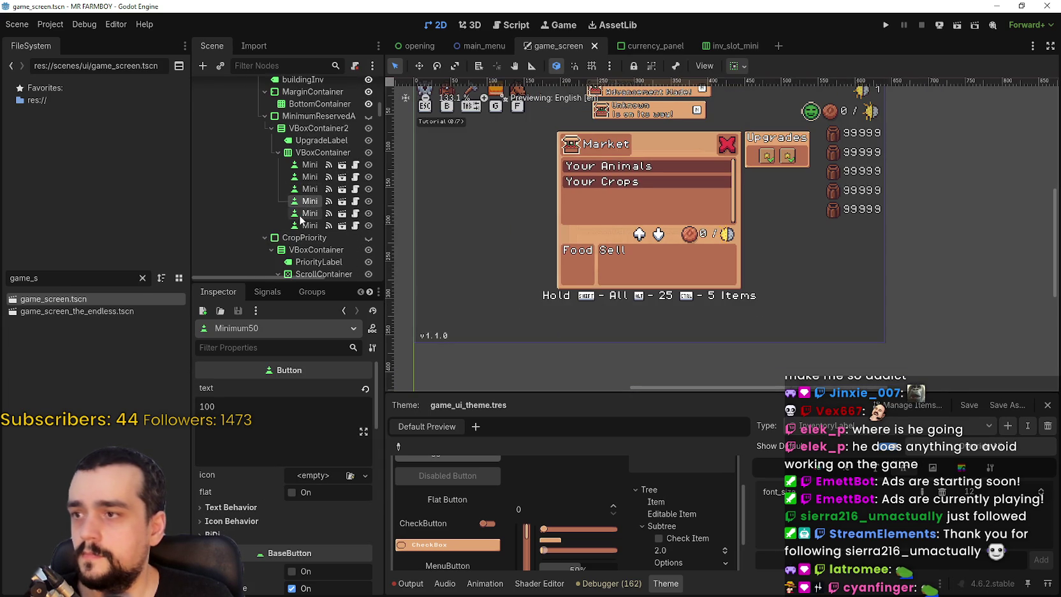
{"action": "left_click", "coordinate": [310, 165]}
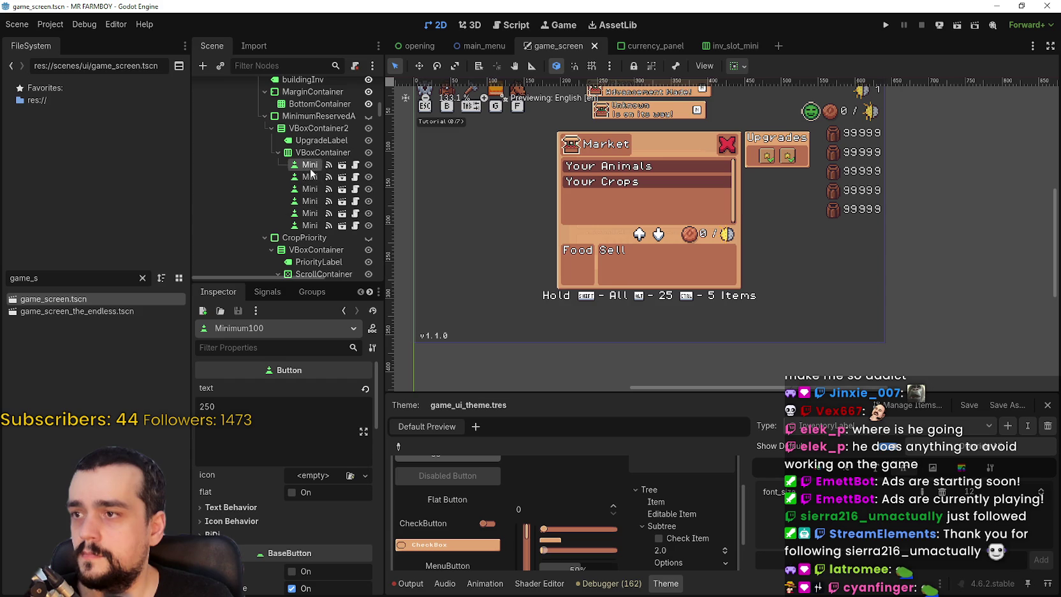
{"action": "left_click", "coordinate": [312, 119]}
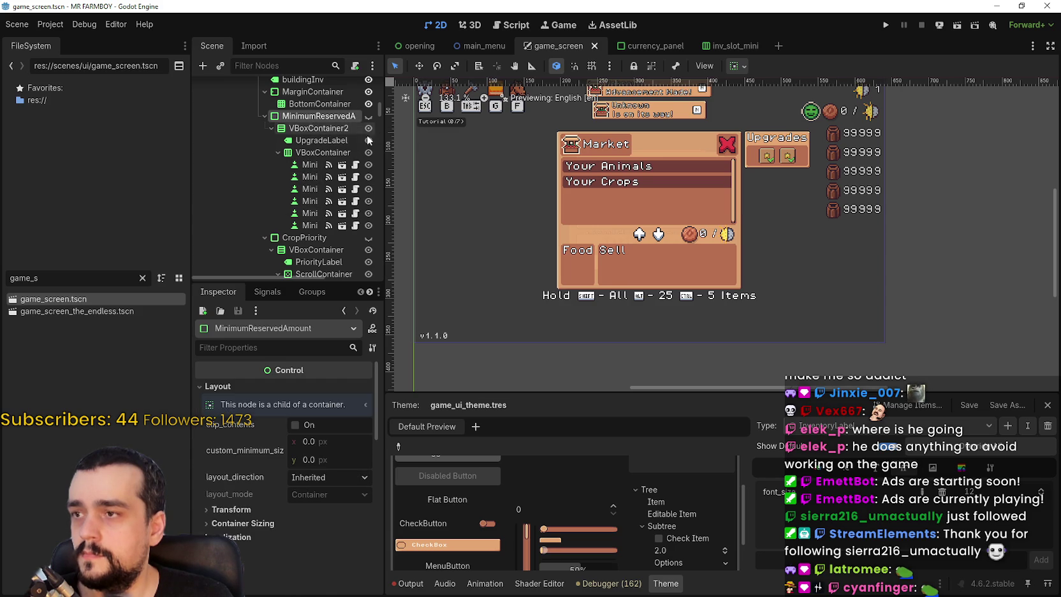
{"action": "left_click_drag", "start_coordinate": [384, 136], "coordinate": [430, 136]}
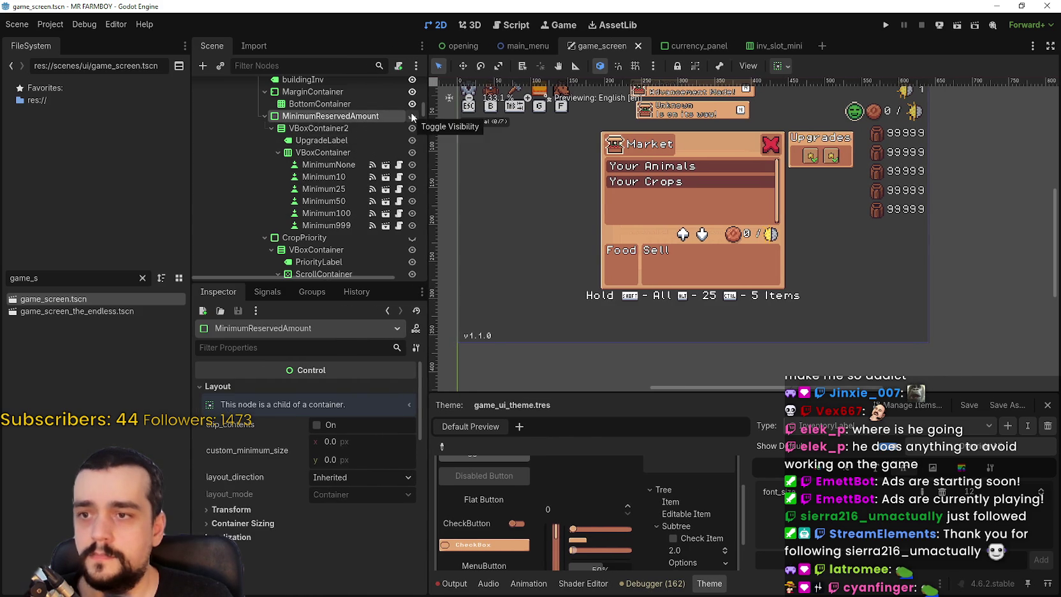
{"action": "left_click", "coordinate": [412, 116]}
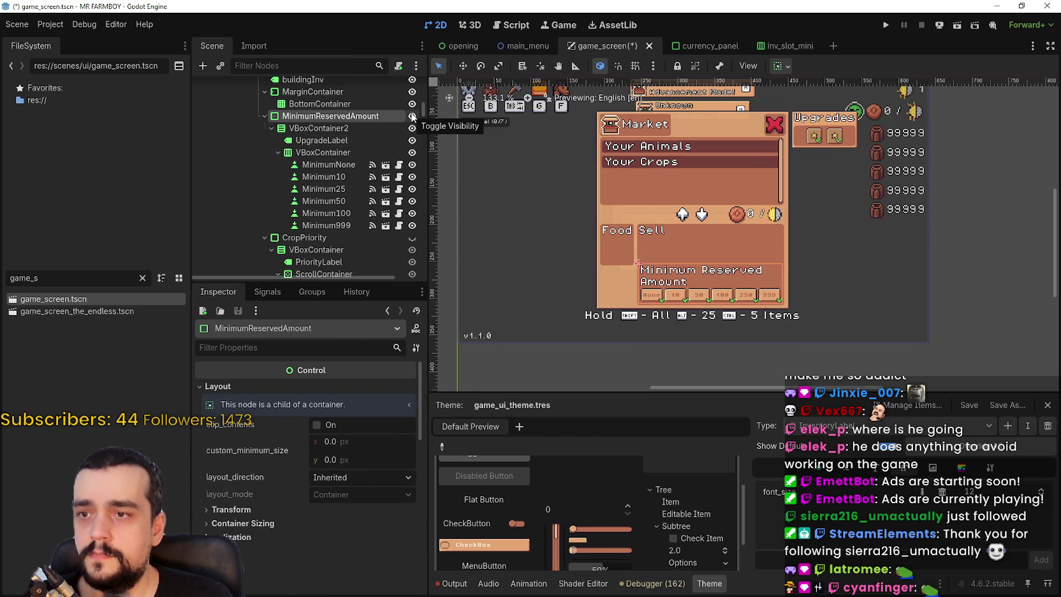
{"action": "scroll", "coordinate": [727, 310], "scroll_direction": "up", "scroll_amount": 10}
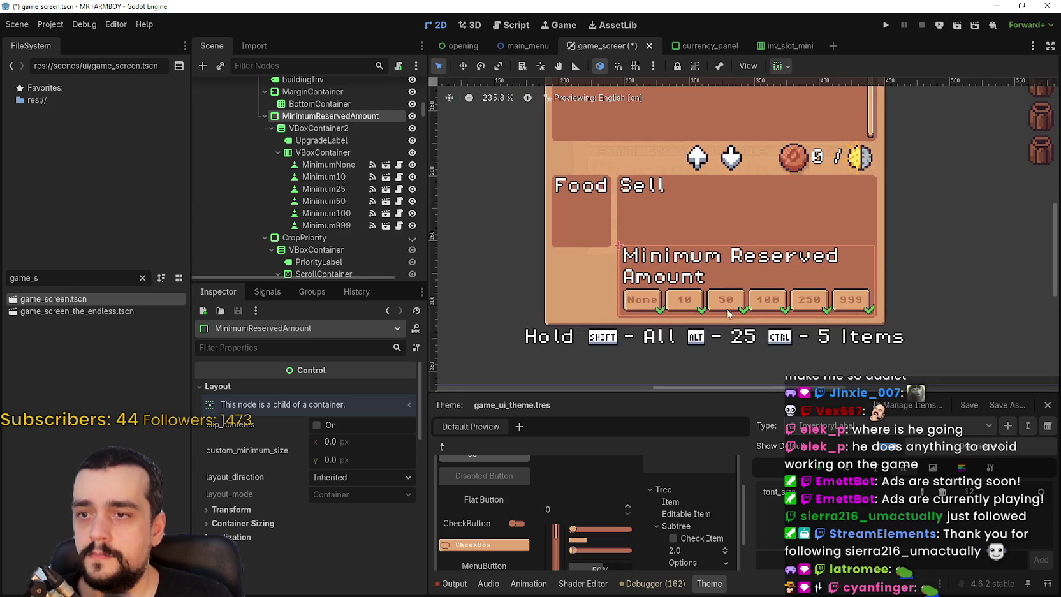
{"action": "scroll", "coordinate": [726, 310], "scroll_direction": "down", "scroll_amount": 8}
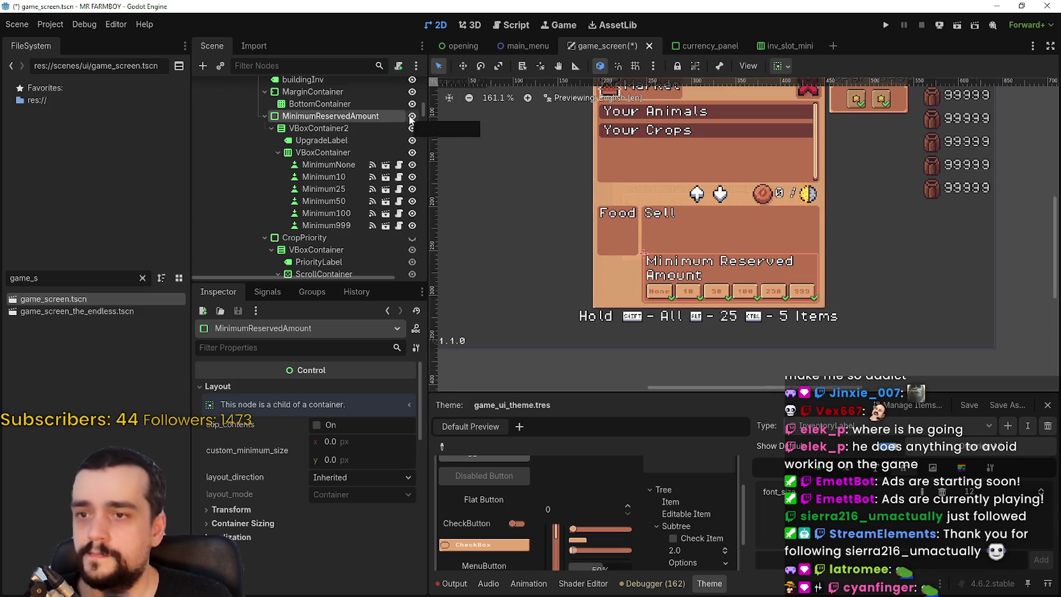
{"action": "left_click", "coordinate": [412, 117]}
{"action": "scroll", "coordinate": [355, 224], "scroll_direction": "down", "scroll_amount": 3}
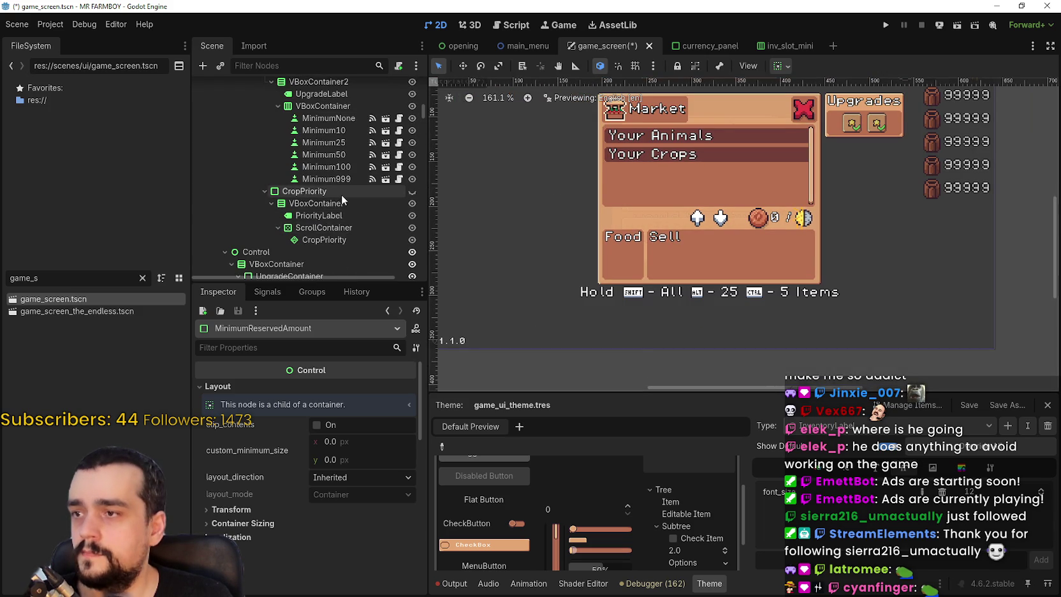
{"action": "left_click", "coordinate": [338, 216]}
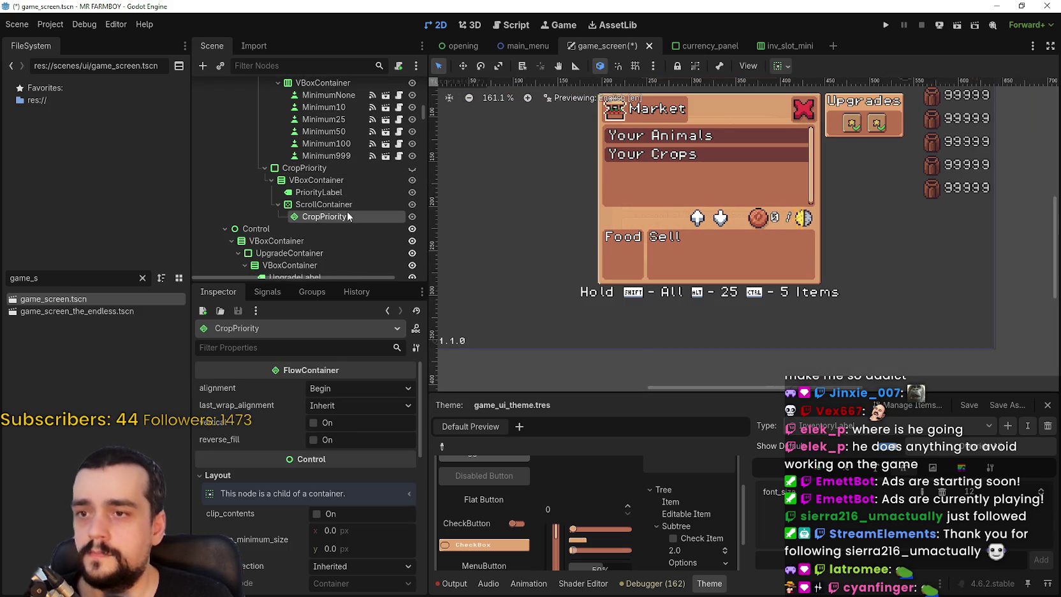
Give the Upgrade1 button a 26 × 26 custom minimum size
{"action": "scroll", "coordinate": [352, 201], "scroll_direction": "down", "scroll_amount": 4}
{"action": "scroll", "coordinate": [354, 197], "scroll_direction": "down", "scroll_amount": 2}
{"action": "left_click", "coordinate": [319, 187]}
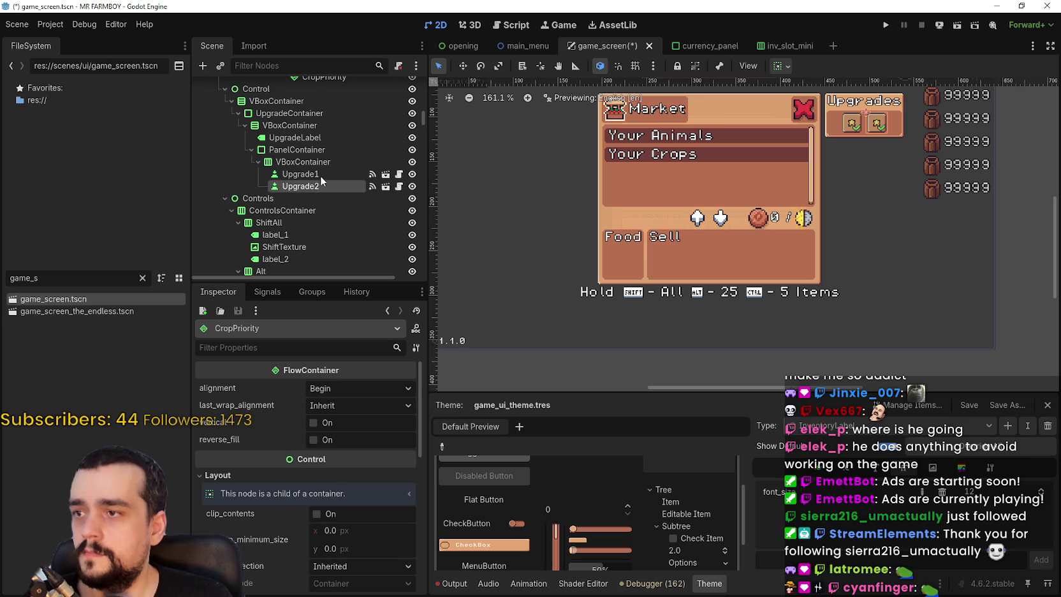
{"action": "left_click", "coordinate": [319, 174]}
{"action": "scroll", "coordinate": [383, 558], "scroll_direction": "down", "scroll_amount": 5}
{"action": "scroll", "coordinate": [908, 164], "scroll_direction": "up", "scroll_amount": 5}
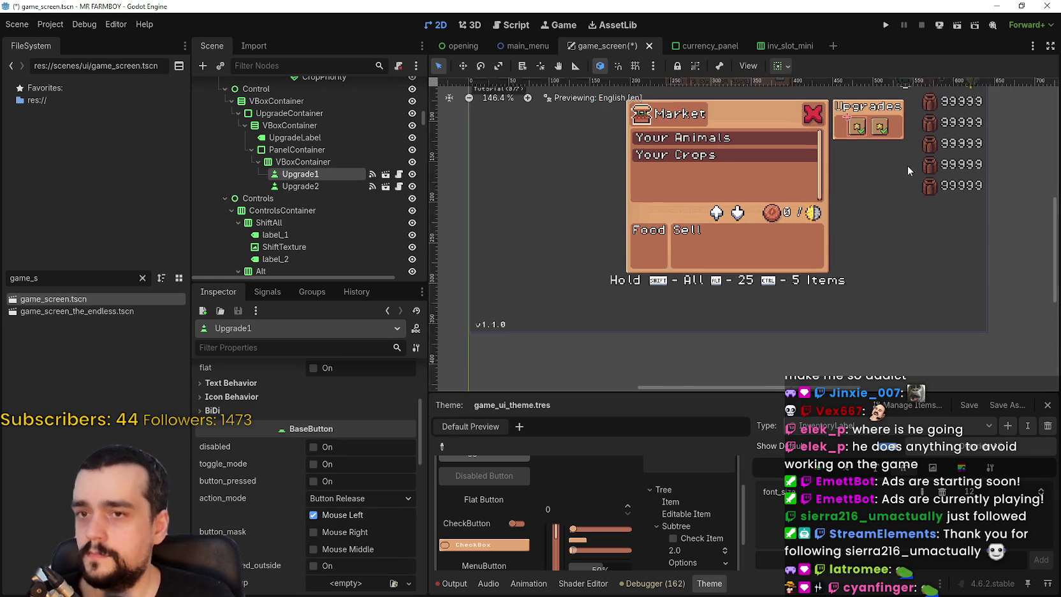
{"action": "scroll", "coordinate": [342, 502], "scroll_direction": "down", "scroll_amount": 5}
{"action": "left_click", "coordinate": [351, 486]}
{"action": "type", "text": "26"}
{"action": "left_click", "coordinate": [359, 486]}
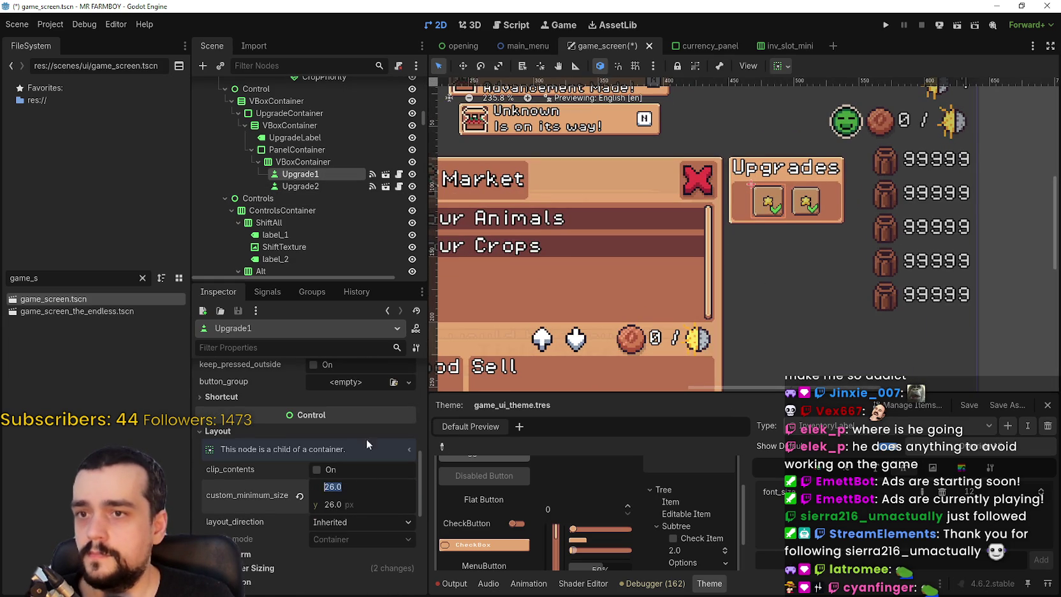
Give the Upgrade2 button a 26 × 26 custom minimum size
{"action": "left_click", "coordinate": [332, 186]}
{"action": "scroll", "coordinate": [367, 459], "scroll_direction": "down", "scroll_amount": 5}
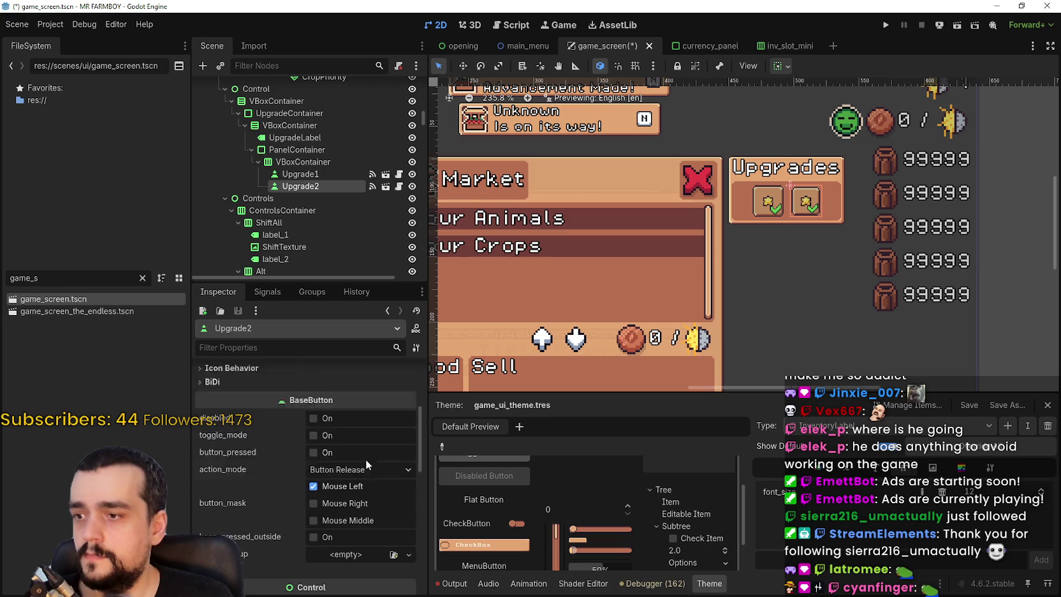
{"action": "scroll", "coordinate": [353, 452], "scroll_direction": "down", "scroll_amount": 3}
{"action": "left_click", "coordinate": [356, 433]}
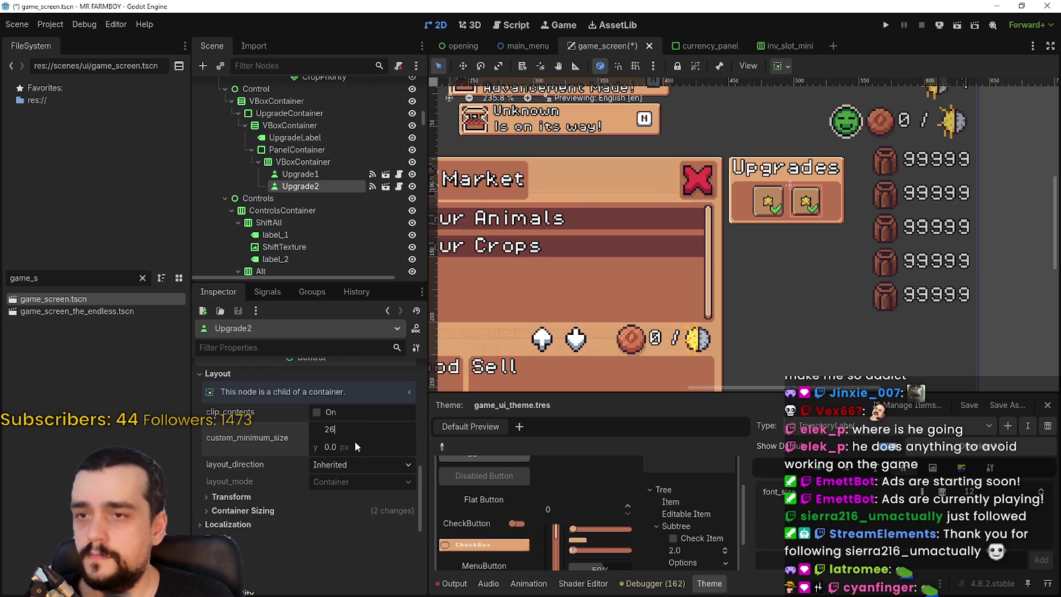
{"action": "left_click", "coordinate": [357, 447]}
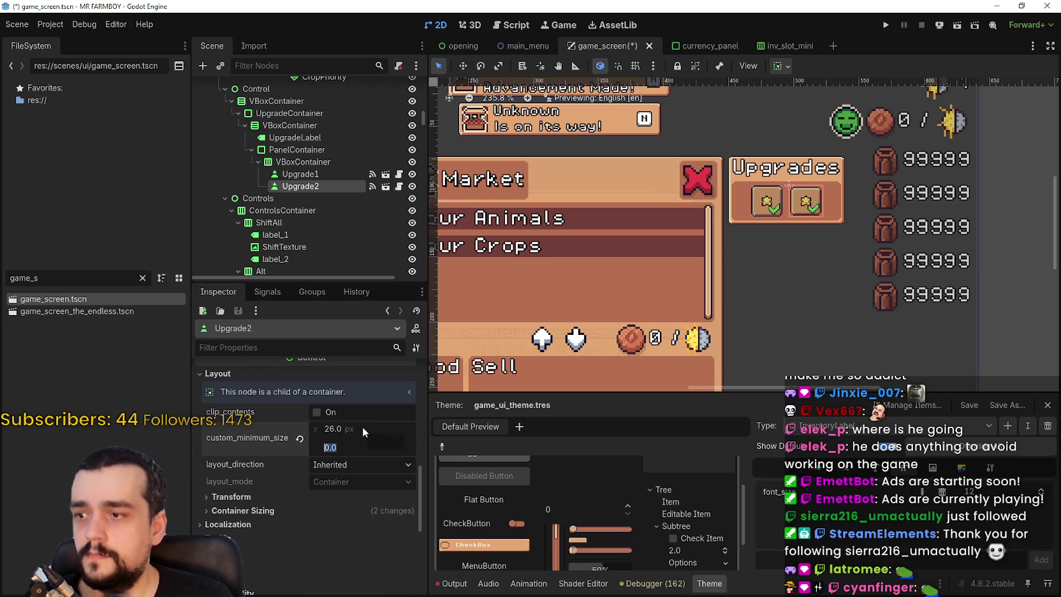
{"action": "type", "text": "26"}
{"action": "left_click", "coordinate": [367, 428]}
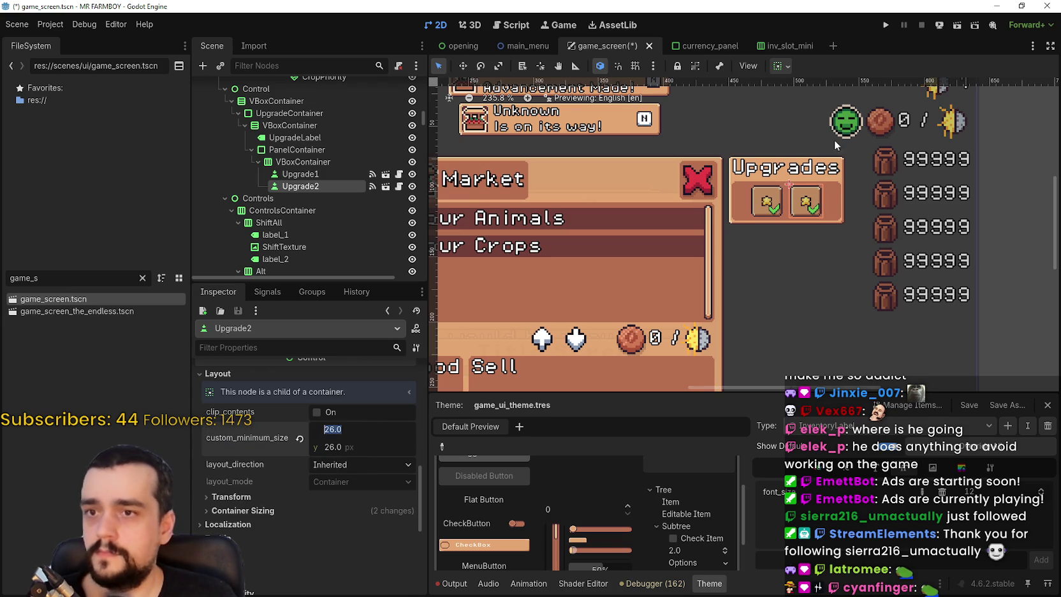
Save game_screen and open Upgrade1's UpgradeSlot scene for editing
{"action": "scroll", "coordinate": [759, 211], "scroll_direction": "down", "scroll_amount": 5}
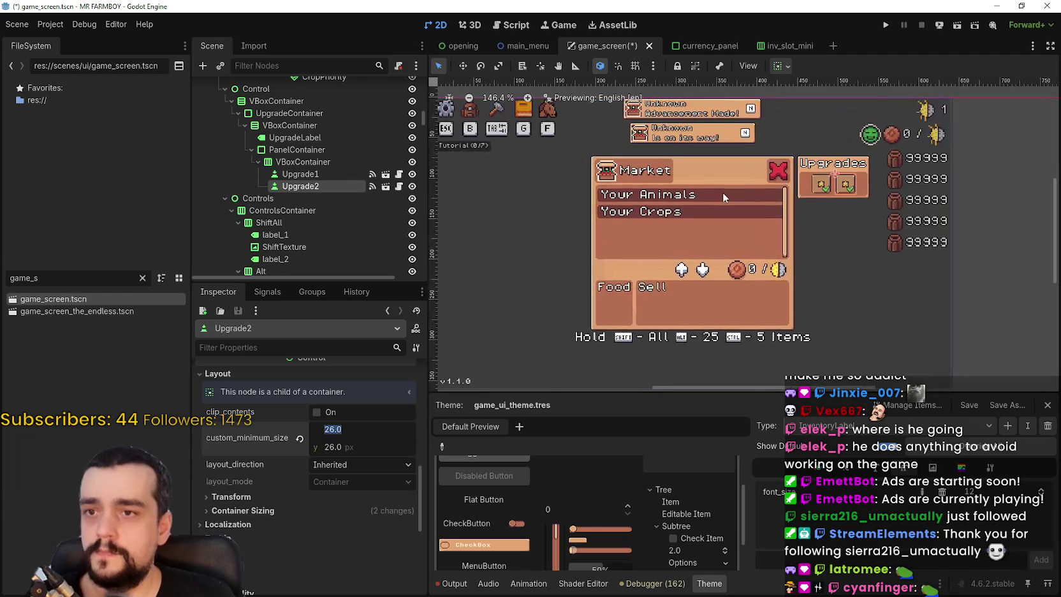
{"action": "key", "text": "ctrl+s"}
{"action": "scroll", "coordinate": [757, 159], "scroll_direction": "up", "scroll_amount": 4}
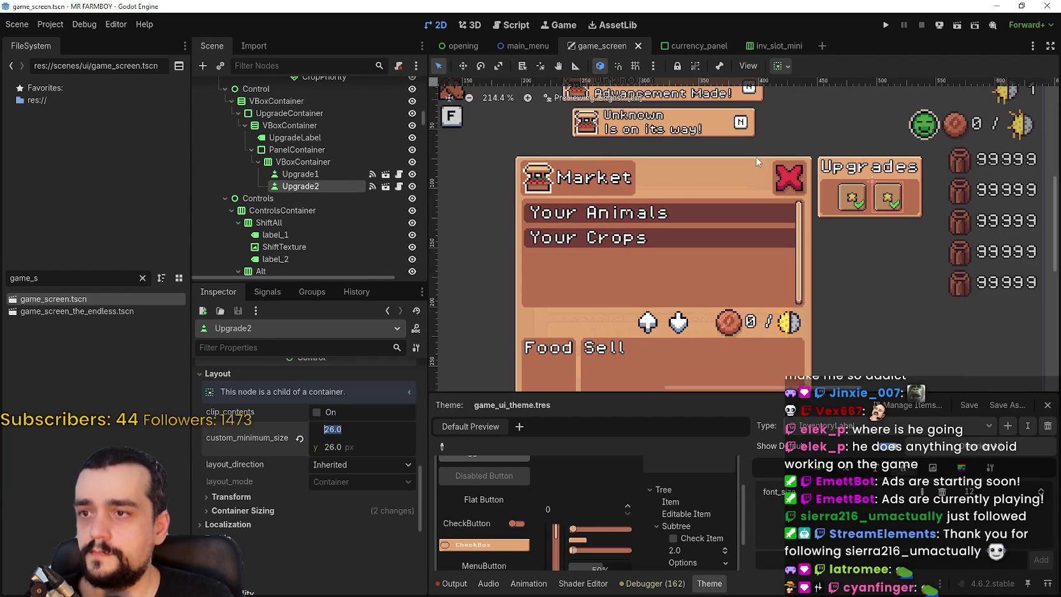
{"action": "scroll", "coordinate": [904, 199], "scroll_direction": "up", "scroll_amount": 5}
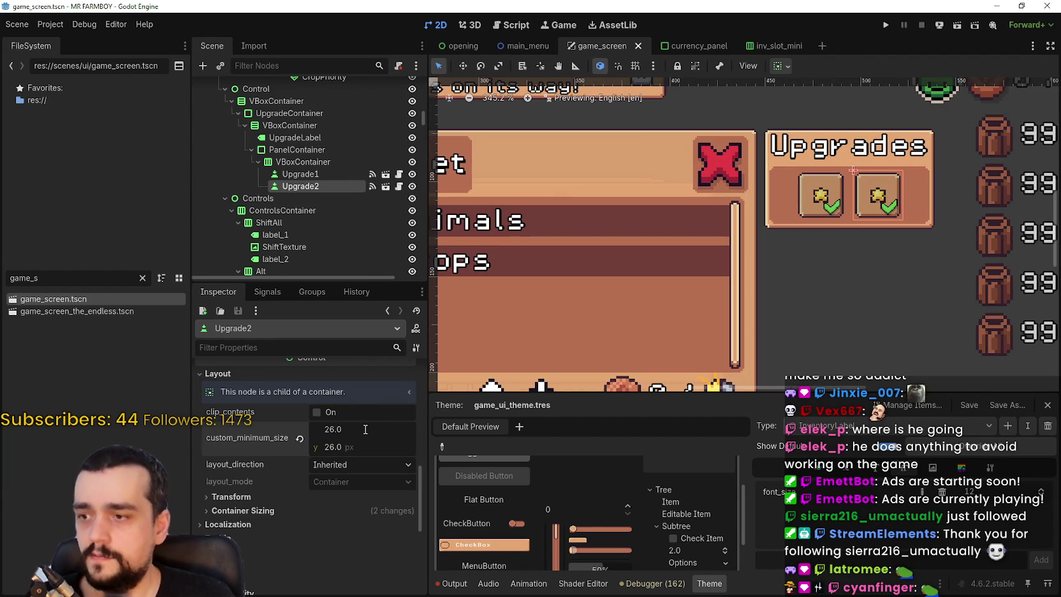
{"action": "left_click", "coordinate": [338, 174]}
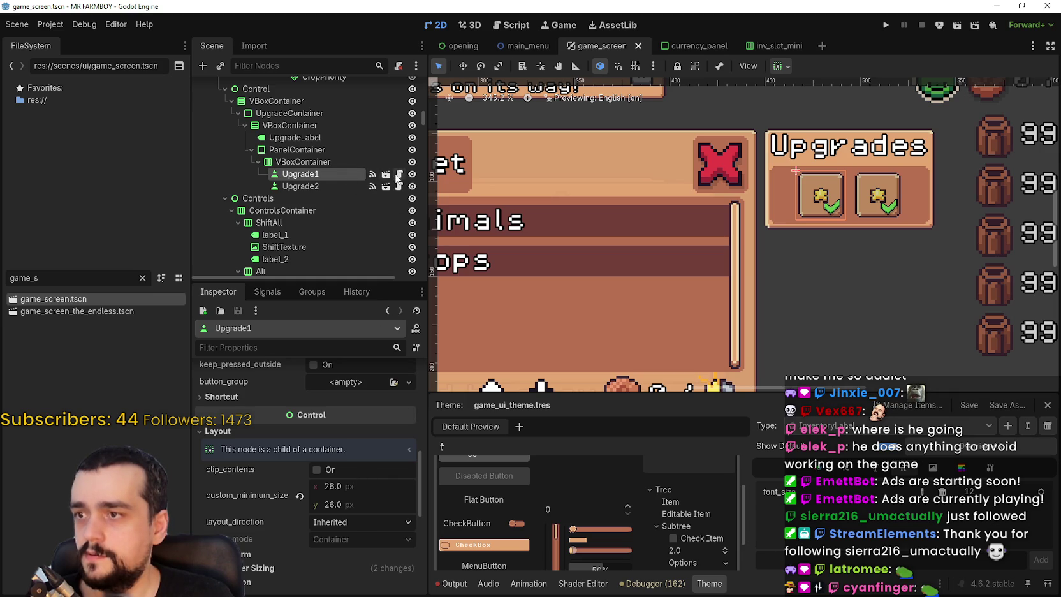
{"action": "left_click", "coordinate": [386, 175]}
{"action": "left_click", "coordinate": [279, 100]}
Set the upgradeButton root node's custom minimum size to 26 × 26
{"action": "scroll", "coordinate": [502, 114], "scroll_direction": "up", "scroll_amount": 10}
{"action": "left_click", "coordinate": [263, 89]}
{"action": "scroll", "coordinate": [336, 561], "scroll_direction": "down", "scroll_amount": 10}
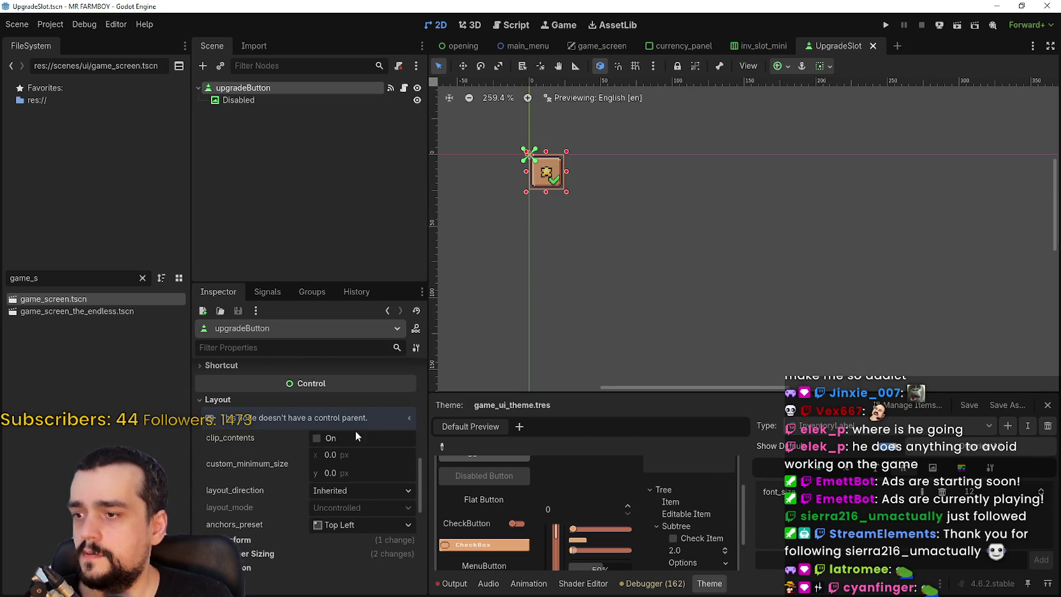
{"action": "scroll", "coordinate": [348, 454], "scroll_direction": "up", "scroll_amount": 2}
{"action": "scroll", "coordinate": [511, 163], "scroll_direction": "up", "scroll_amount": 5}
{"action": "scroll", "coordinate": [361, 494], "scroll_direction": "up", "scroll_amount": 5}
{"action": "scroll", "coordinate": [361, 494], "scroll_direction": "up", "scroll_amount": 4}
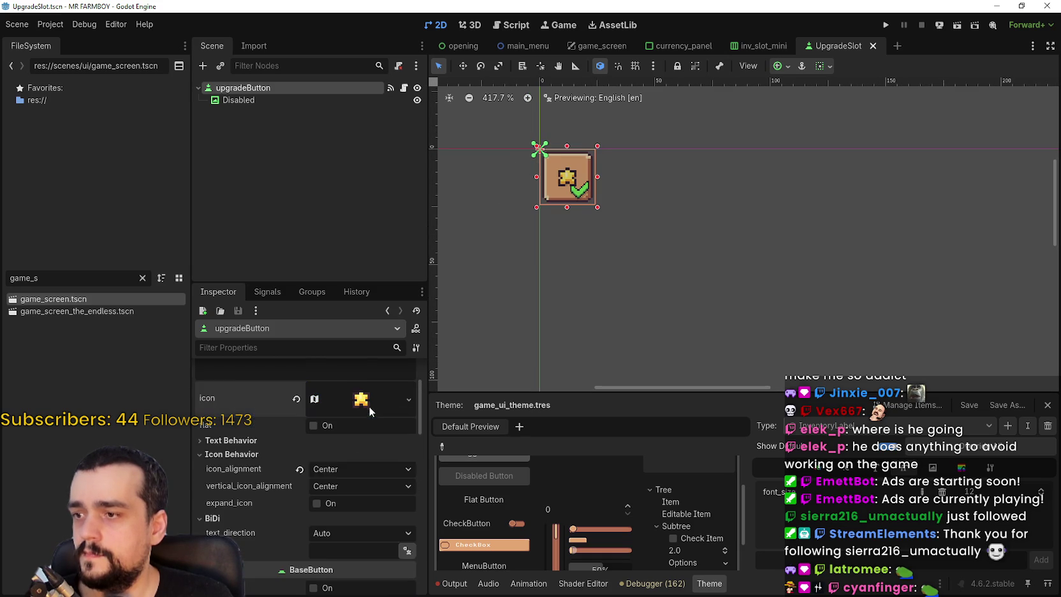
{"action": "scroll", "coordinate": [346, 459], "scroll_direction": "down", "scroll_amount": 8}
{"action": "scroll", "coordinate": [361, 470], "scroll_direction": "down", "scroll_amount": 1}
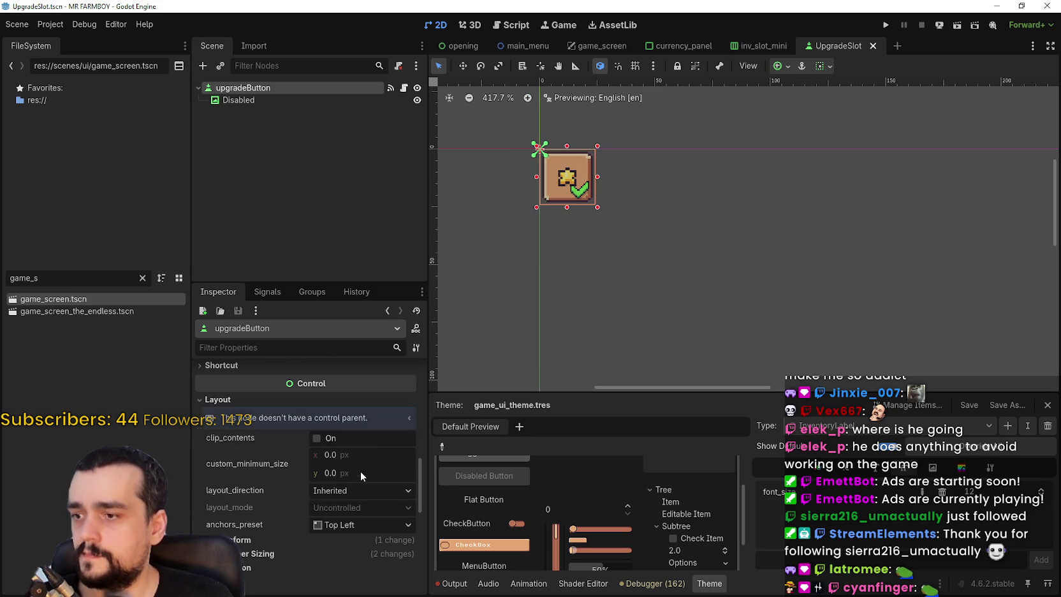
{"action": "left_click", "coordinate": [356, 454]}
{"action": "type", "text": "26"}
{"action": "left_click", "coordinate": [359, 474]}
{"action": "key", "text": "Return"}
Enable expand_icon so the star fills the button, and save UpgradeSlot
{"action": "scroll", "coordinate": [561, 176], "scroll_direction": "up", "scroll_amount": 5}
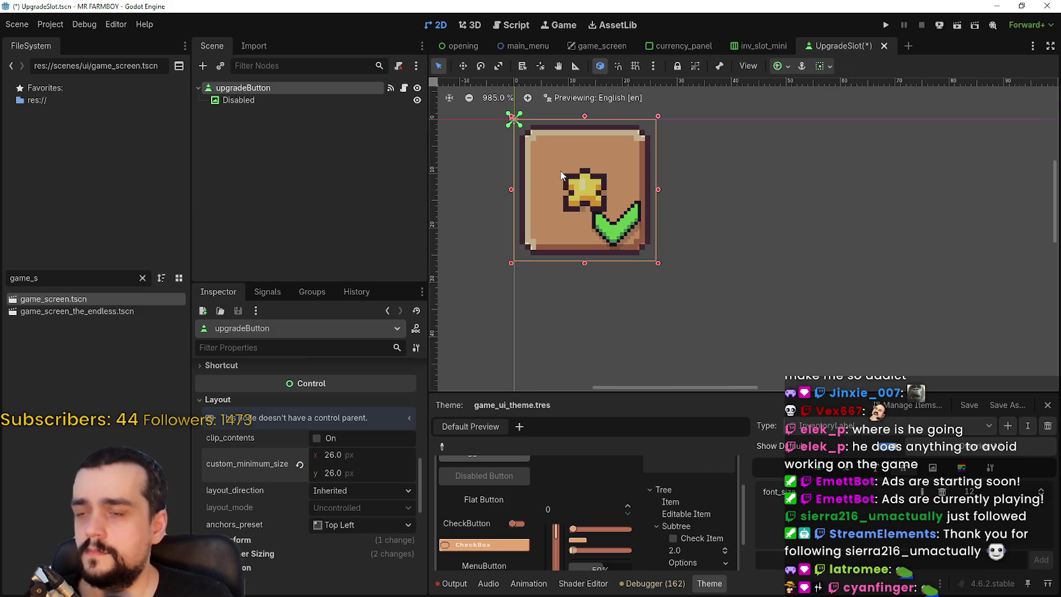
{"action": "scroll", "coordinate": [379, 477], "scroll_direction": "up", "scroll_amount": 8}
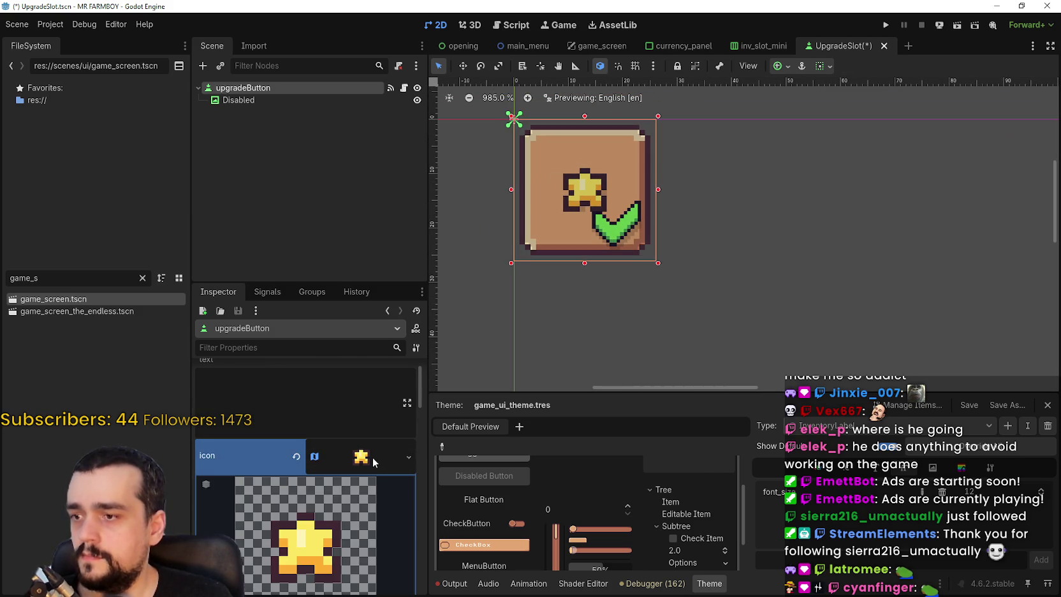
{"action": "left_click", "coordinate": [373, 458]}
{"action": "scroll", "coordinate": [368, 453], "scroll_direction": "down", "scroll_amount": 2}
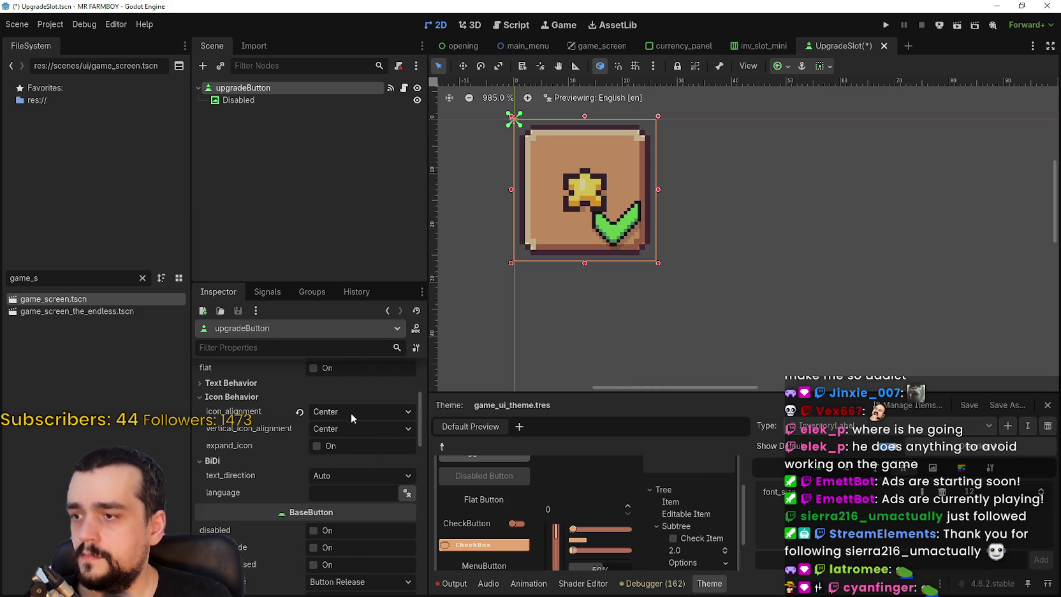
{"action": "left_click", "coordinate": [335, 448]}
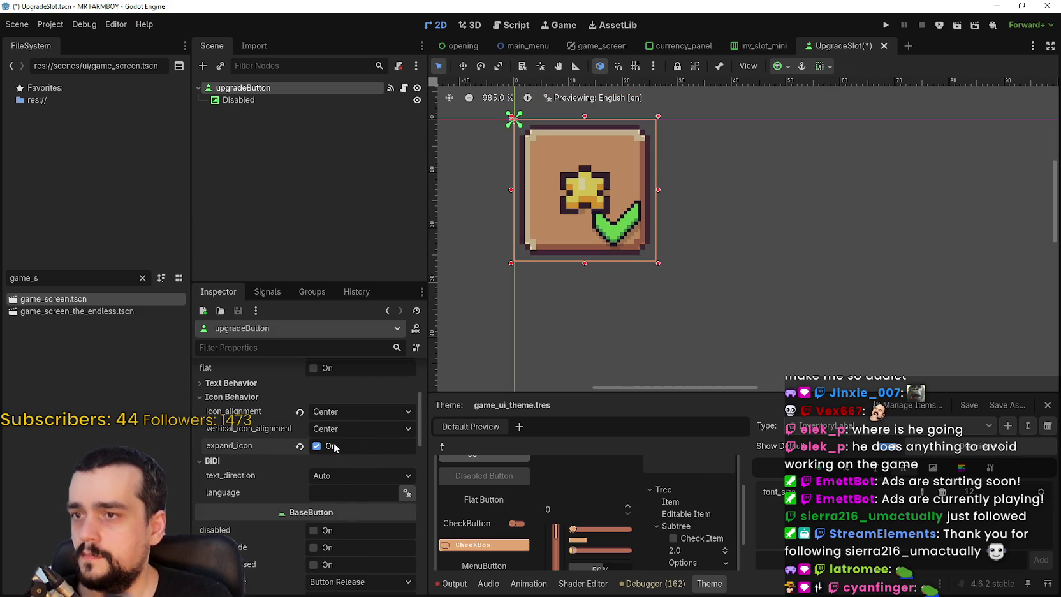
{"action": "scroll", "coordinate": [602, 249], "scroll_direction": "down", "scroll_amount": 8}
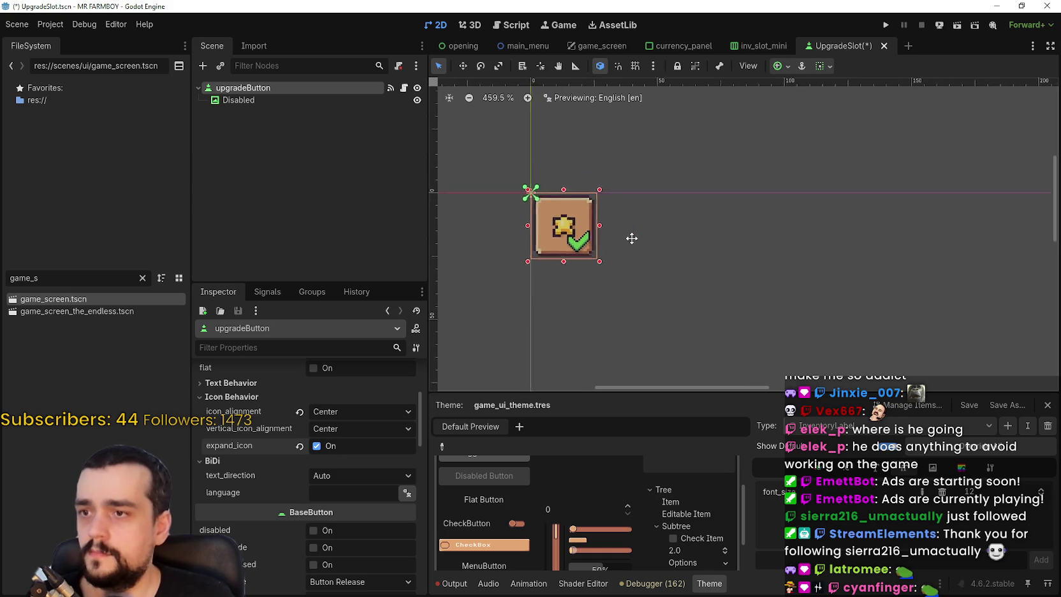
{"action": "key", "text": "ctrl+s"}
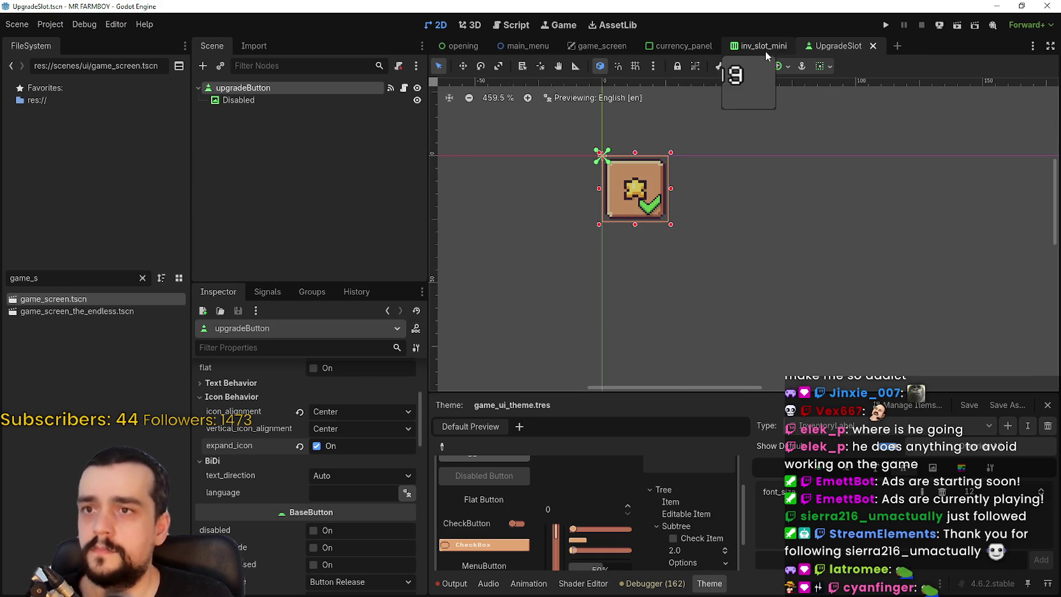
{"action": "left_click", "coordinate": [285, 99]}
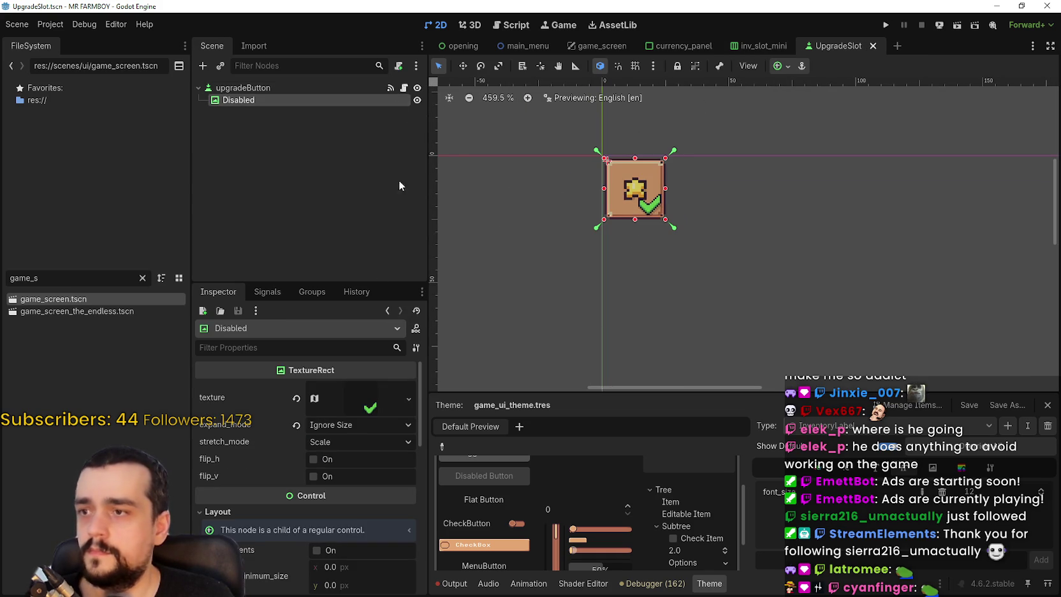
Toggle the Disabled overlay's visibility off and on to compare, then save UpgradeSlot
{"action": "left_click", "coordinate": [417, 100]}
{"action": "left_click", "coordinate": [417, 100]}
{"action": "scroll", "coordinate": [697, 153], "scroll_direction": "up", "scroll_amount": 6}
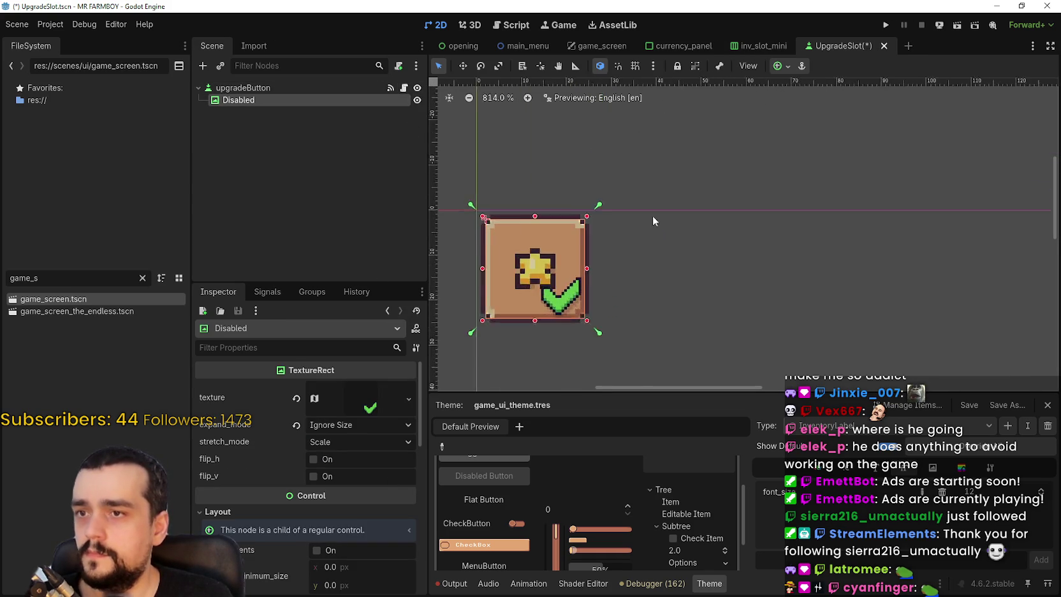
{"action": "scroll", "coordinate": [599, 268], "scroll_direction": "up", "scroll_amount": 5}
{"action": "scroll", "coordinate": [713, 170], "scroll_direction": "down", "scroll_amount": 1}
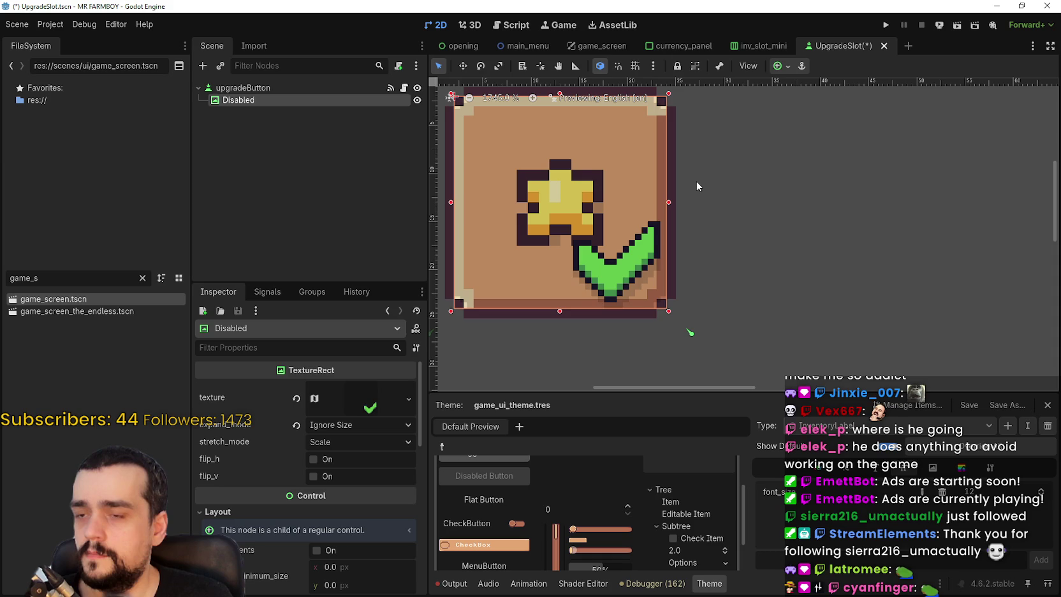
{"action": "scroll", "coordinate": [759, 200], "scroll_direction": "down", "scroll_amount": 5}
{"action": "scroll", "coordinate": [303, 499], "scroll_direction": "down", "scroll_amount": 3}
{"action": "key", "text": "ctrl+s"}
Stretch the Disabled overlay's top-left corner and bottom edge out to the slot's border
{"action": "scroll", "coordinate": [725, 164], "scroll_direction": "up", "scroll_amount": 9}
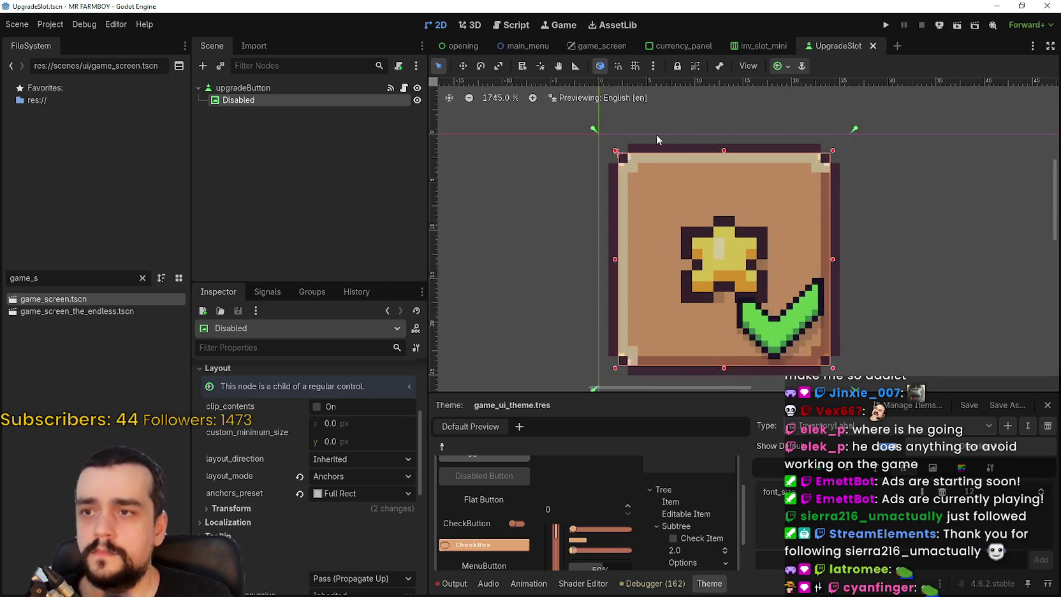
{"action": "scroll", "coordinate": [362, 416], "scroll_direction": "up", "scroll_amount": 1}
{"action": "scroll", "coordinate": [601, 164], "scroll_direction": "up", "scroll_amount": 4}
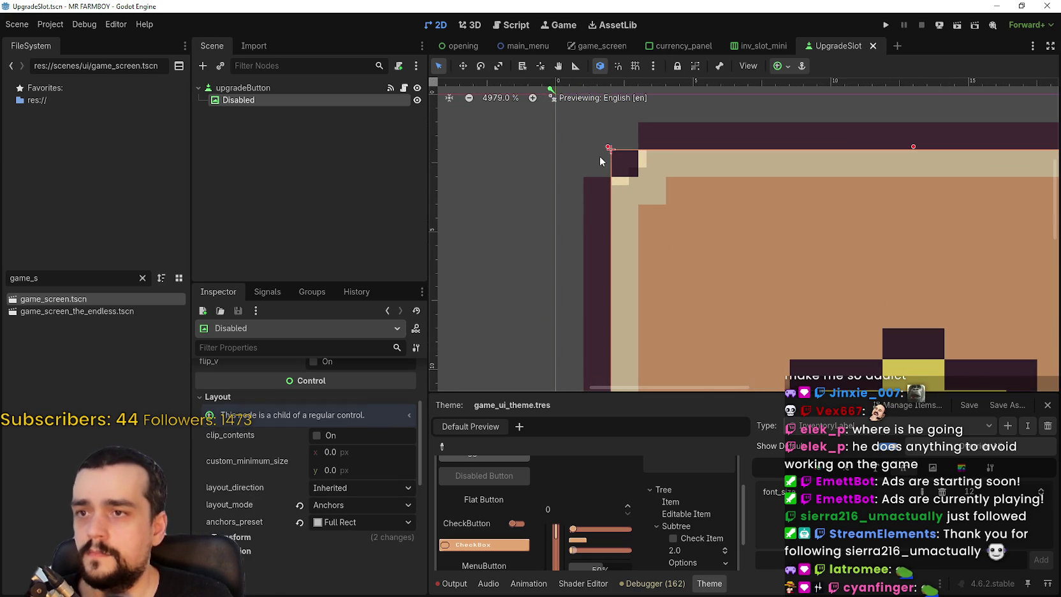
{"action": "scroll", "coordinate": [611, 155], "scroll_direction": "down", "scroll_amount": 8}
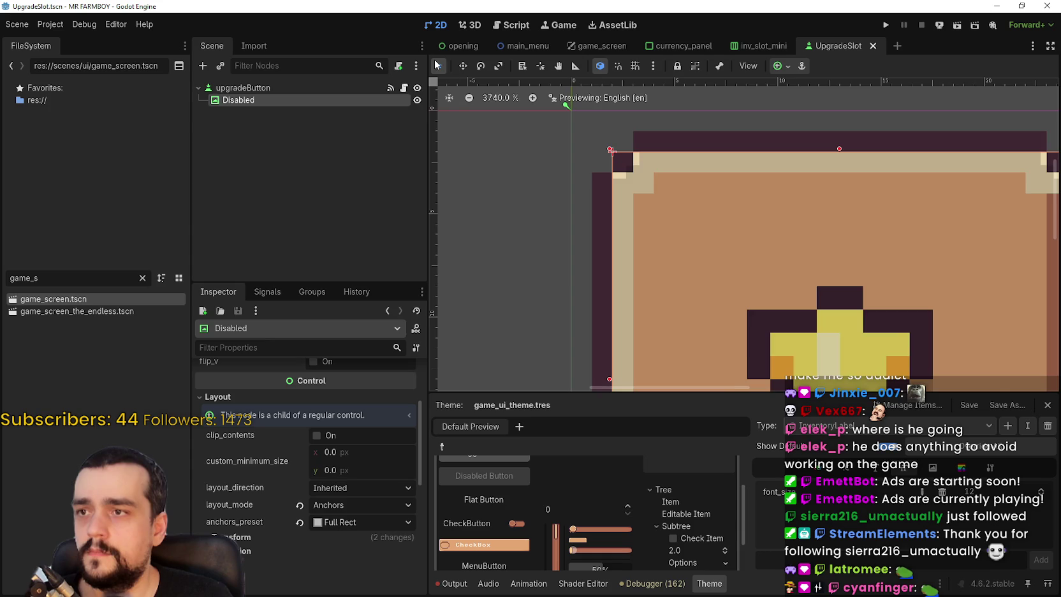
{"action": "scroll", "coordinate": [574, 150], "scroll_direction": "up", "scroll_amount": 4}
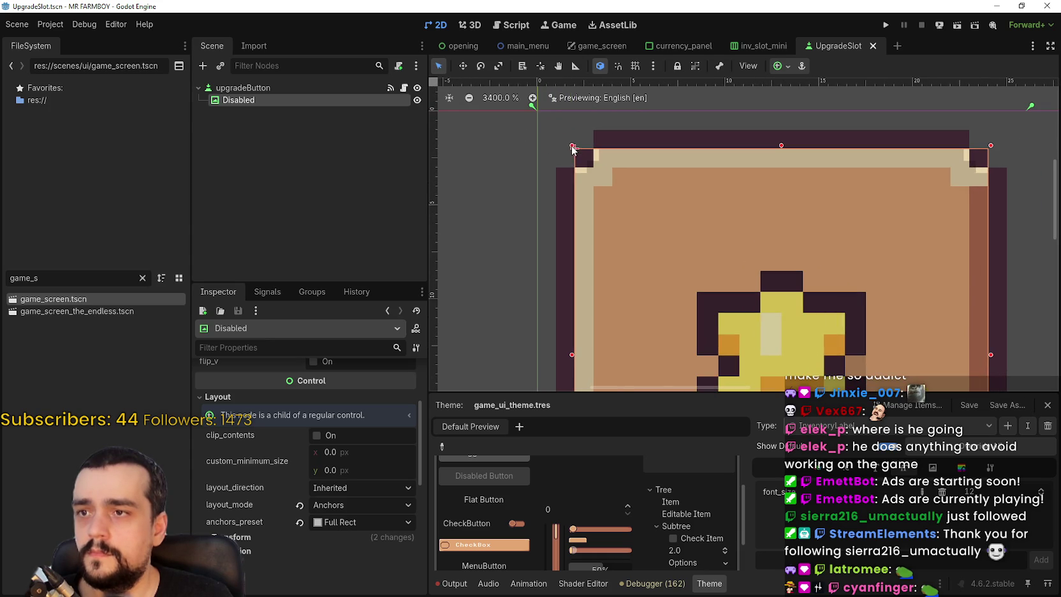
{"action": "left_click_drag", "start_coordinate": [572, 147], "coordinate": [554, 128]}
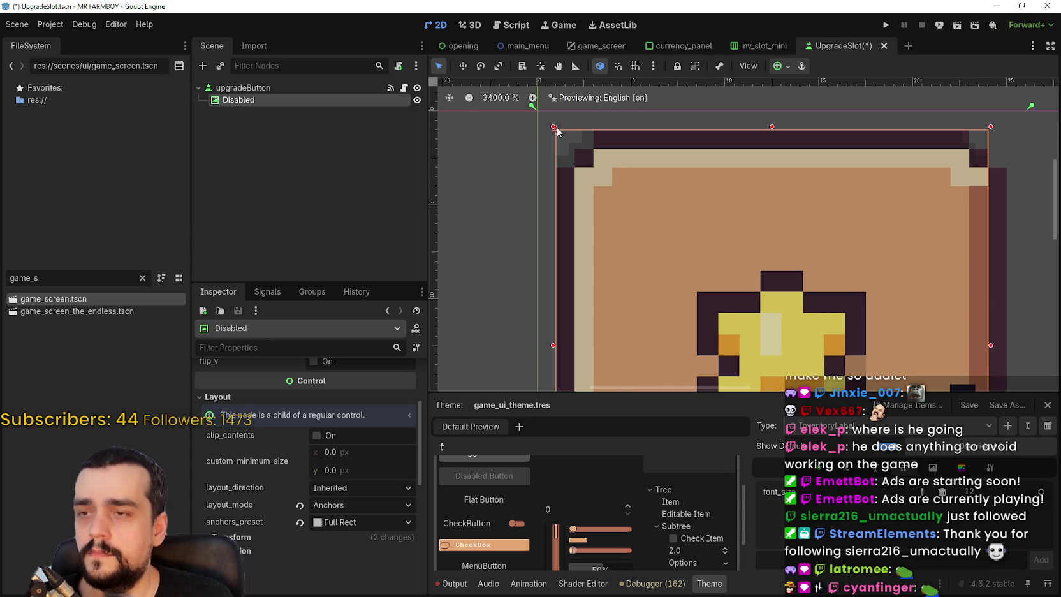
{"action": "scroll", "coordinate": [856, 267], "scroll_direction": "right", "scroll_amount": 3}
{"action": "scroll", "coordinate": [856, 268], "scroll_direction": "down", "scroll_amount": 1}
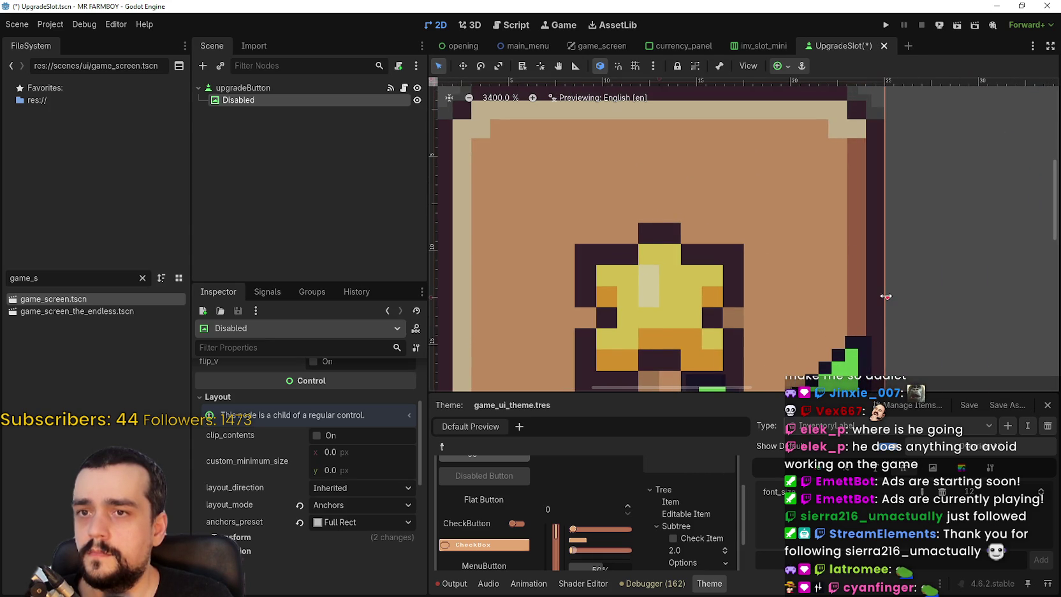
{"action": "scroll", "coordinate": [806, 267], "scroll_direction": "down", "scroll_amount": 4}
{"action": "left_click_drag", "start_coordinate": [716, 343], "coordinate": [719, 358]}
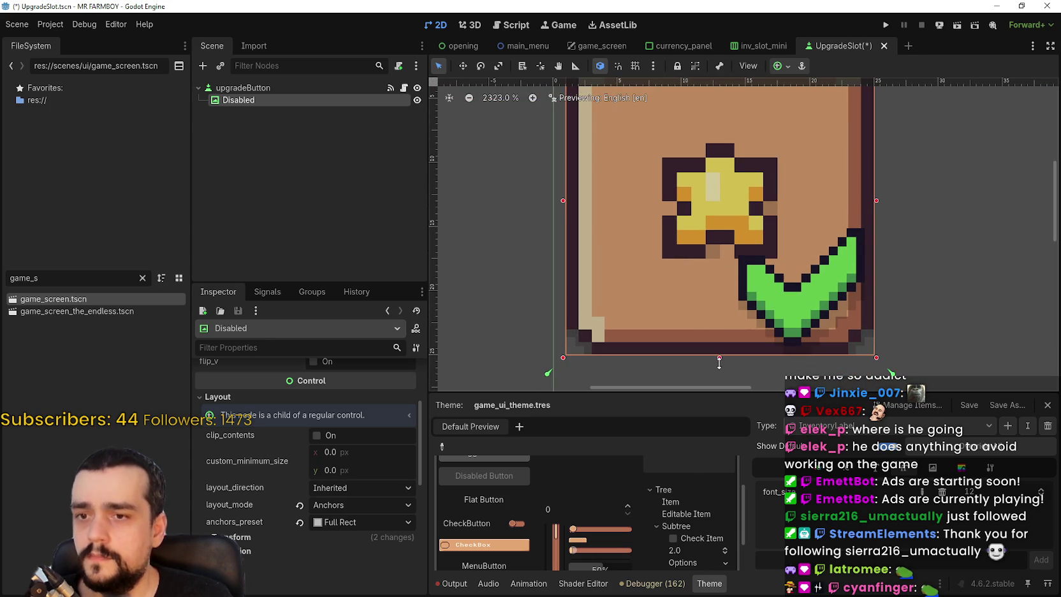
Pull the overlay's right side in to match the slot, and save the scene
{"action": "scroll", "coordinate": [711, 322], "scroll_direction": "down", "scroll_amount": 3}
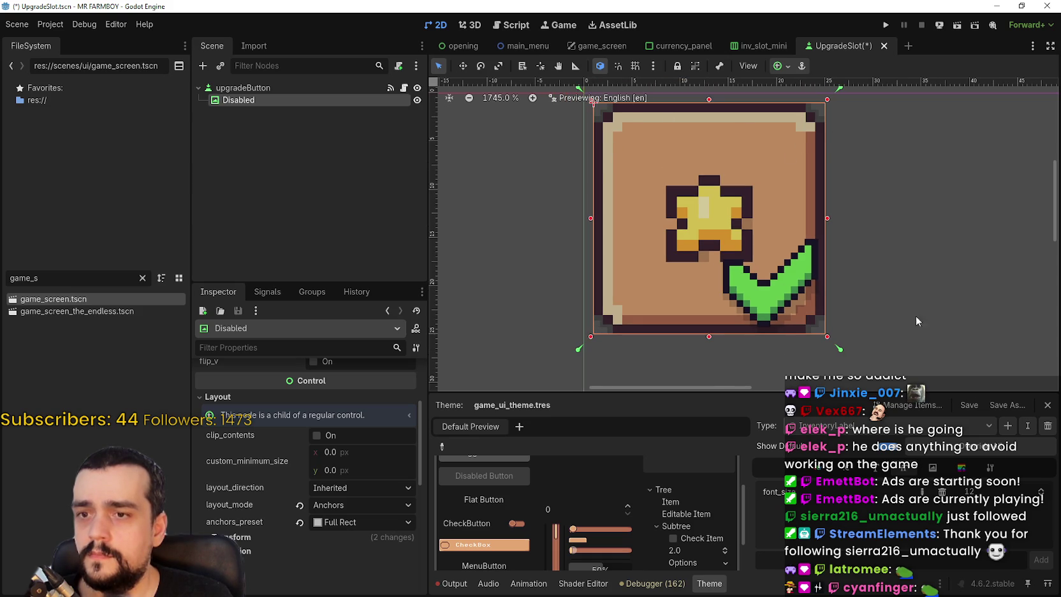
{"action": "scroll", "coordinate": [868, 218], "scroll_direction": "up", "scroll_amount": 6}
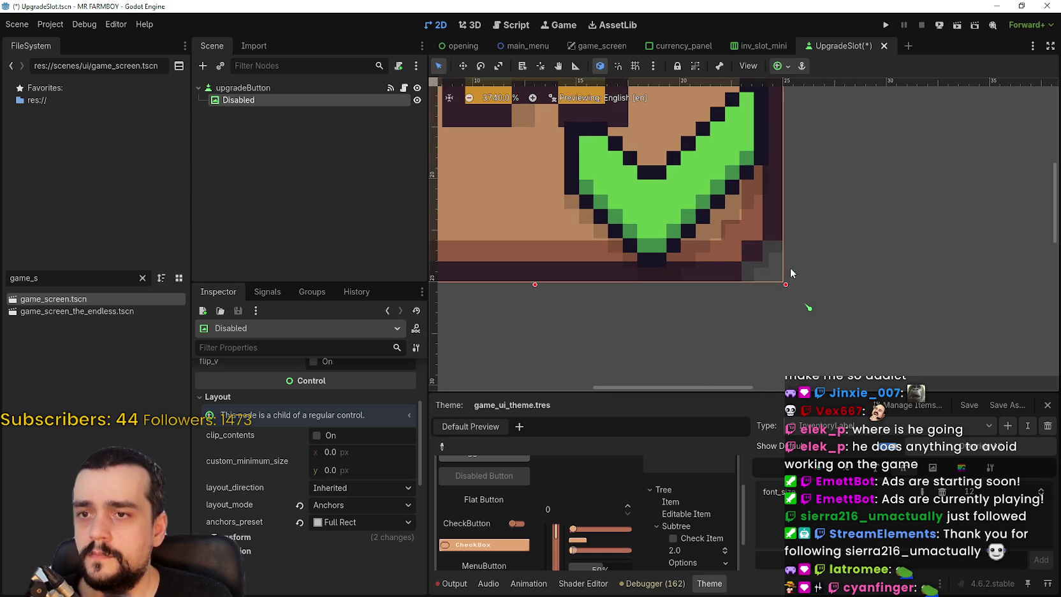
{"action": "left_click_drag", "start_coordinate": [785, 284], "coordinate": [776, 274]}
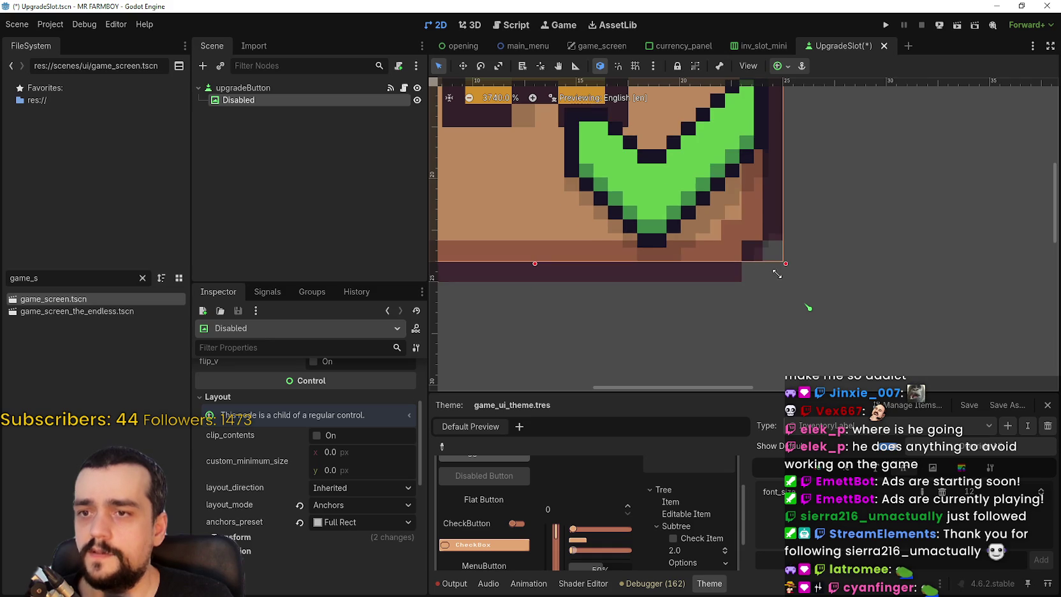
{"action": "scroll", "coordinate": [754, 250], "scroll_direction": "down", "scroll_amount": 4}
{"action": "scroll", "coordinate": [826, 128], "scroll_direction": "up", "scroll_amount": 4}
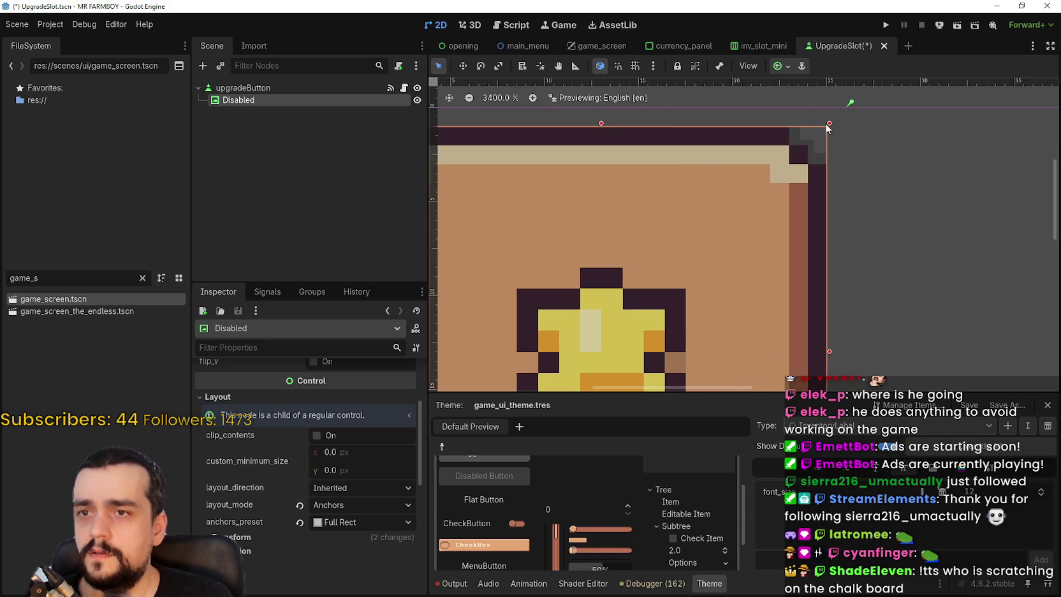
{"action": "scroll", "coordinate": [718, 276], "scroll_direction": "down", "scroll_amount": 8}
{"action": "key", "text": "ctrl+s"}
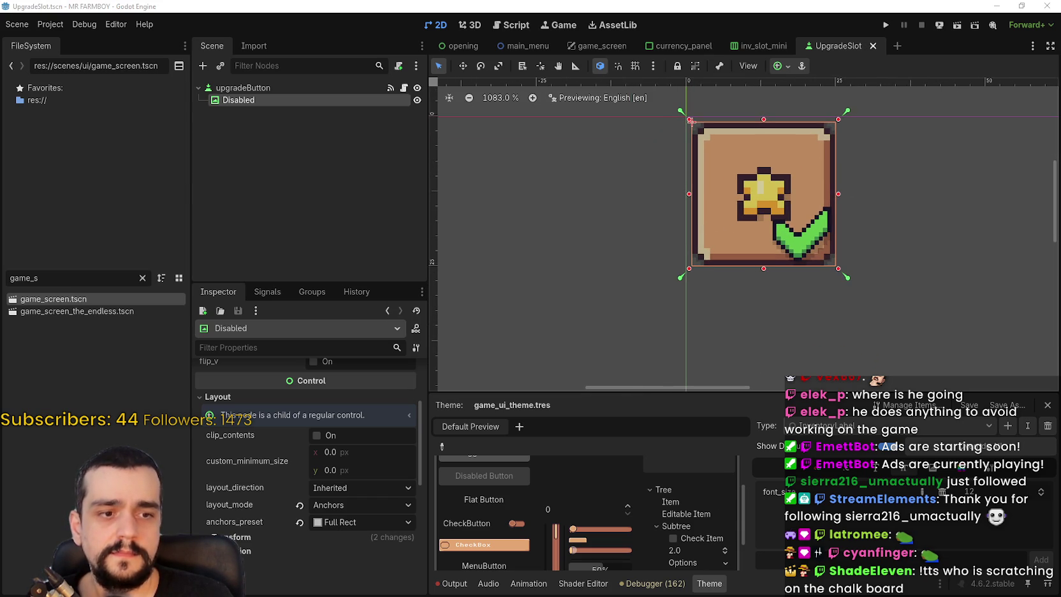
{"action": "scroll", "coordinate": [753, 147], "scroll_direction": "up", "scroll_amount": 5}
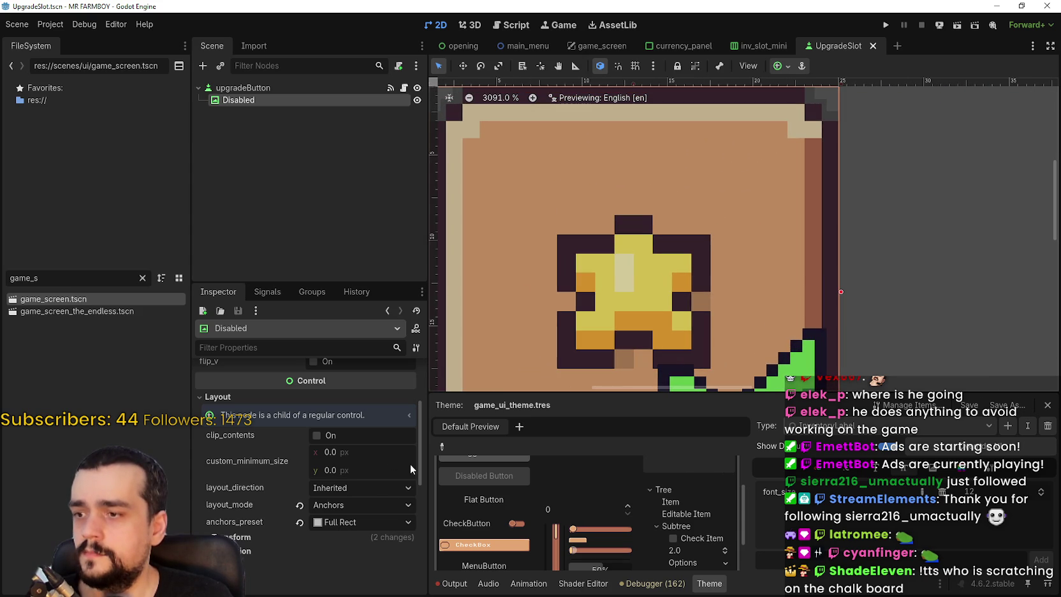
Give the Disabled overlay a 26×26 px custom minimum size
{"action": "left_click", "coordinate": [360, 455]}
{"action": "type", "text": "26"}
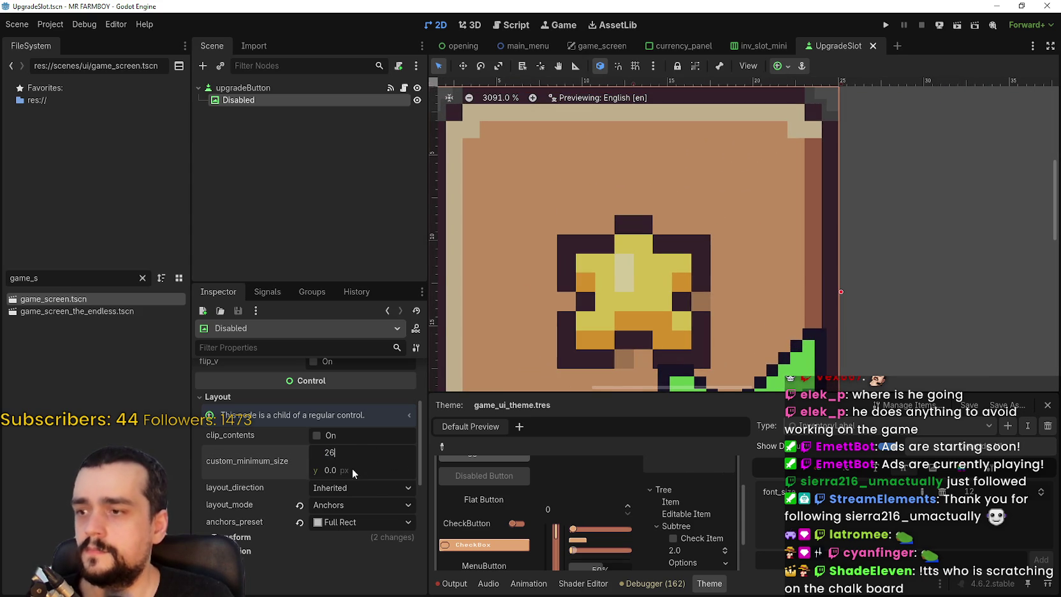
{"action": "left_click", "coordinate": [352, 468]}
{"action": "type", "text": "26"}
{"action": "type", "text": "26"}
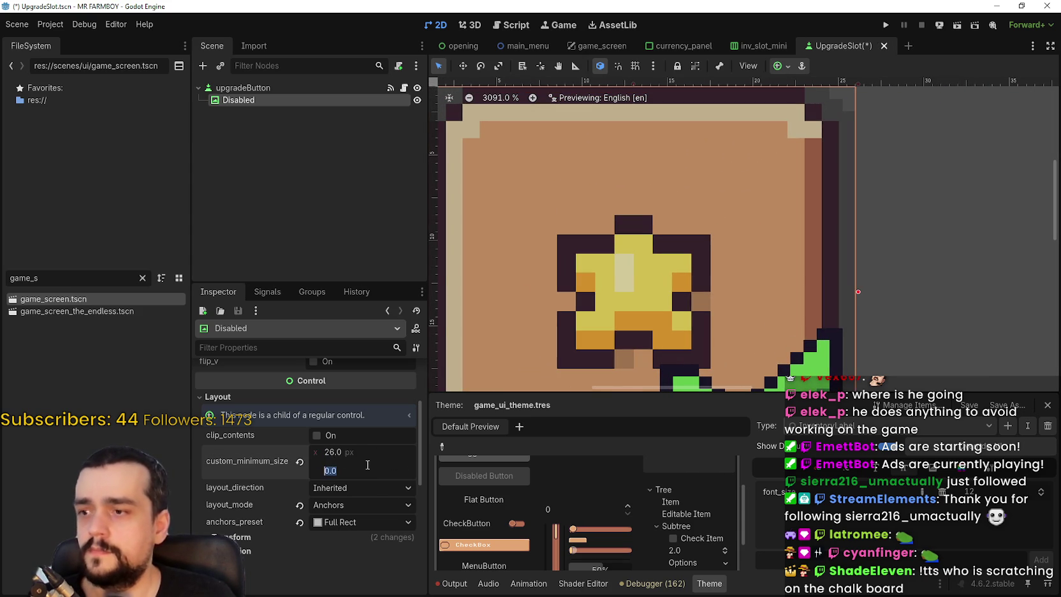
{"action": "key", "text": "Return"}
{"action": "scroll", "coordinate": [740, 237], "scroll_direction": "down", "scroll_amount": 2}
{"action": "scroll", "coordinate": [715, 281], "scroll_direction": "down", "scroll_amount": 1}
{"action": "scroll", "coordinate": [715, 280], "scroll_direction": "left", "scroll_amount": 1}
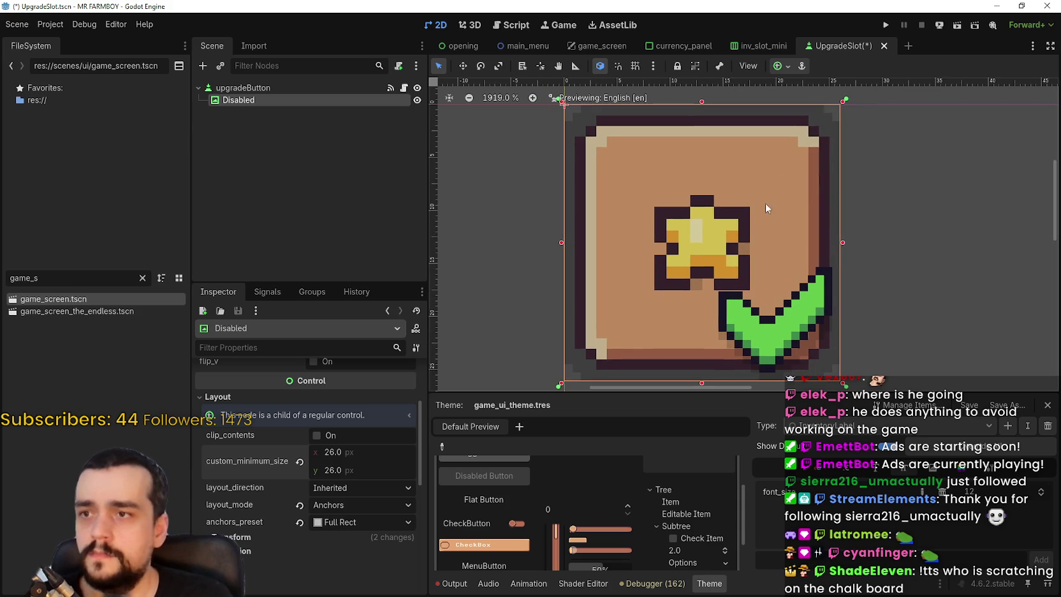
{"action": "scroll", "coordinate": [694, 329], "scroll_direction": "down", "scroll_amount": 1}
{"action": "scroll", "coordinate": [697, 301], "scroll_direction": "up", "scroll_amount": 1}
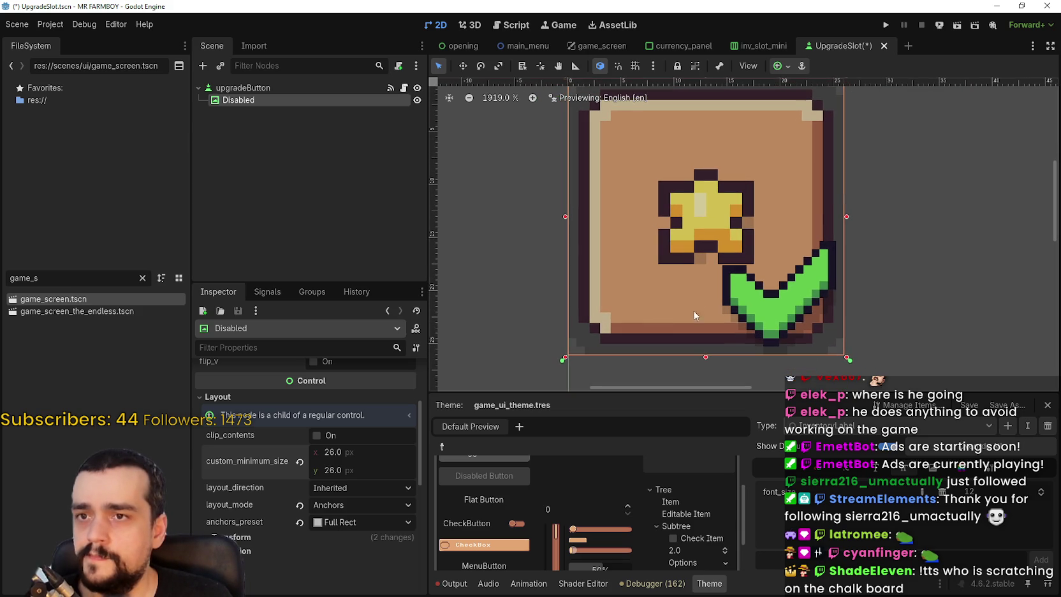
Reduce the Disabled overlay's minimum size to 21×21 px
{"action": "left_click", "coordinate": [352, 452]}
{"action": "type", "text": "22"}
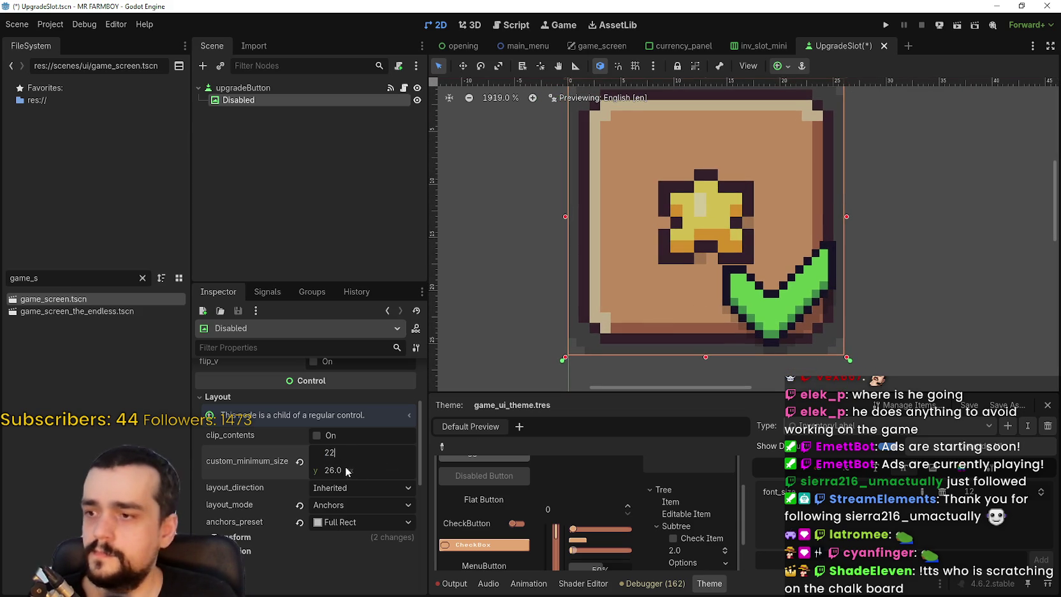
{"action": "left_click", "coordinate": [348, 470]}
{"action": "type", "text": "2"}
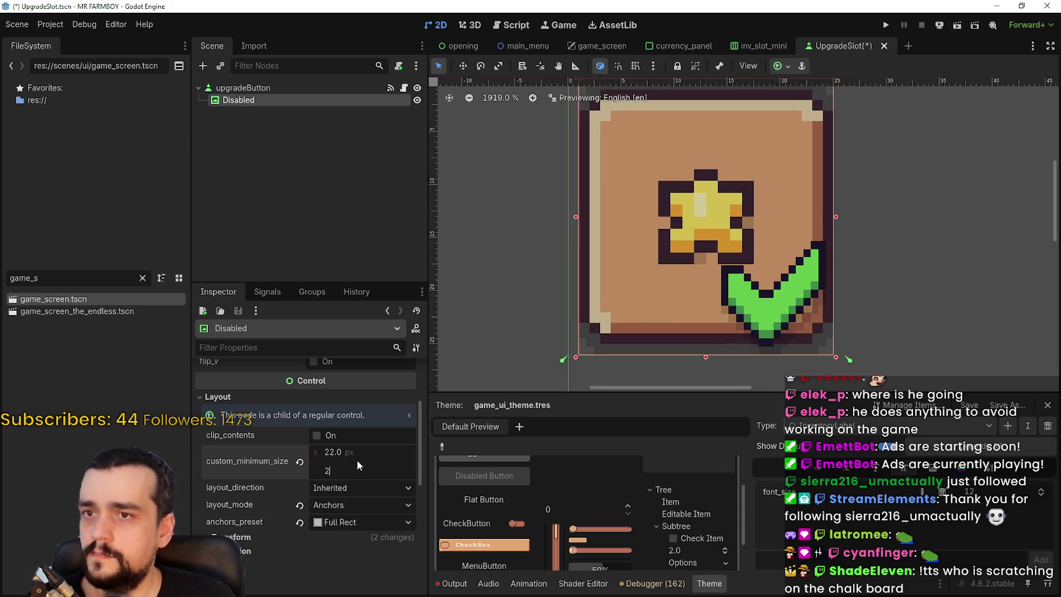
{"action": "left_click", "coordinate": [359, 452]}
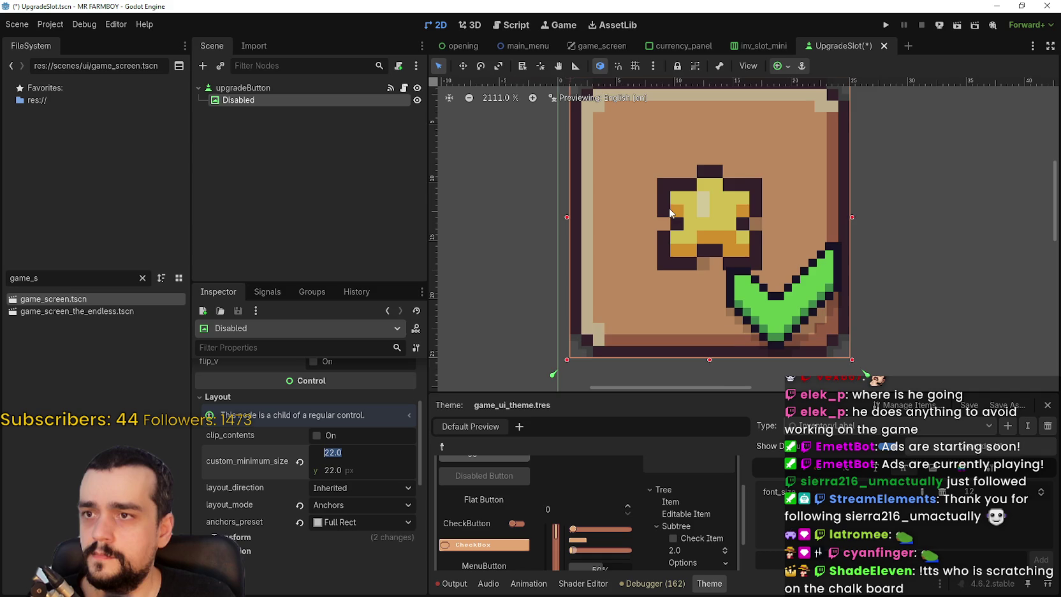
{"action": "scroll", "coordinate": [574, 284], "scroll_direction": "up", "scroll_amount": 1}
{"action": "type", "text": "21"}
{"action": "left_click", "coordinate": [357, 472]}
{"action": "type", "text": "22"}
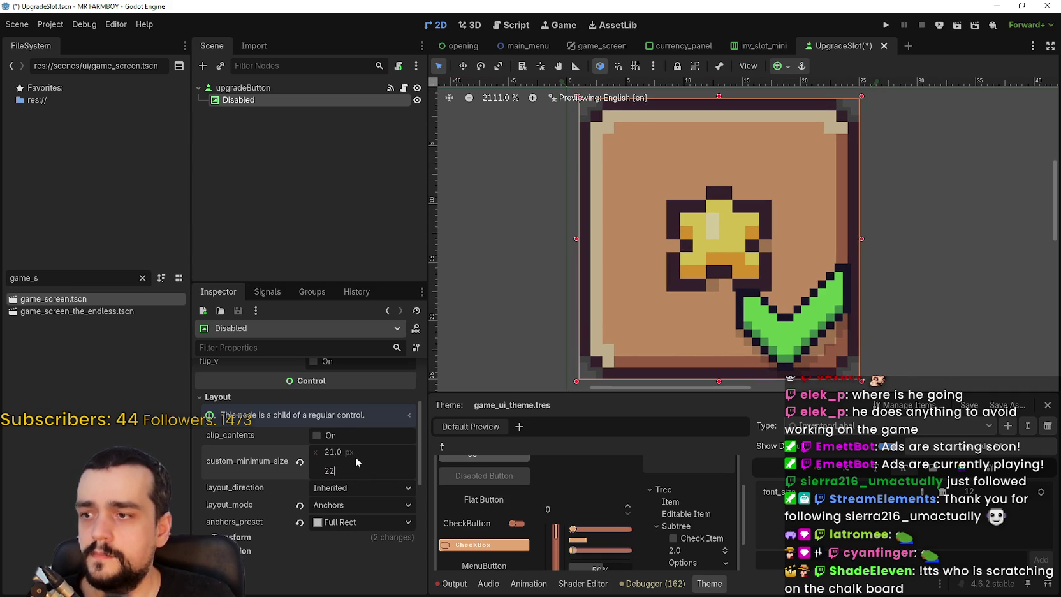
{"action": "left_click", "coordinate": [365, 448]}
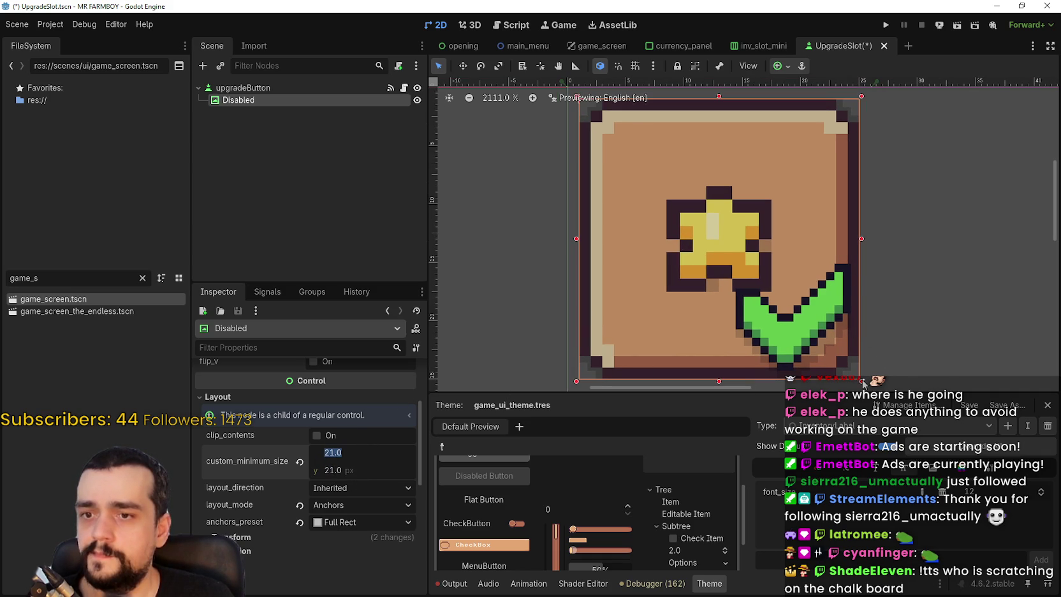
{"action": "left_click_drag", "start_coordinate": [862, 381], "coordinate": [838, 347]}
{"action": "key", "text": "BackSpace"}
{"action": "type", "text": "2"}
{"action": "type", "text": "21"}
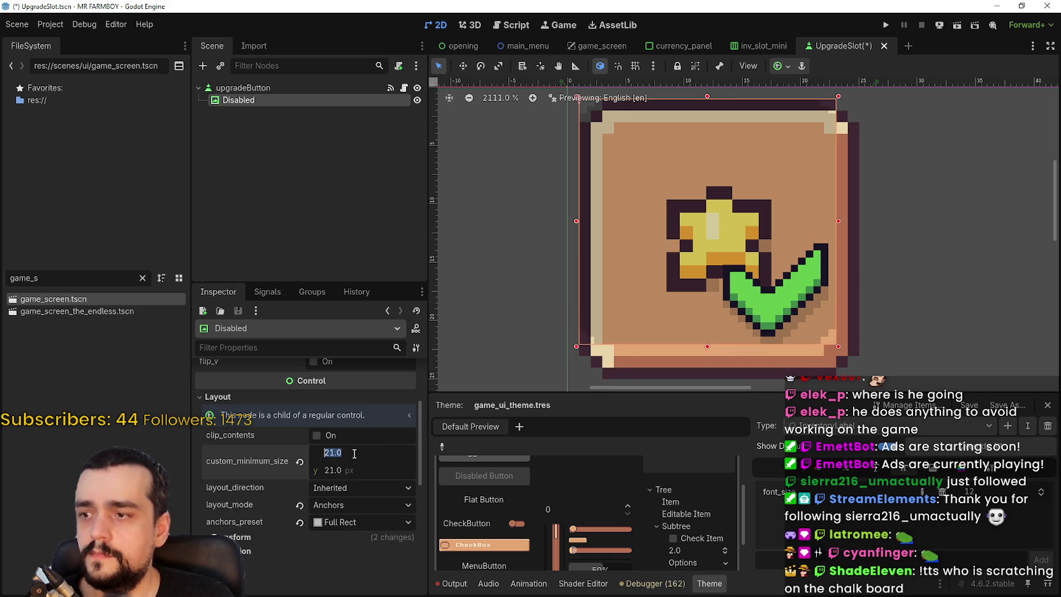
{"action": "scroll", "coordinate": [694, 324], "scroll_direction": "right", "scroll_amount": 2}
{"action": "scroll", "coordinate": [780, 269], "scroll_direction": "down", "scroll_amount": 2}
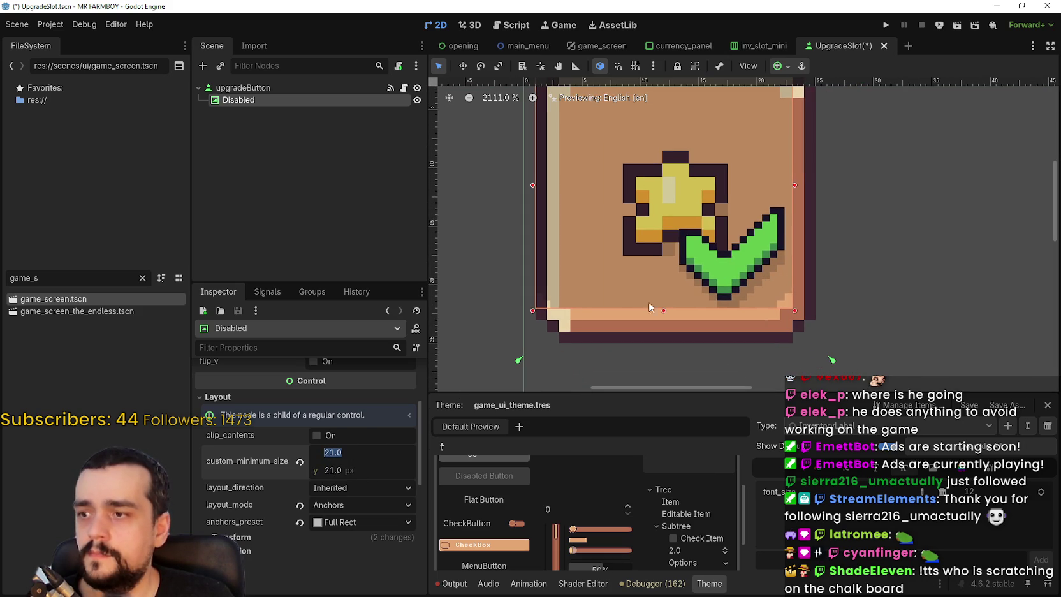
Enable clip_contents on Disabled and enlarge it from its bottom-right handle
{"action": "left_click", "coordinate": [364, 439]}
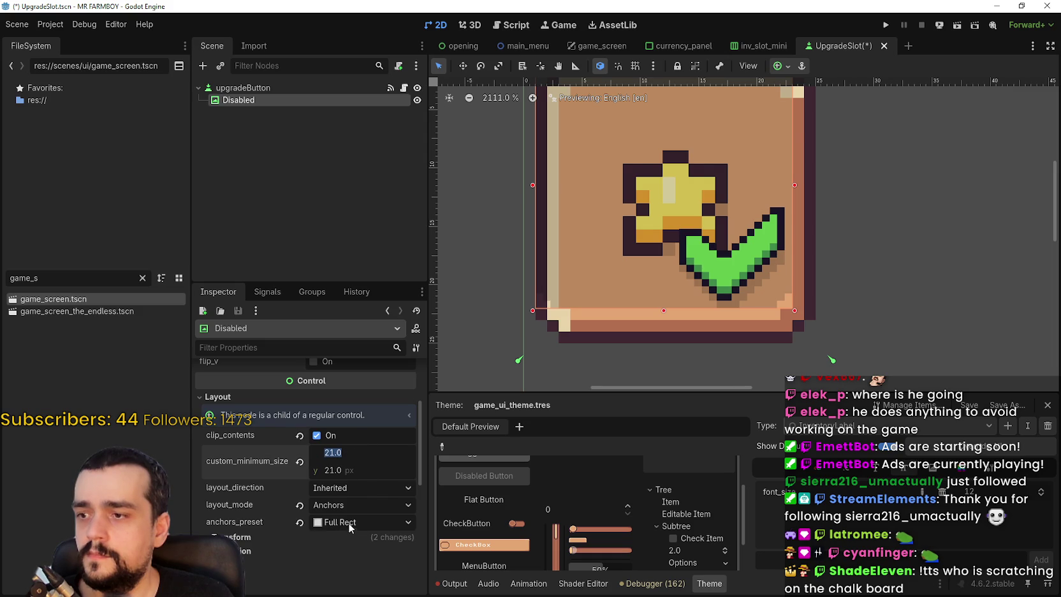
{"action": "scroll", "coordinate": [705, 204], "scroll_direction": "up", "scroll_amount": 1}
{"action": "scroll", "coordinate": [799, 278], "scroll_direction": "right", "scroll_amount": 1}
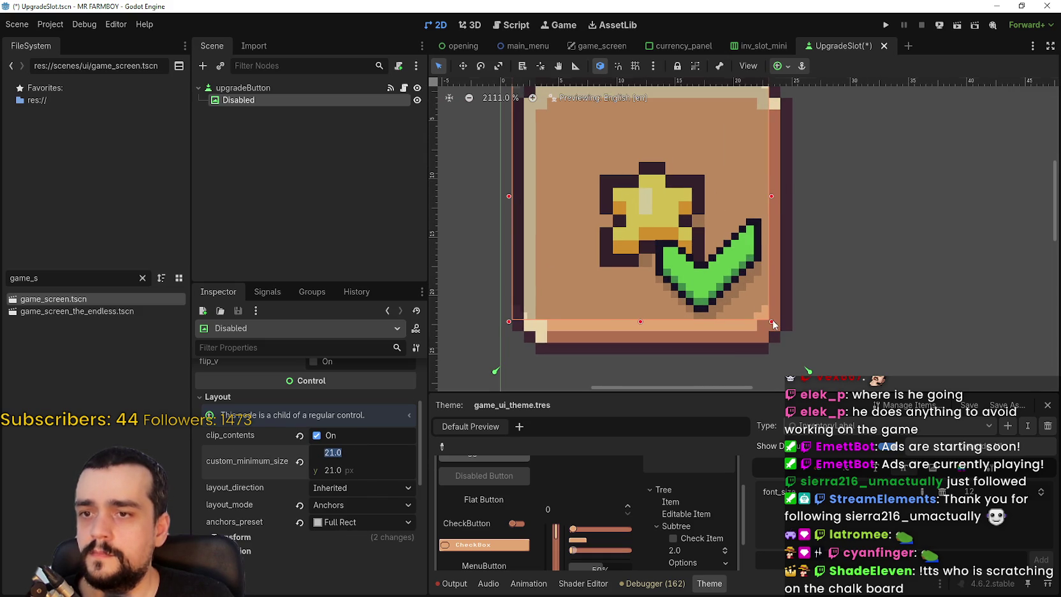
{"action": "mouse_move", "coordinate": [773, 326]}
{"action": "left_mouse_down"}
{"action": "mouse_move", "coordinate": [795, 347]}
{"action": "mouse_move", "coordinate": [785, 354]}
{"action": "left_mouse_up"}
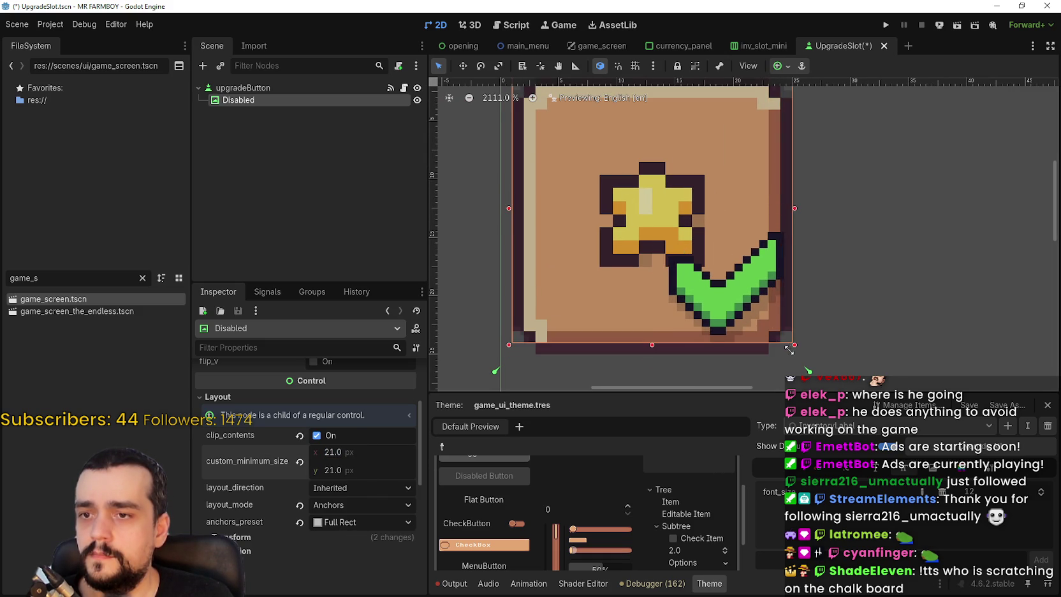
{"action": "scroll", "coordinate": [649, 136], "scroll_direction": "up", "scroll_amount": 3}
{"action": "scroll", "coordinate": [650, 136], "scroll_direction": "left", "scroll_amount": 2}
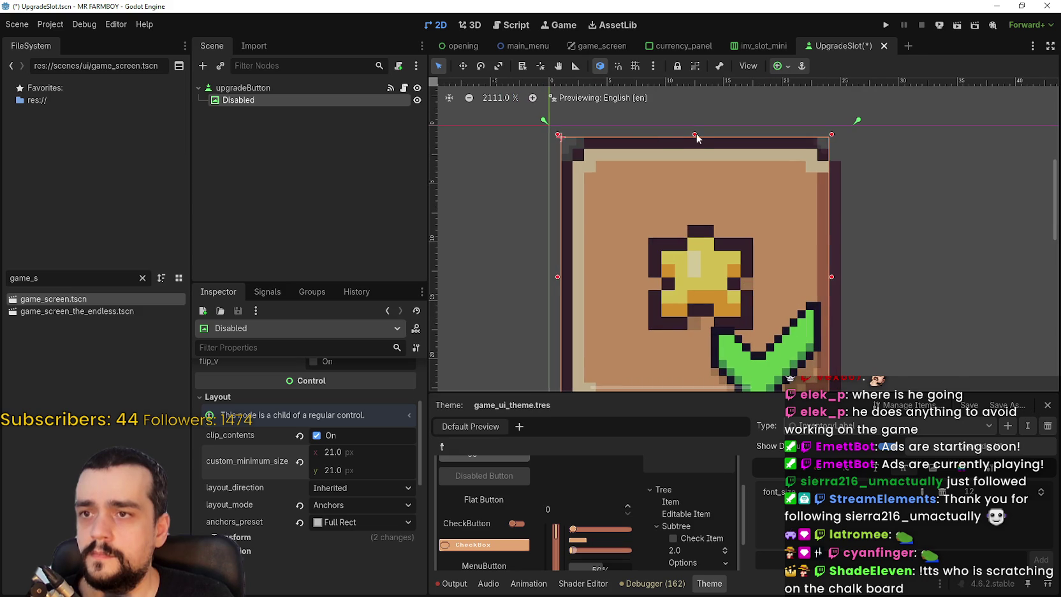
{"action": "scroll", "coordinate": [727, 128], "scroll_direction": "down", "scroll_amount": 2}
{"action": "scroll", "coordinate": [747, 222], "scroll_direction": "up", "scroll_amount": 2}
{"action": "scroll", "coordinate": [709, 218], "scroll_direction": "right", "scroll_amount": 1}
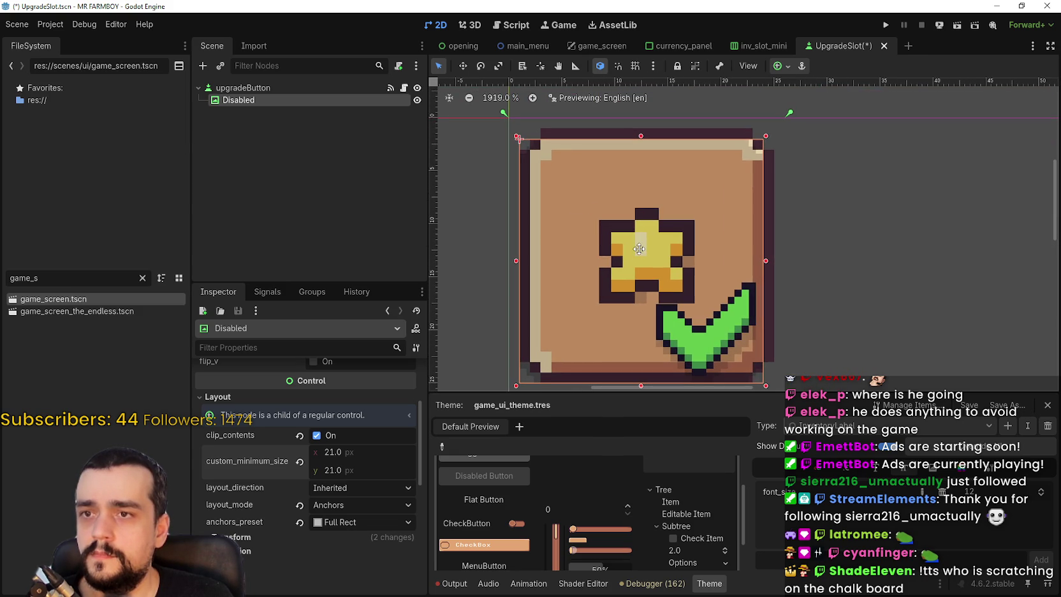
Trim the overlay's left and top edges inside the slot frame and save UpgradeSlot
{"action": "left_click_drag", "start_coordinate": [516, 261], "coordinate": [527, 257]}
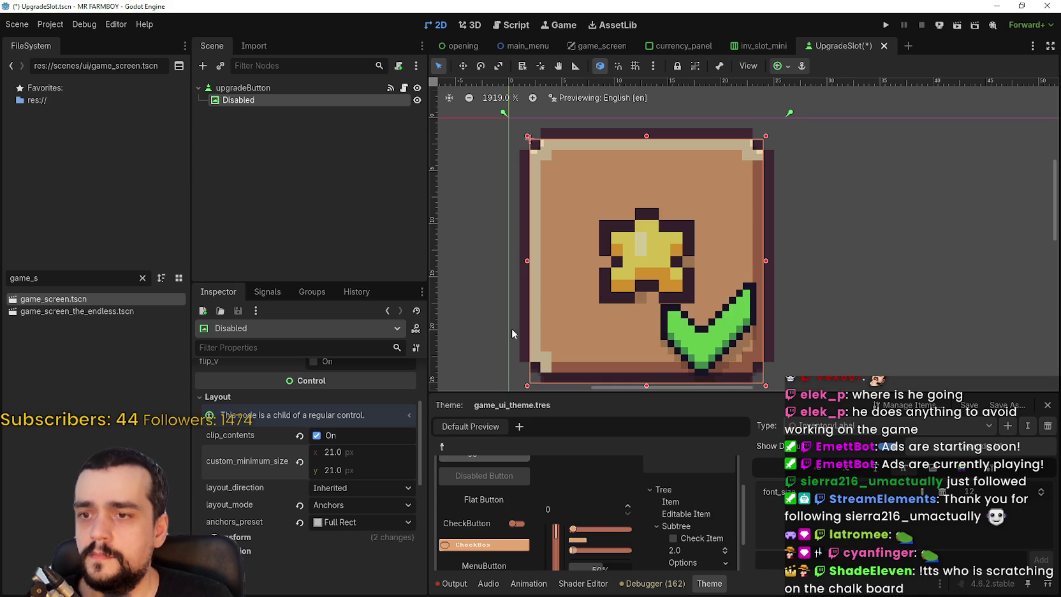
{"action": "scroll", "coordinate": [554, 319], "scroll_direction": "down", "scroll_amount": 1}
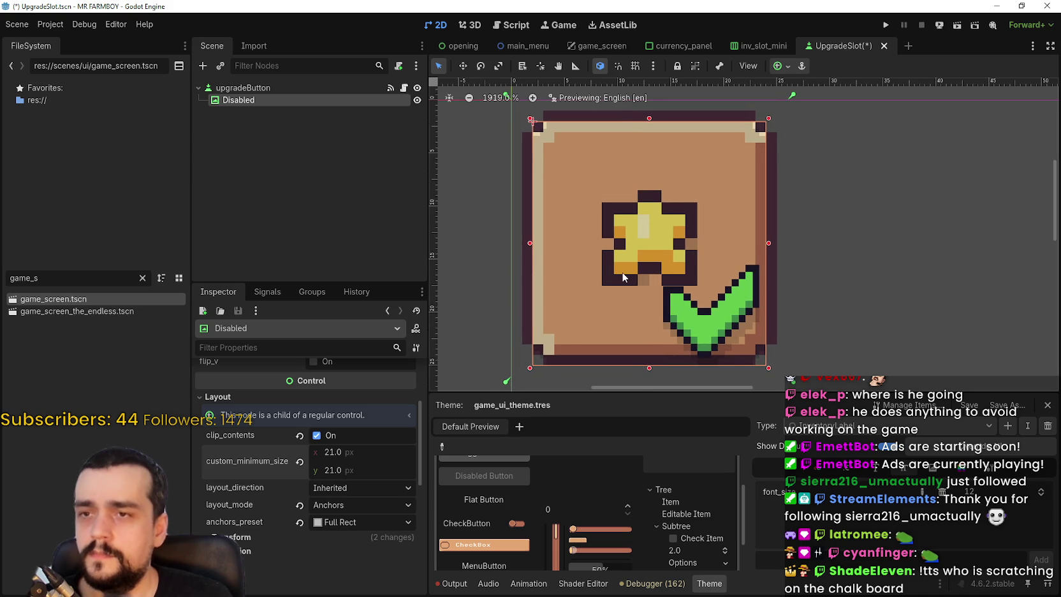
{"action": "key", "text": "Up"}
{"action": "key", "text": "Down"}
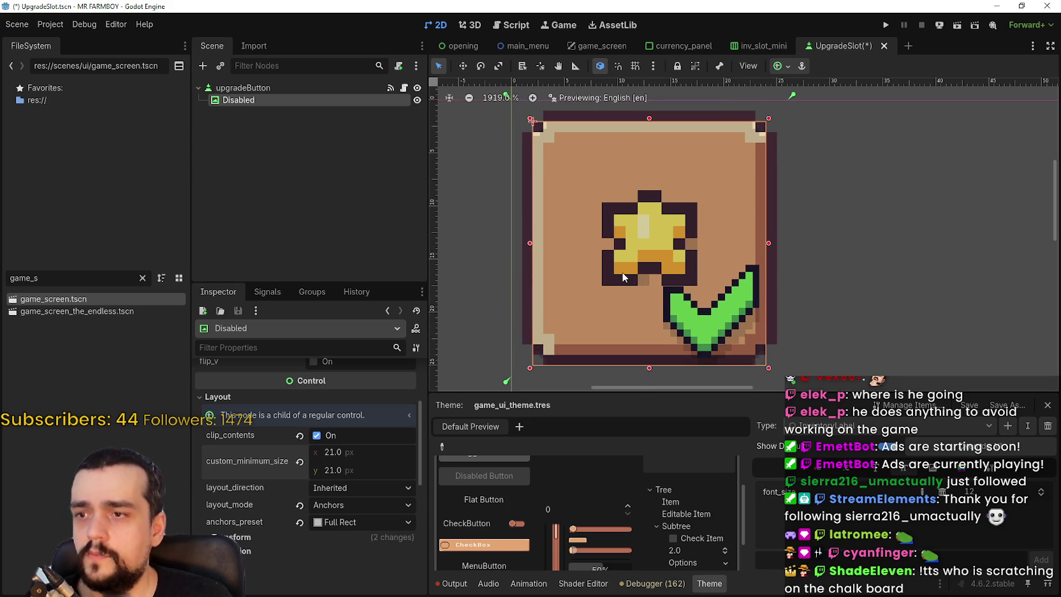
{"action": "scroll", "coordinate": [740, 159], "scroll_direction": "up", "scroll_amount": 1}
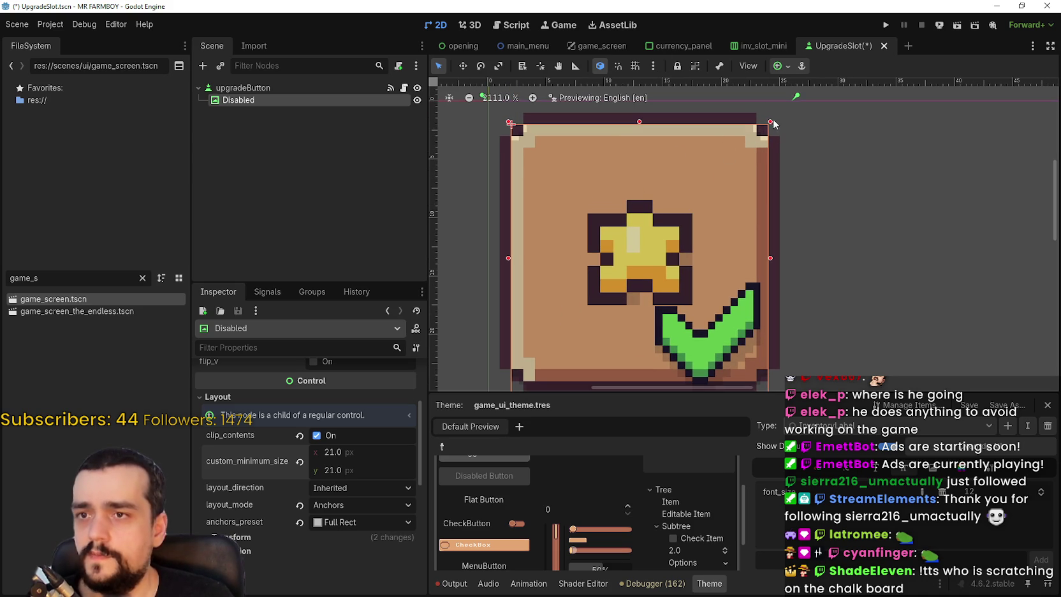
{"action": "left_click_drag", "start_coordinate": [770, 114], "coordinate": [772, 111]}
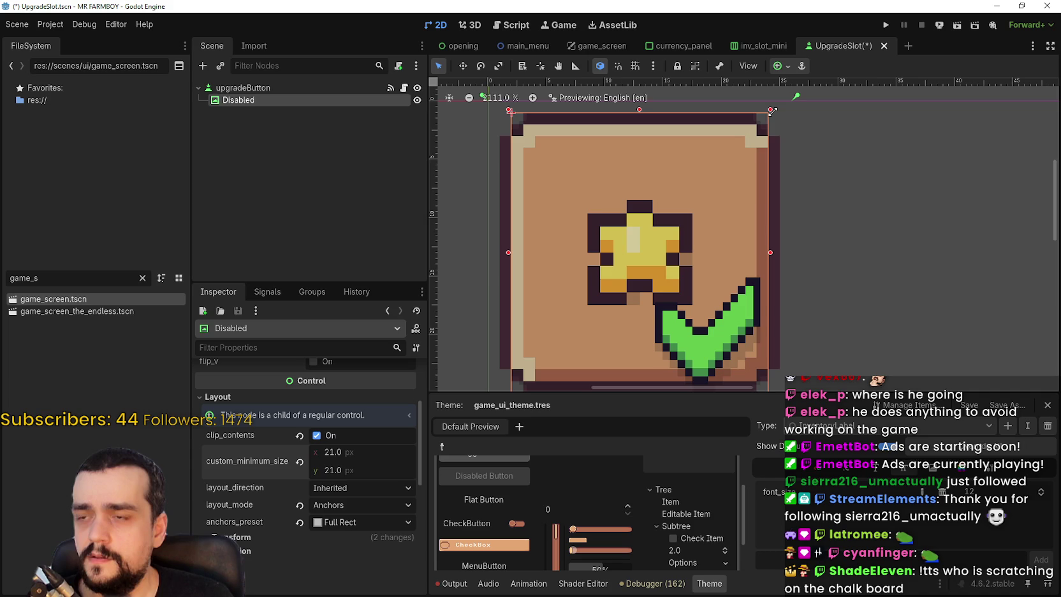
{"action": "scroll", "coordinate": [674, 243], "scroll_direction": "up", "scroll_amount": 3}
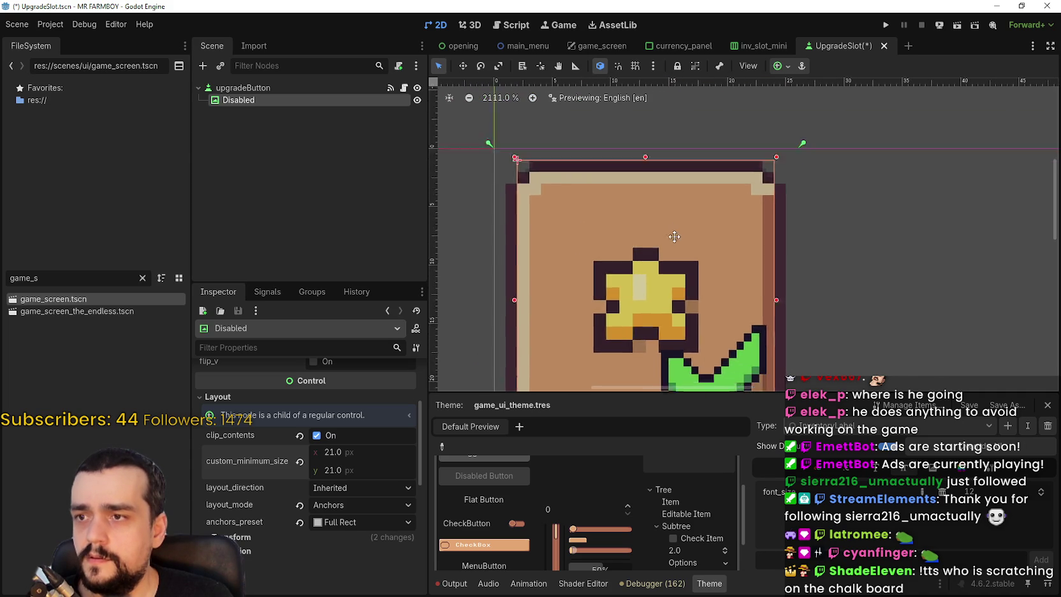
{"action": "scroll", "coordinate": [674, 243], "scroll_direction": "down", "scroll_amount": 3}
{"action": "key", "text": "ctrl+s"}
{"action": "scroll", "coordinate": [788, 202], "scroll_direction": "down", "scroll_amount": 3}
Return to game_screen, inspect the Upgrades panel's two star slots, and save it
{"action": "left_click", "coordinate": [766, 46]}
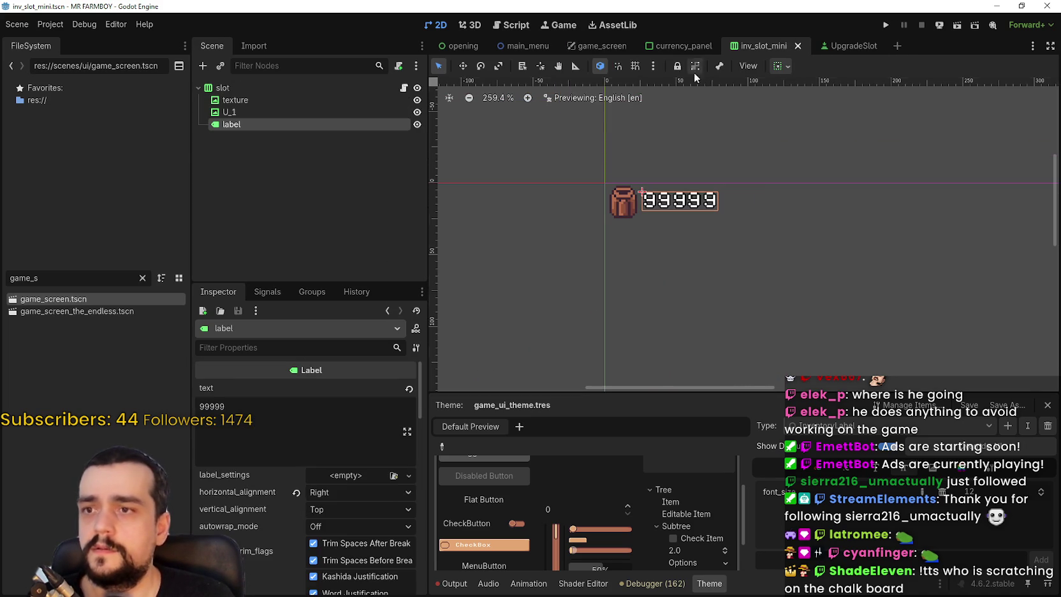
{"action": "mouse_move", "coordinate": [605, 50]}
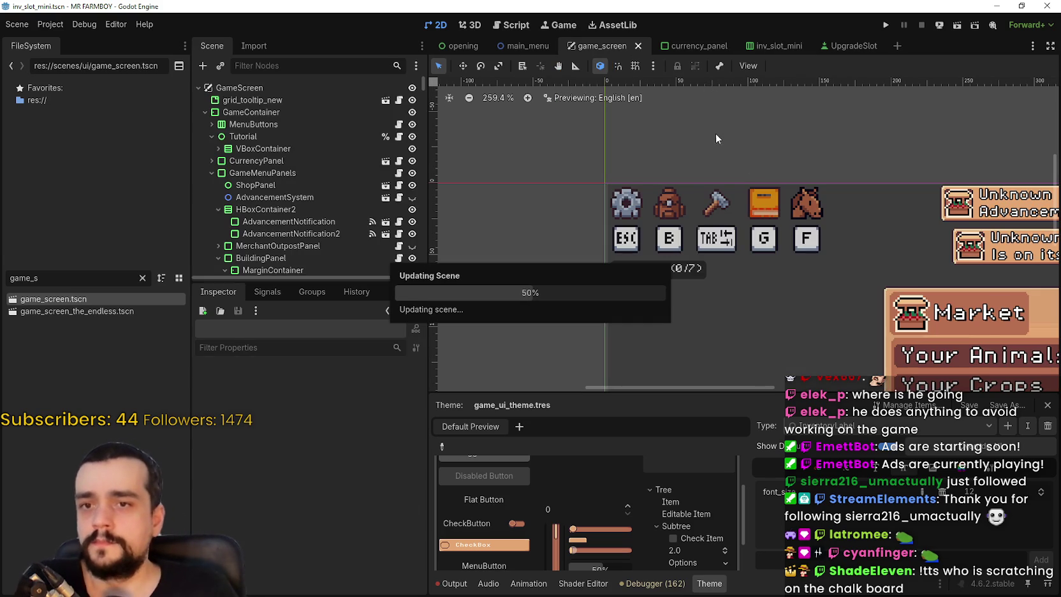
{"action": "scroll", "coordinate": [759, 255], "scroll_direction": "down", "scroll_amount": 3}
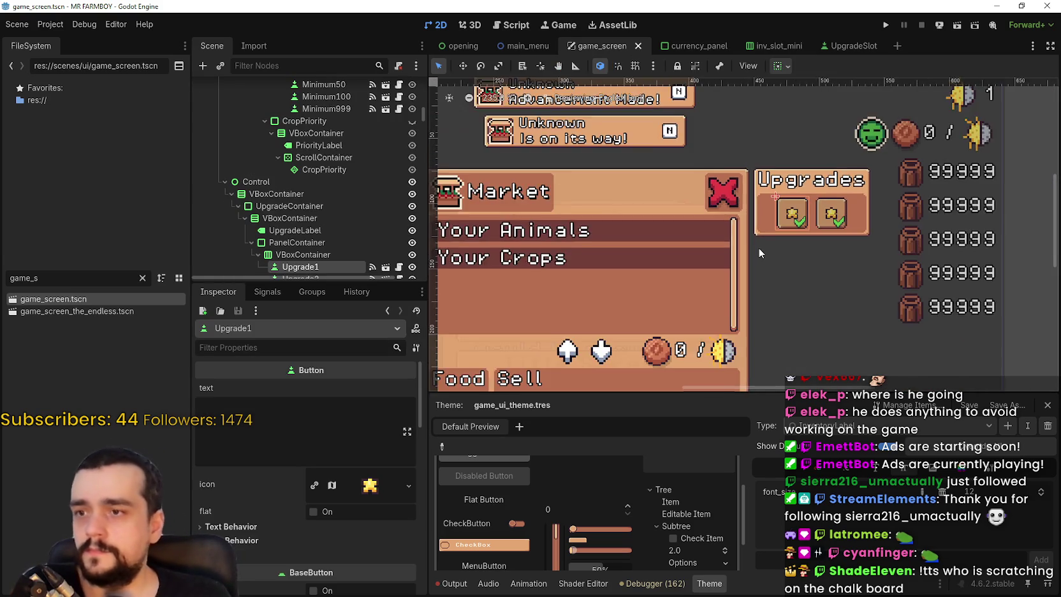
{"action": "scroll", "coordinate": [777, 277], "scroll_direction": "up", "scroll_amount": 6}
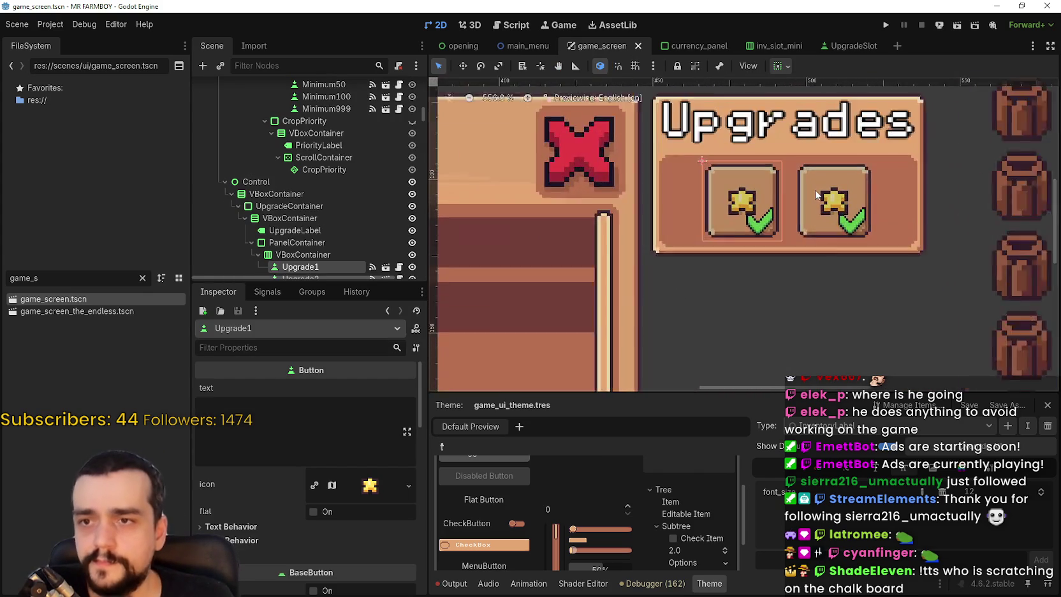
{"action": "scroll", "coordinate": [792, 186], "scroll_direction": "up", "scroll_amount": 2}
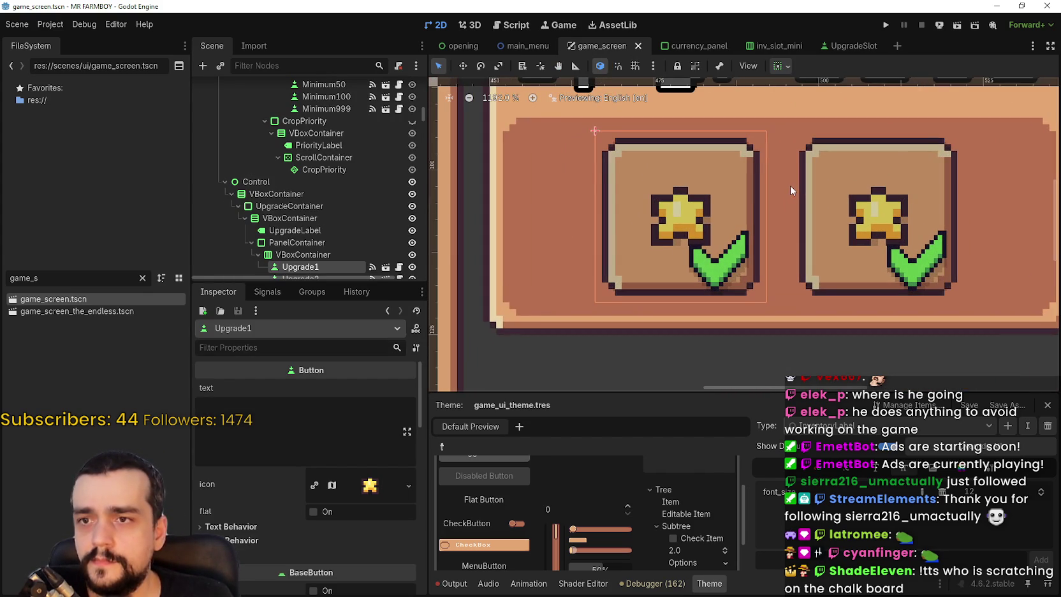
{"action": "scroll", "coordinate": [790, 185], "scroll_direction": "down", "scroll_amount": 2}
{"action": "scroll", "coordinate": [789, 183], "scroll_direction": "down", "scroll_amount": 15}
{"action": "key", "text": "ctrl+s"}
{"action": "scroll", "coordinate": [332, 210], "scroll_direction": "down", "scroll_amount": 5}
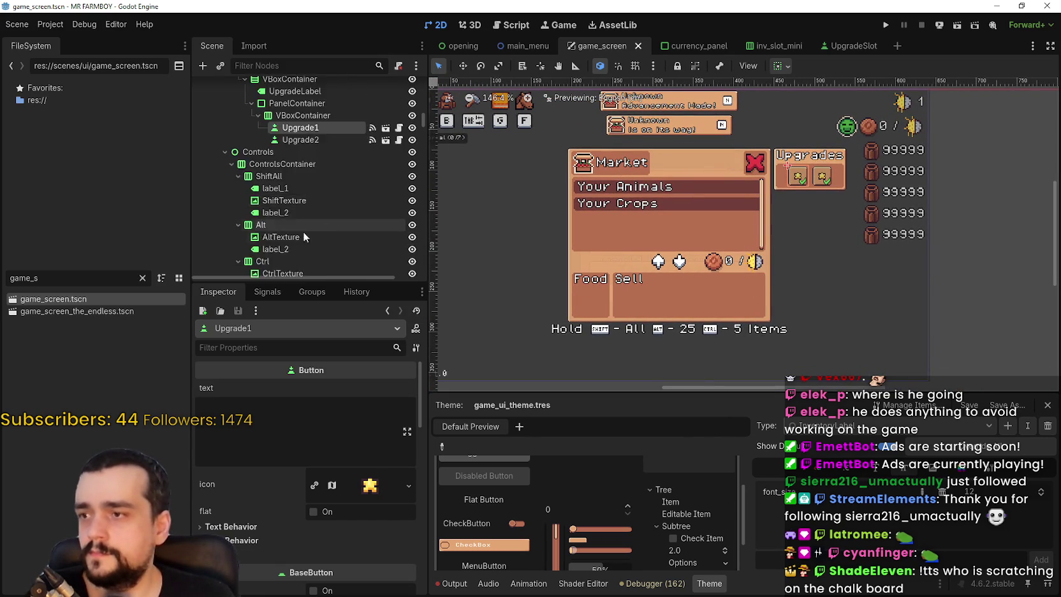
Select the SHIFT key icon and give it a 26×26 minimum size
{"action": "left_click", "coordinate": [286, 143]}
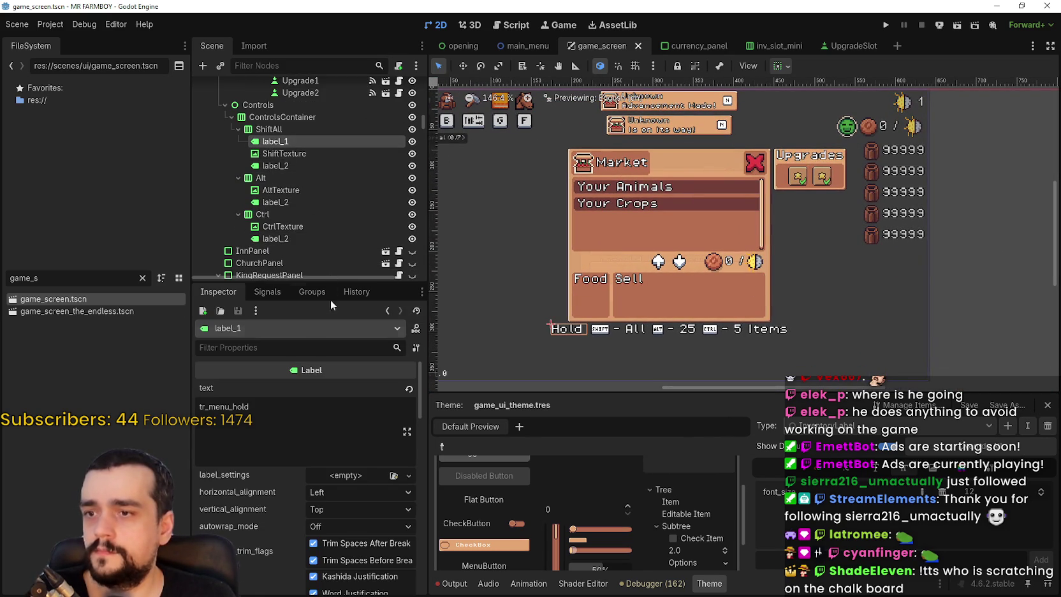
{"action": "left_click", "coordinate": [295, 154]}
{"action": "scroll", "coordinate": [350, 506], "scroll_direction": "down", "scroll_amount": 2}
{"action": "left_click", "coordinate": [351, 509]}
{"action": "type", "text": "26"}
{"action": "key", "text": "Return"}
{"action": "left_click", "coordinate": [357, 524]}
{"action": "key", "text": "Return"}
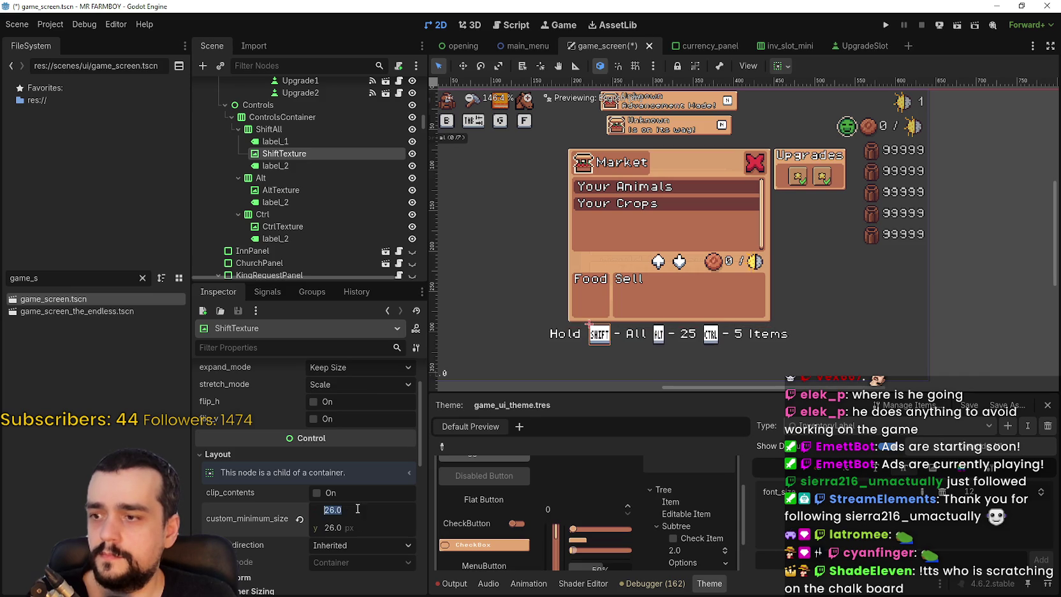
{"action": "scroll", "coordinate": [644, 352], "scroll_direction": "up", "scroll_amount": 4}
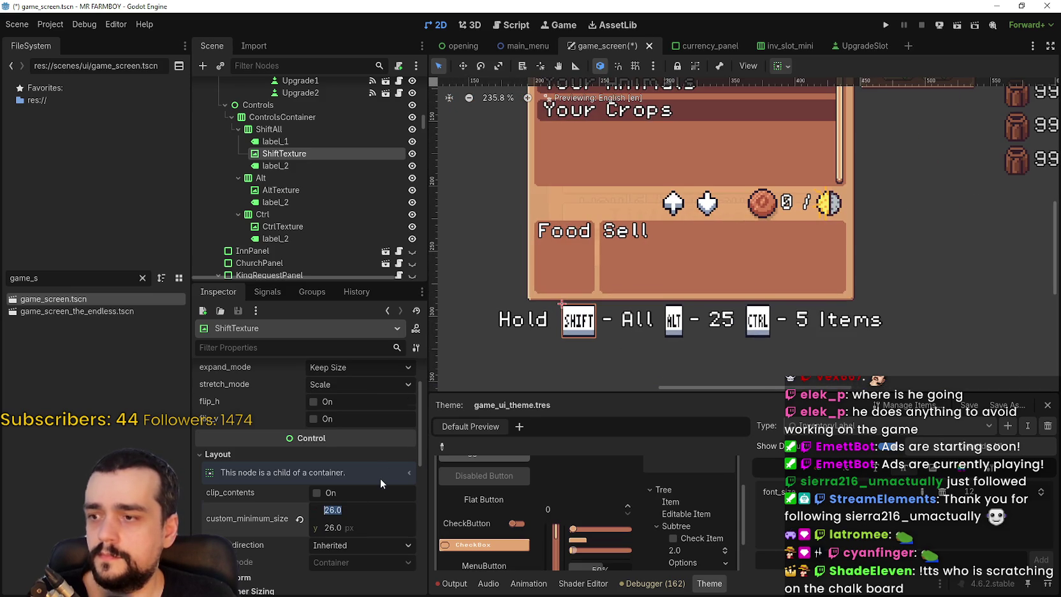
{"action": "scroll", "coordinate": [381, 472], "scroll_direction": "up", "scroll_amount": 2}
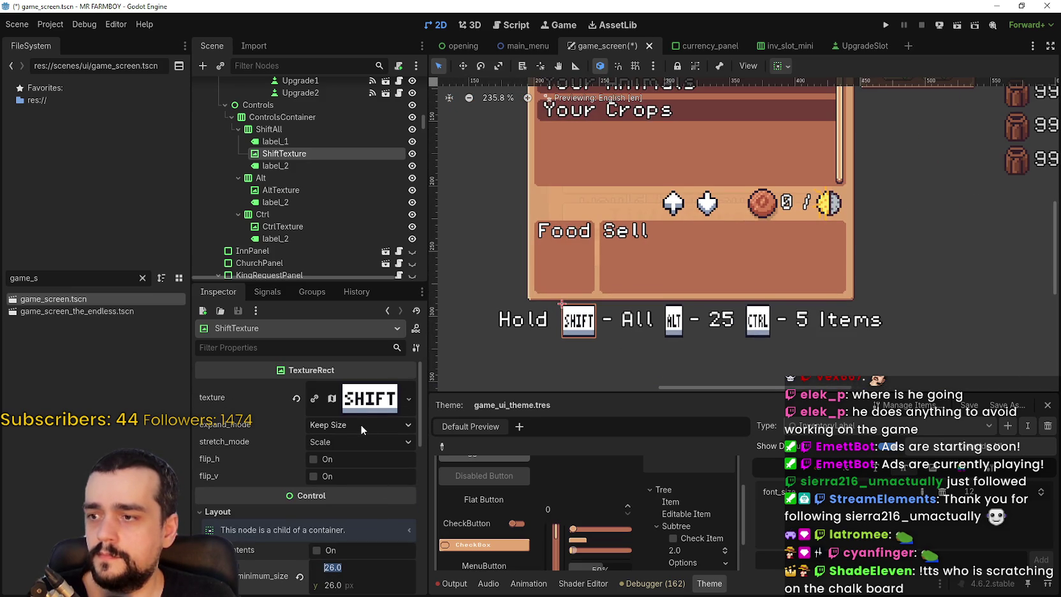
Try Ignore Size, Fit Width and Keep Aspect Centered on SHIFT, reverting to Keep Size
{"action": "left_click", "coordinate": [361, 425]}
{"action": "left_click", "coordinate": [369, 458]}
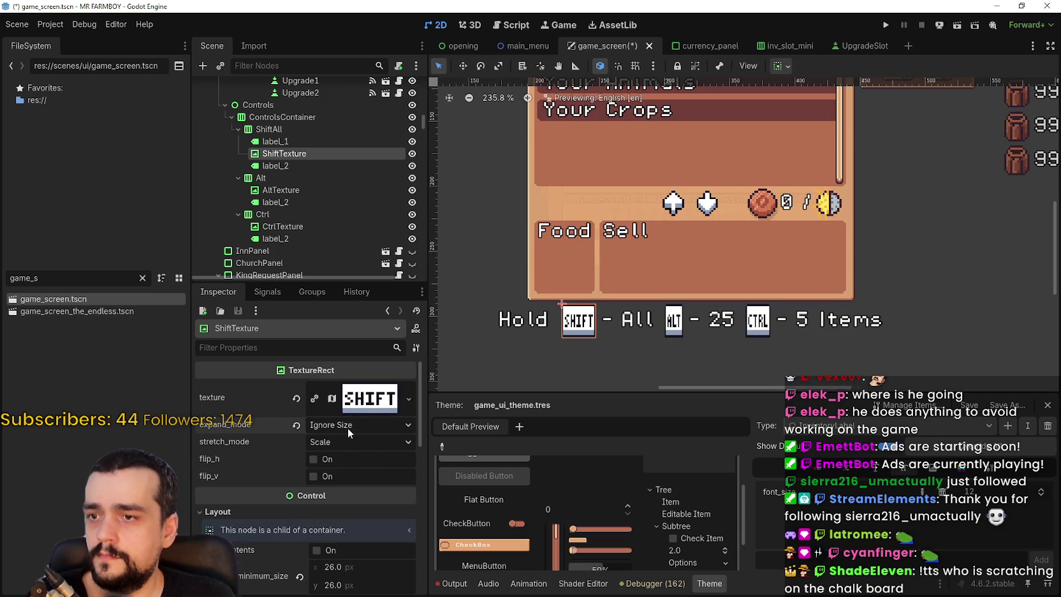
{"action": "left_click", "coordinate": [319, 426]}
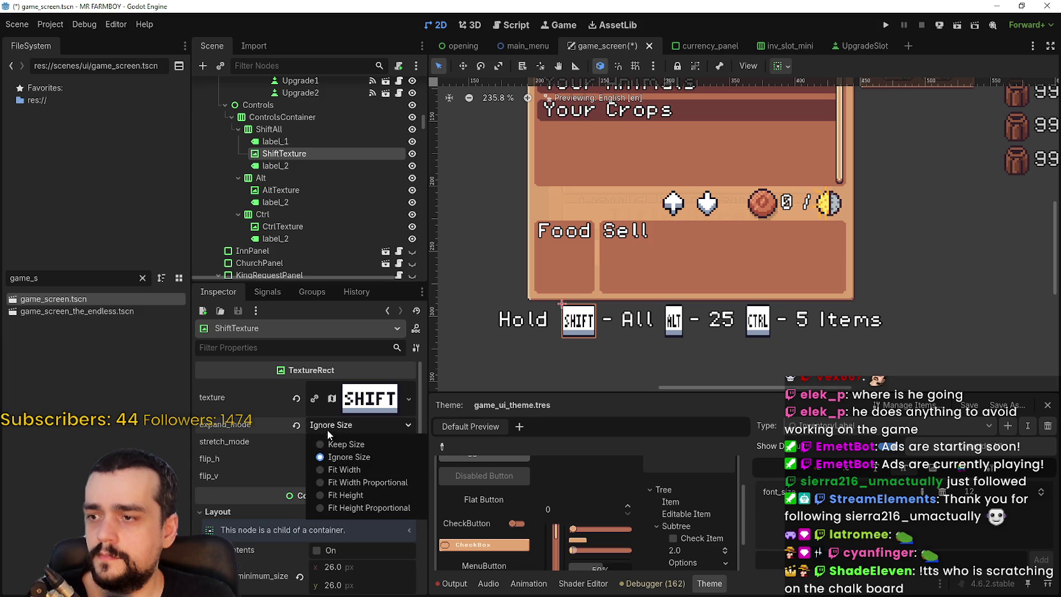
{"action": "left_click", "coordinate": [372, 469]}
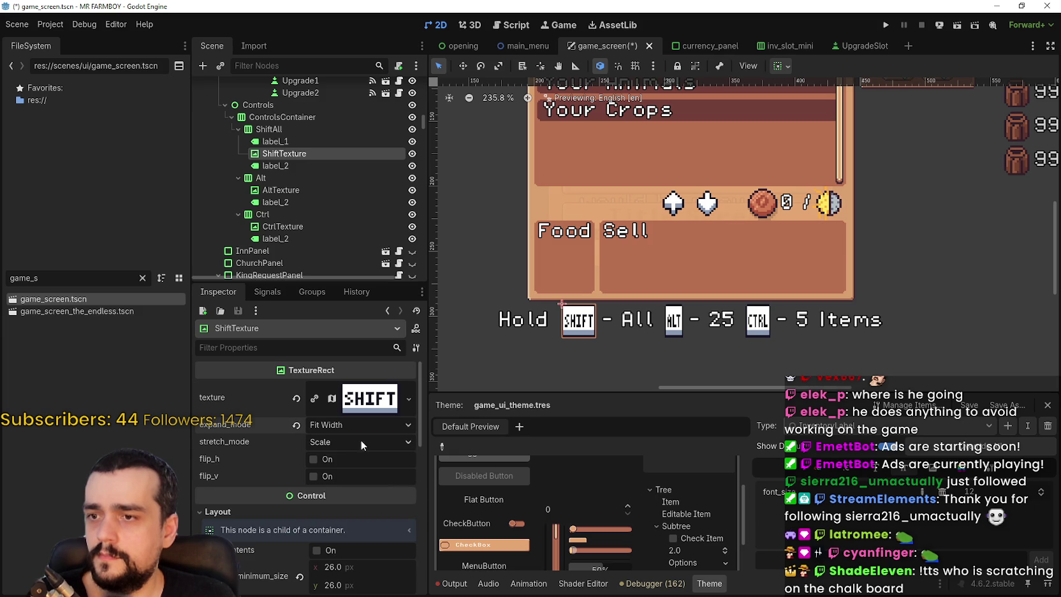
{"action": "left_click", "coordinate": [338, 442]}
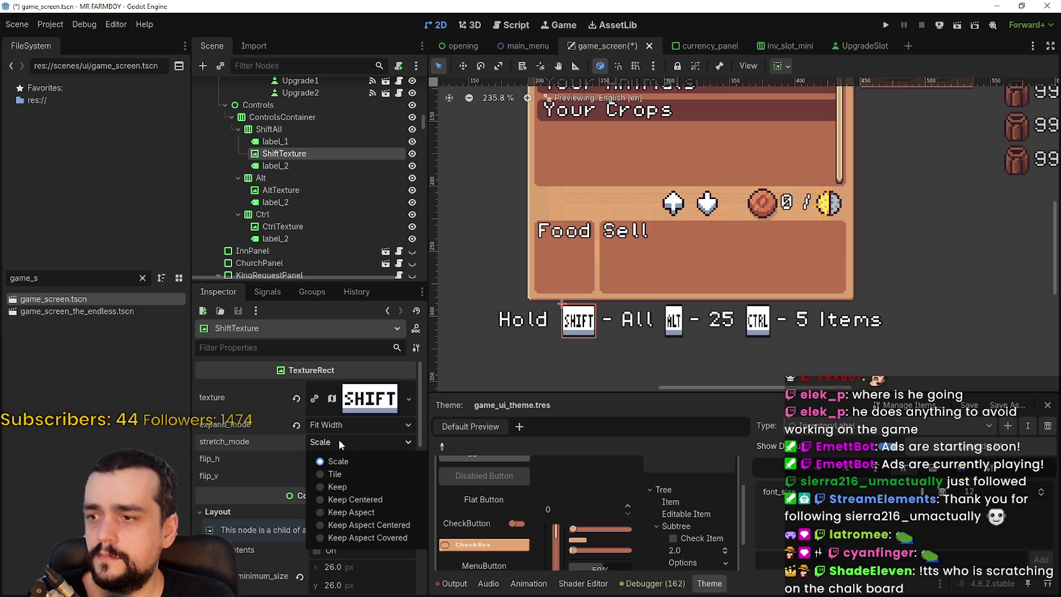
{"action": "left_click", "coordinate": [359, 485]}
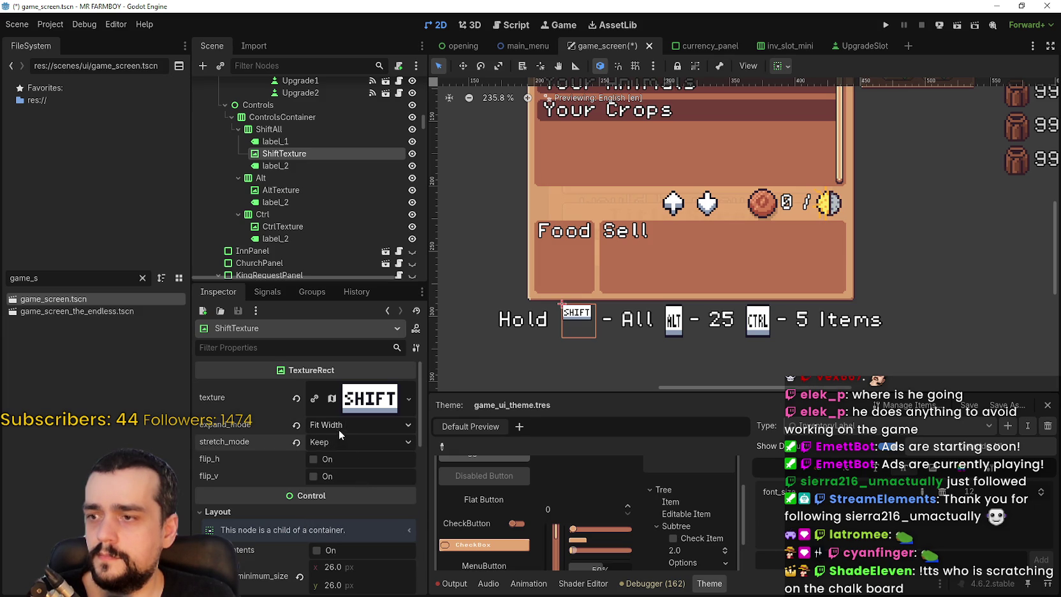
{"action": "left_click", "coordinate": [338, 429]}
{"action": "left_click", "coordinate": [368, 481]}
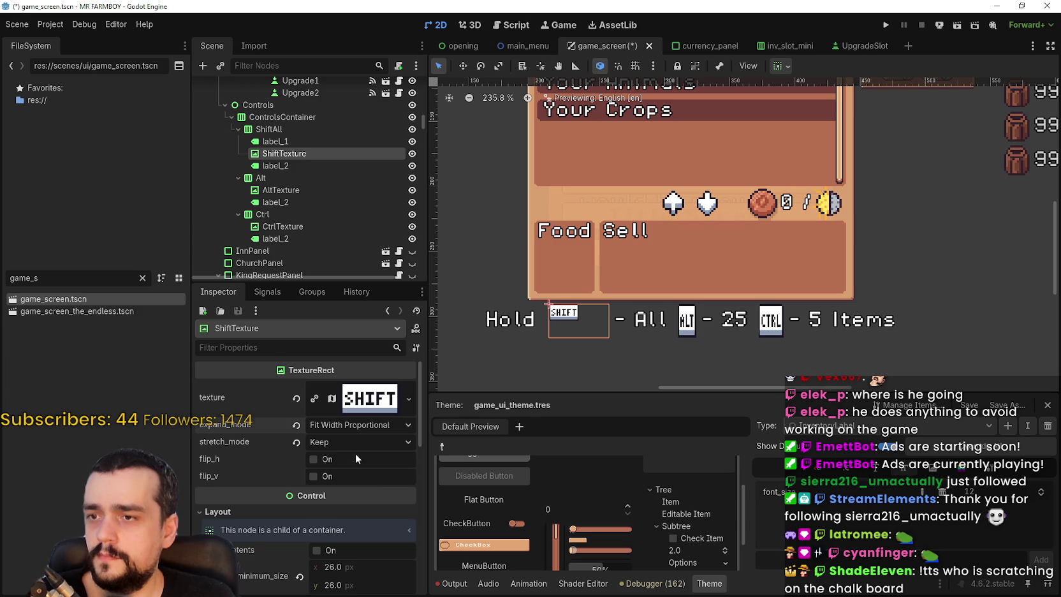
{"action": "left_click", "coordinate": [342, 425]}
{"action": "left_click", "coordinate": [348, 446]}
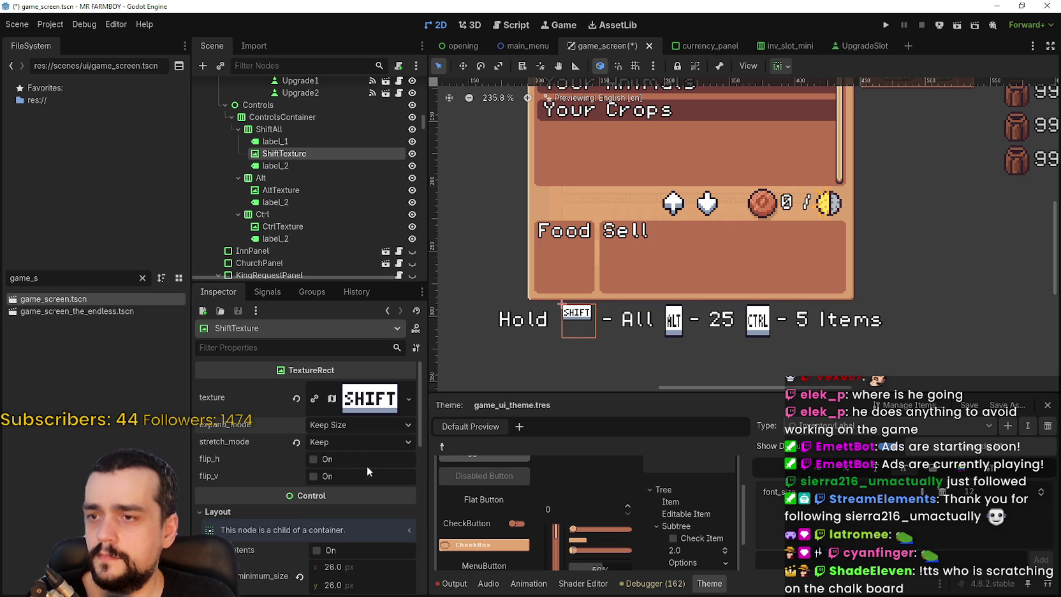
{"action": "left_click", "coordinate": [348, 425]}
{"action": "left_click", "coordinate": [350, 458]}
{"action": "left_click", "coordinate": [347, 445]}
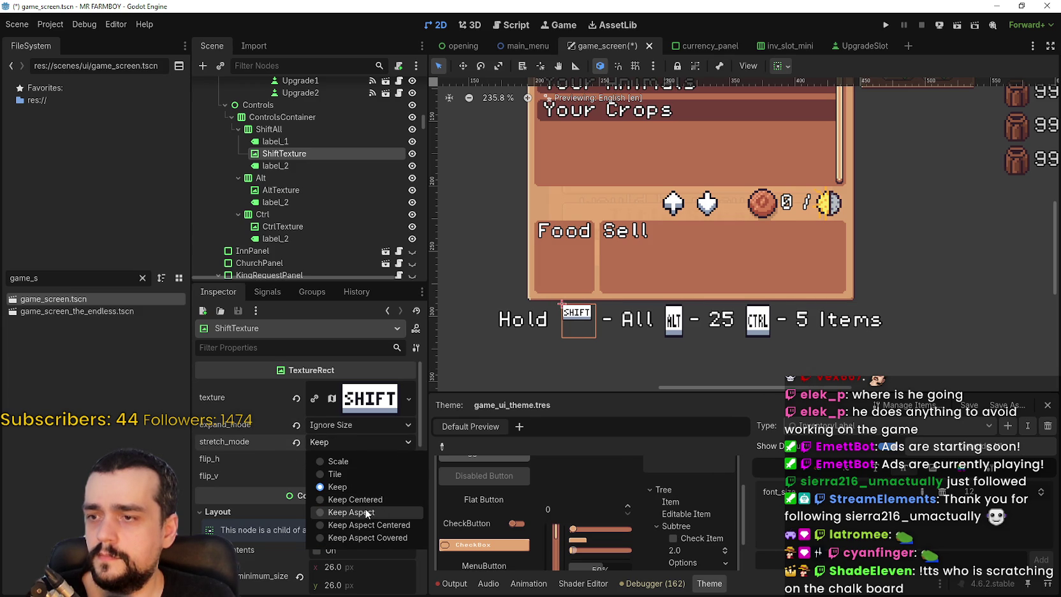
{"action": "left_click", "coordinate": [387, 525]}
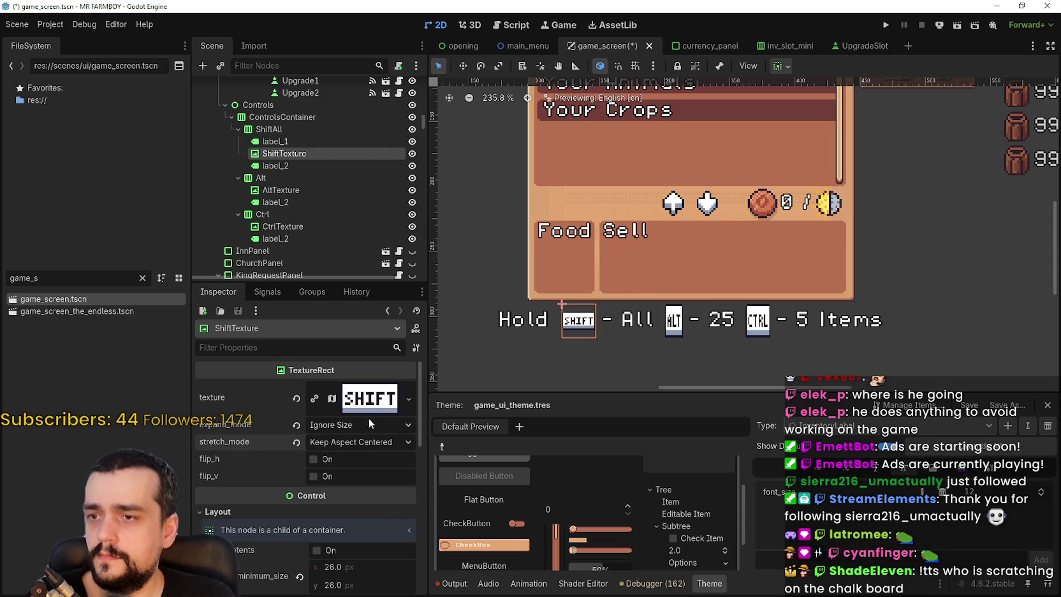
{"action": "scroll", "coordinate": [584, 339], "scroll_direction": "up", "scroll_amount": 3}
{"action": "scroll", "coordinate": [583, 338], "scroll_direction": "down", "scroll_amount": 1}
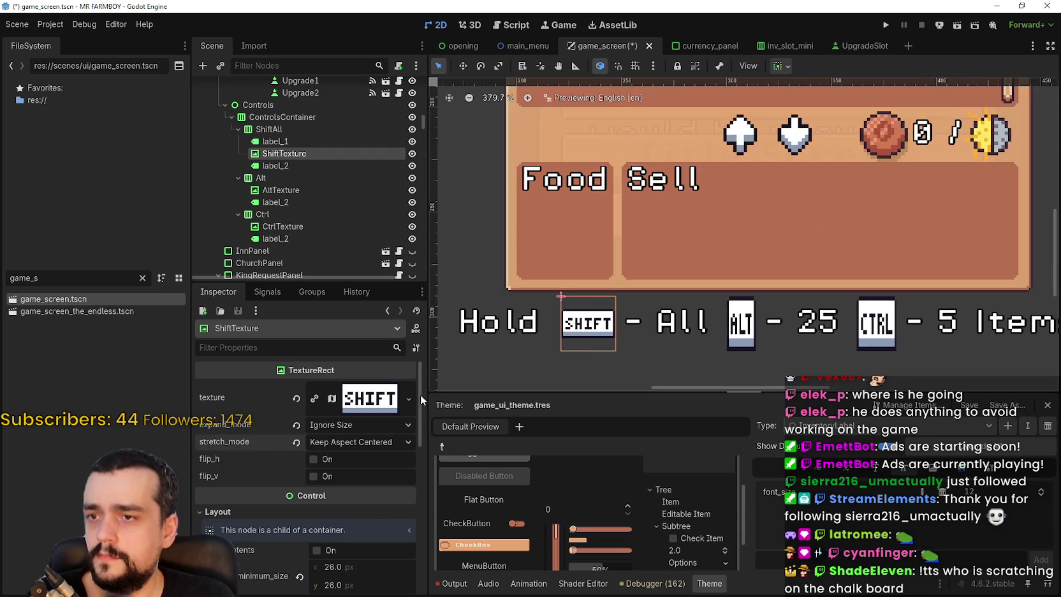
{"action": "left_click", "coordinate": [347, 443]}
{"action": "left_click", "coordinate": [373, 487]}
{"action": "left_click", "coordinate": [350, 431]}
{"action": "left_click", "coordinate": [354, 445]}
Settle the SHIFT icon on Fit Width Proportional expand mode with Scale stretch
{"action": "scroll", "coordinate": [357, 447], "scroll_direction": "down", "scroll_amount": 1}
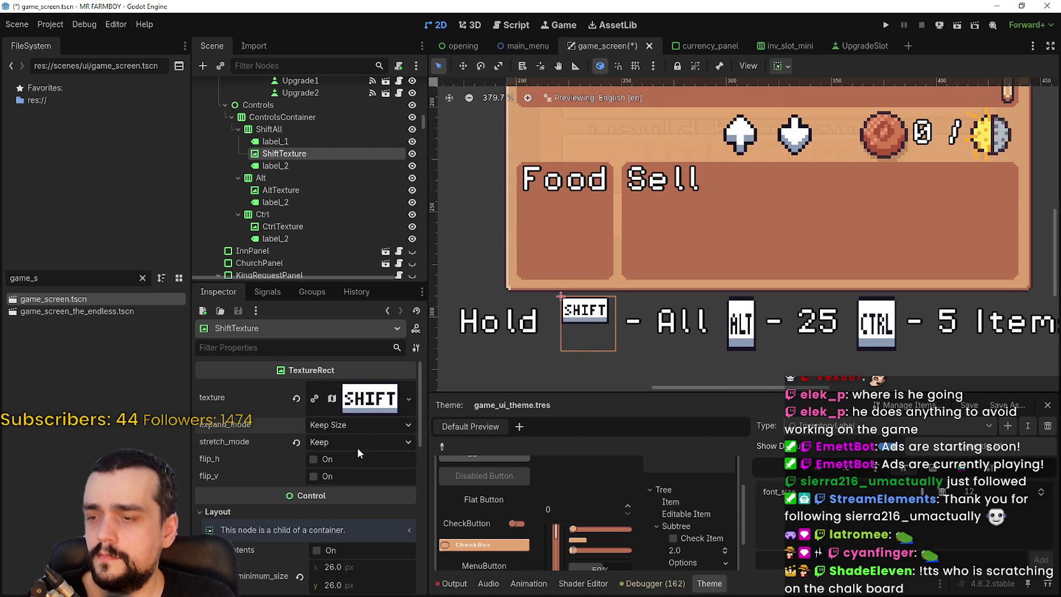
{"action": "left_click", "coordinate": [348, 398]}
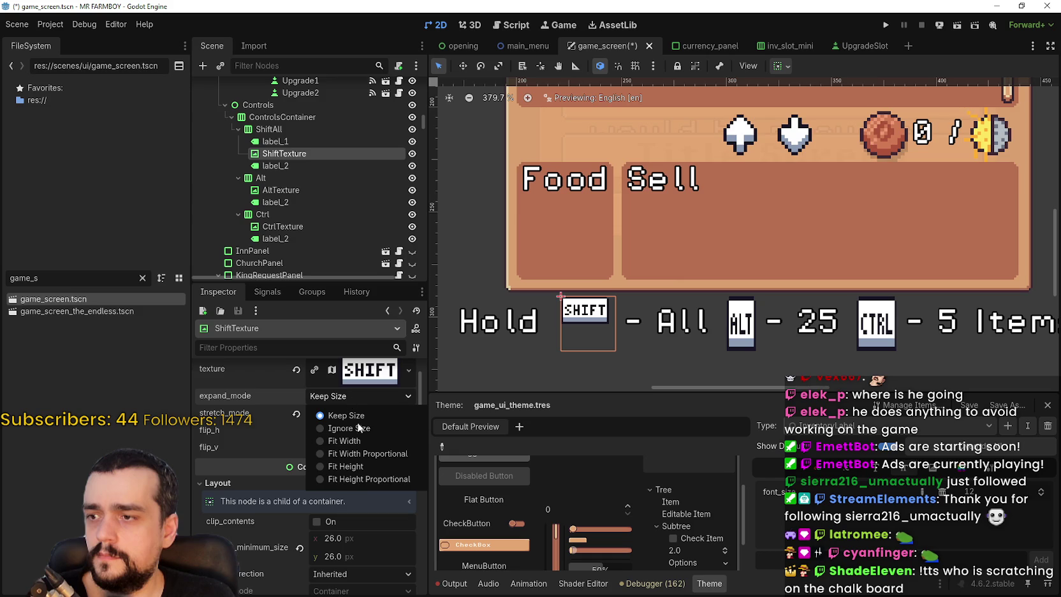
{"action": "left_click", "coordinate": [368, 452]}
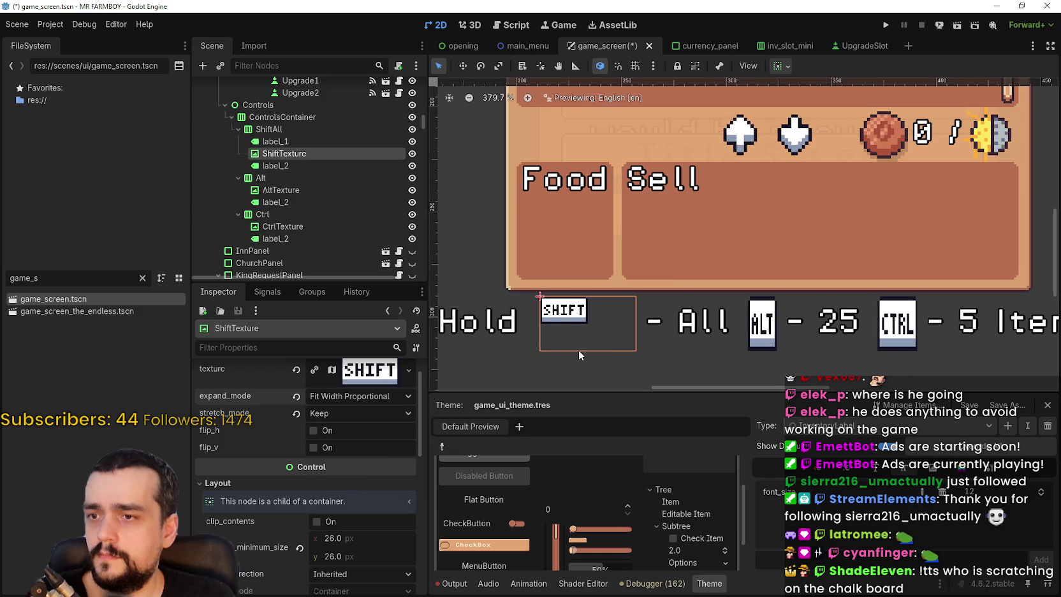
{"action": "scroll", "coordinate": [551, 361], "scroll_direction": "down", "scroll_amount": 2}
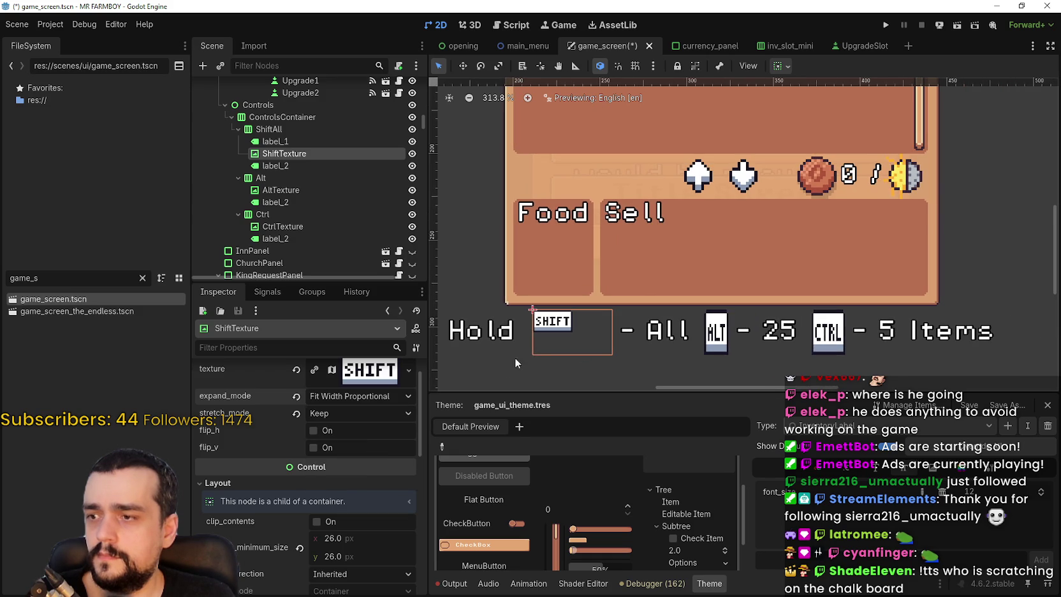
{"action": "left_click", "coordinate": [360, 401]}
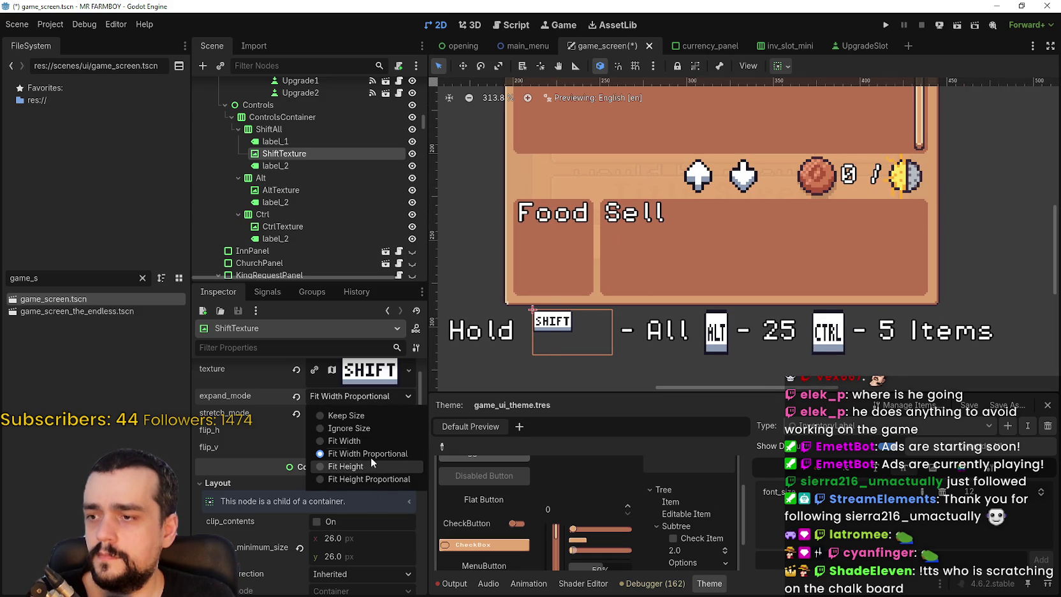
{"action": "left_click", "coordinate": [364, 440]}
{"action": "left_click", "coordinate": [342, 396]}
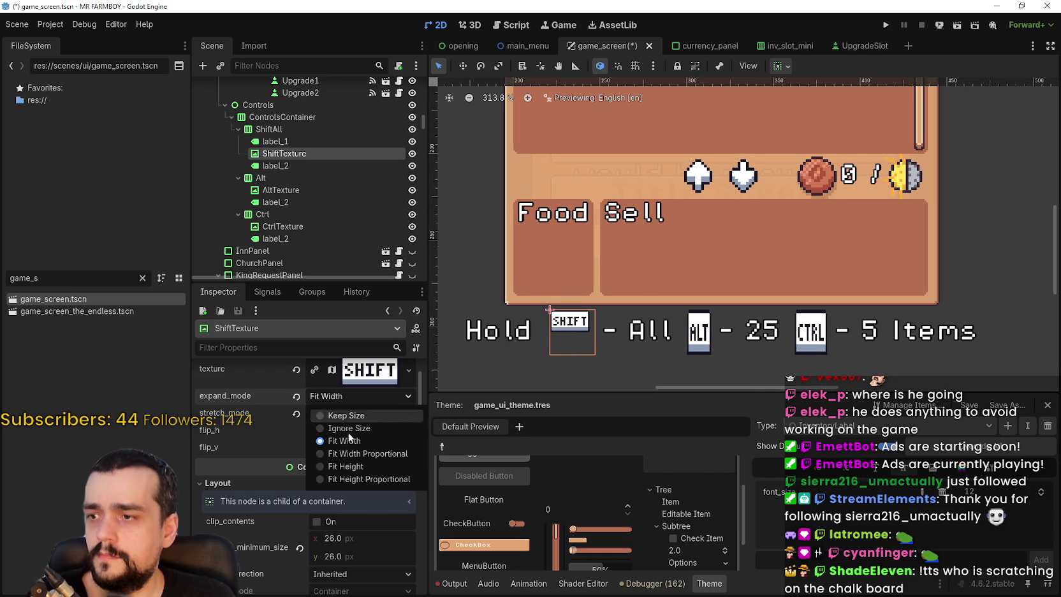
{"action": "left_click", "coordinate": [357, 454]}
{"action": "left_click", "coordinate": [352, 416]}
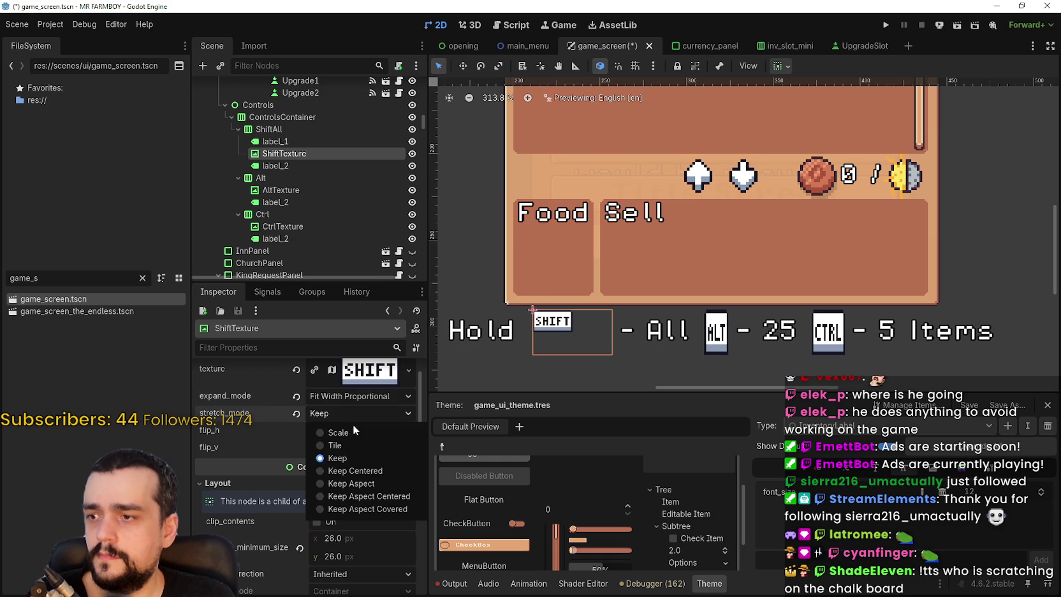
{"action": "left_click", "coordinate": [367, 432]}
{"action": "scroll", "coordinate": [602, 328], "scroll_direction": "up", "scroll_amount": 3}
{"action": "scroll", "coordinate": [602, 328], "scroll_direction": "up", "scroll_amount": 2}
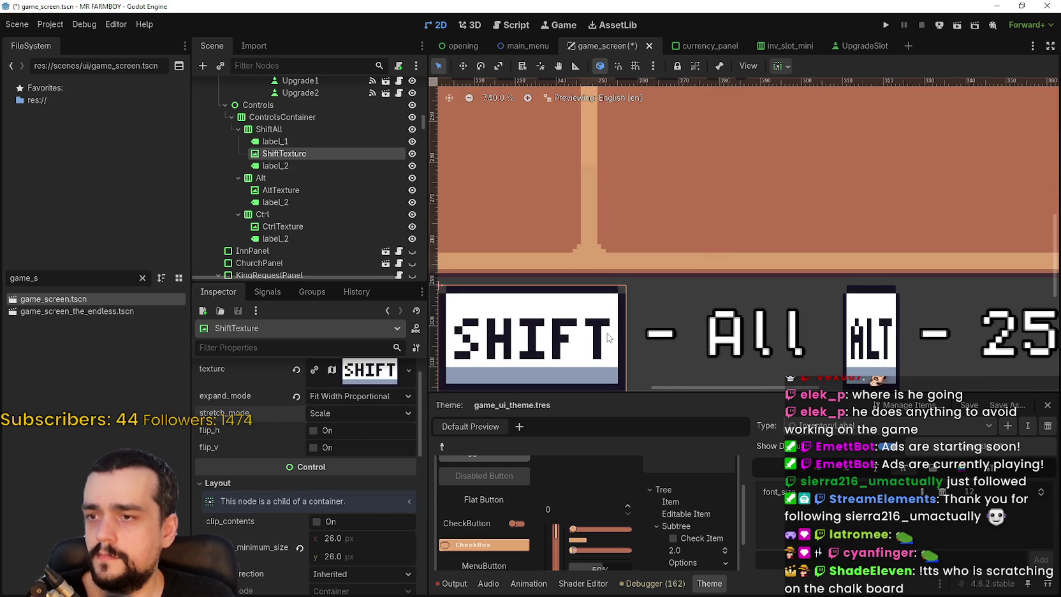
{"action": "scroll", "coordinate": [613, 329], "scroll_direction": "down", "scroll_amount": 3}
{"action": "scroll", "coordinate": [625, 330], "scroll_direction": "down", "scroll_amount": 2}
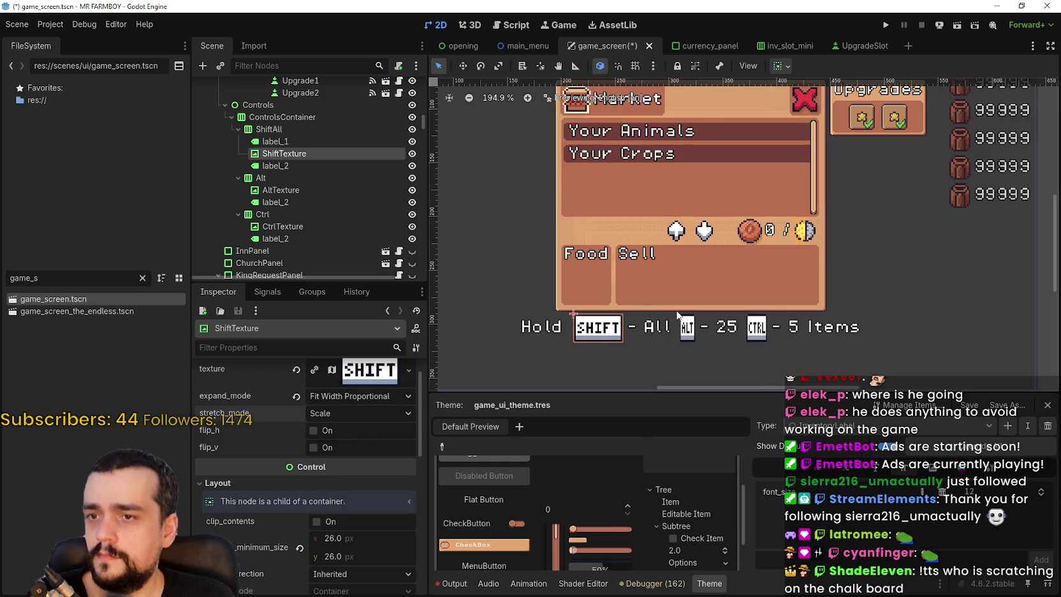
{"action": "scroll", "coordinate": [630, 267], "scroll_direction": "down", "scroll_amount": 1}
{"action": "scroll", "coordinate": [684, 267], "scroll_direction": "up", "scroll_amount": 1}
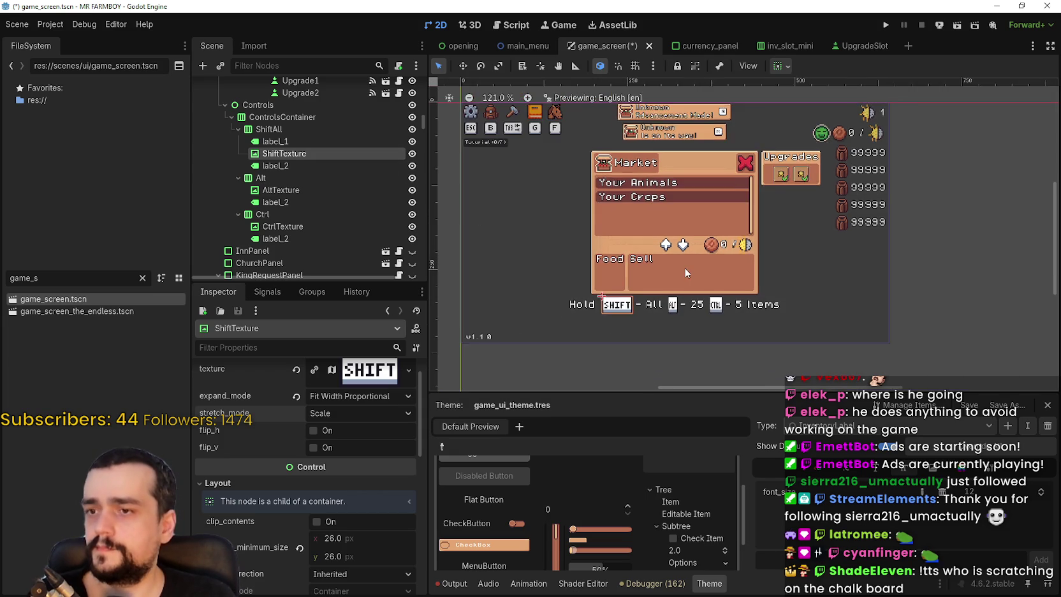
Give AltTexture a 26×26 minimum size, matching ShiftTexture
{"action": "left_click", "coordinate": [281, 191]}
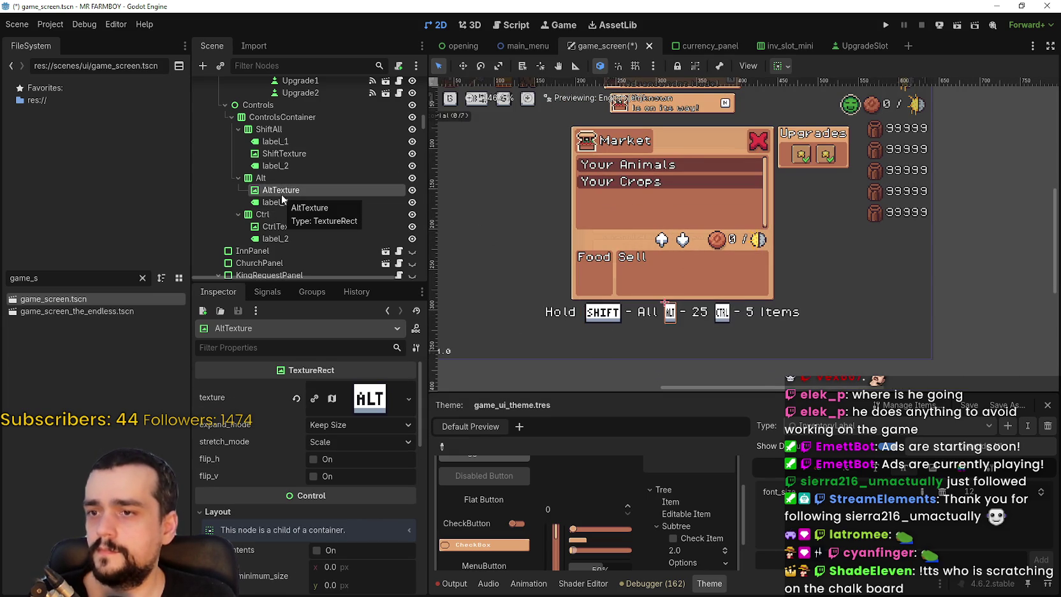
{"action": "left_click", "coordinate": [301, 156]}
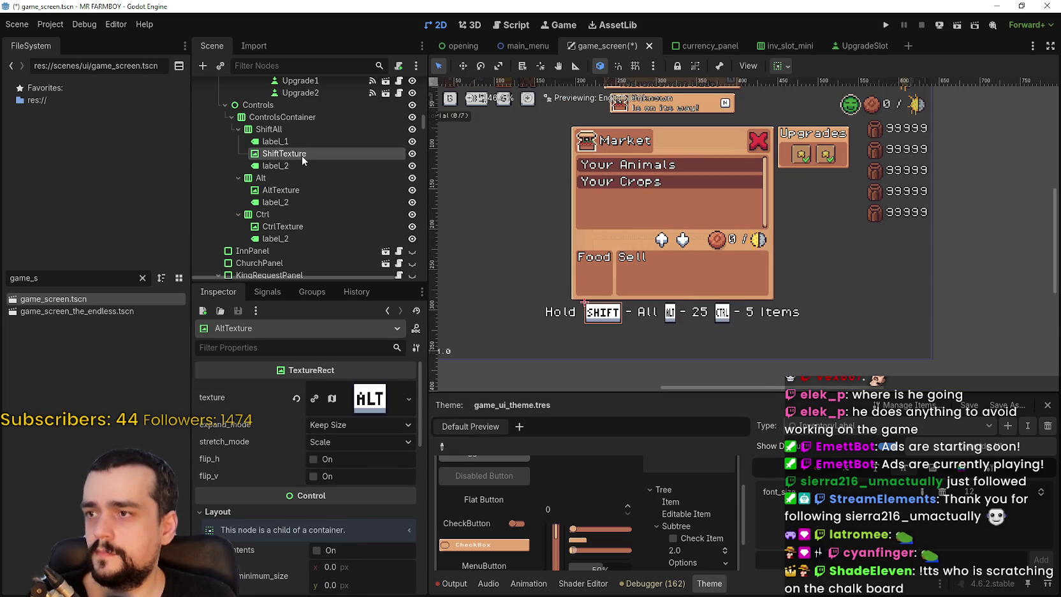
{"action": "left_click", "coordinate": [305, 191]}
{"action": "scroll", "coordinate": [388, 516], "scroll_direction": "down", "scroll_amount": 2}
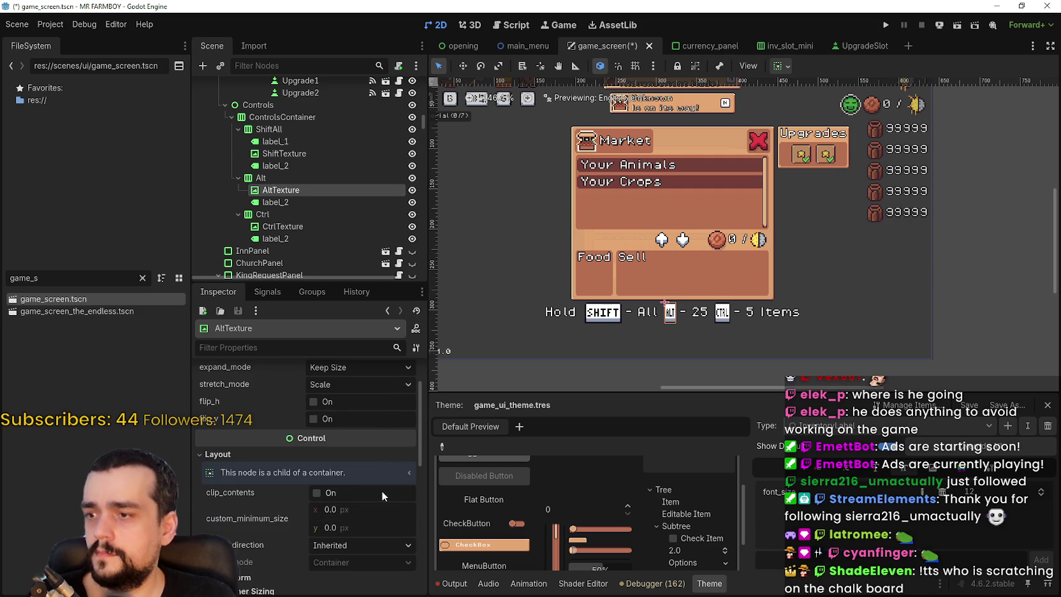
{"action": "type", "text": "26"}
{"action": "left_click", "coordinate": [362, 510]}
{"action": "type", "text": "26"}
{"action": "key", "text": "Return"}
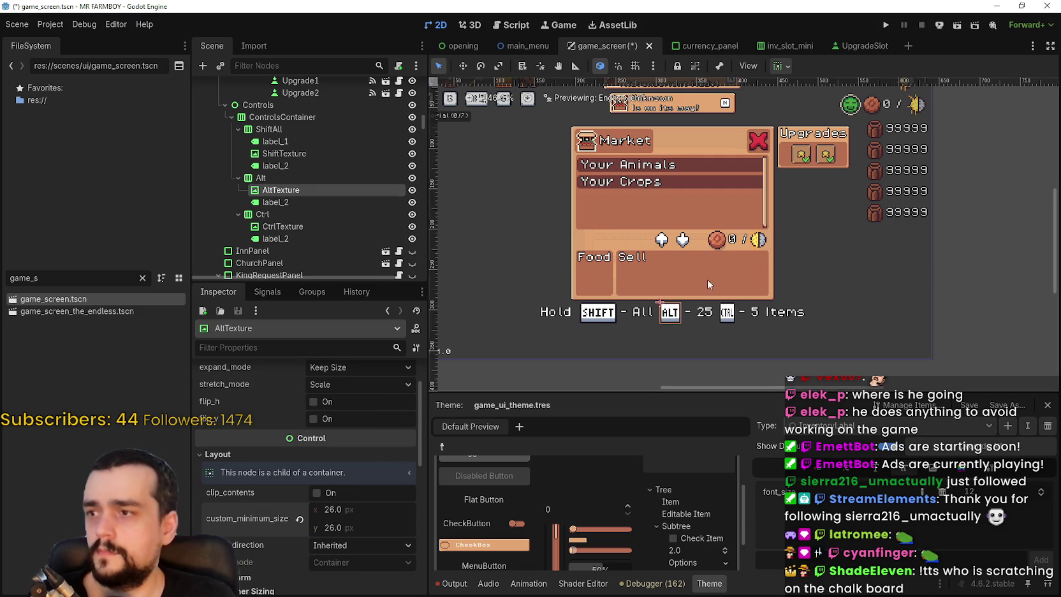
{"action": "scroll", "coordinate": [708, 293], "scroll_direction": "up", "scroll_amount": 4}
{"action": "left_click", "coordinate": [282, 226]}
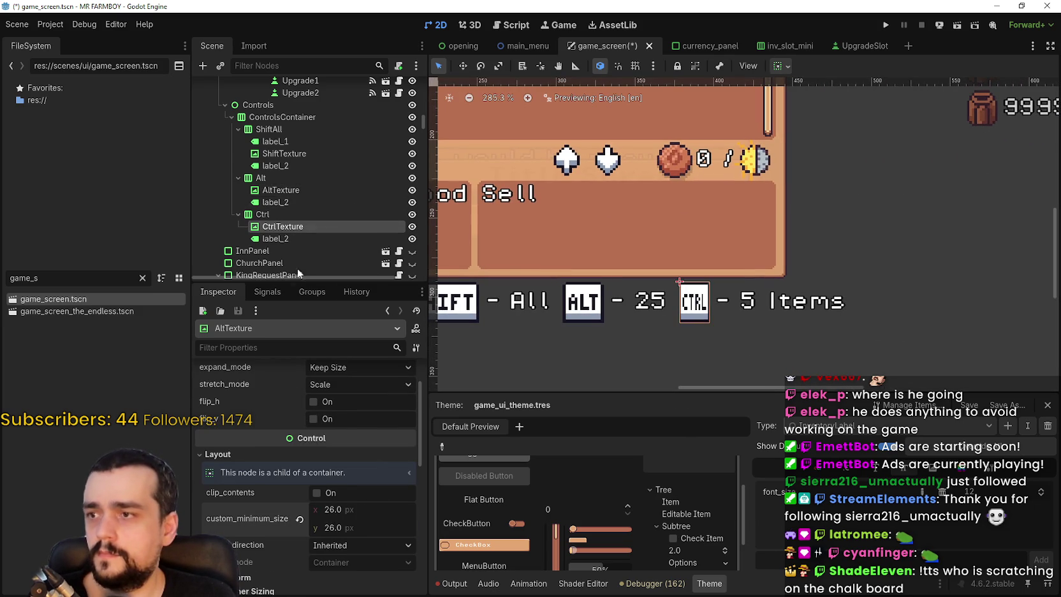
Set the CTRL key icon's minimum size to 26×26 and save
{"action": "scroll", "coordinate": [352, 527], "scroll_direction": "down", "scroll_amount": 3}
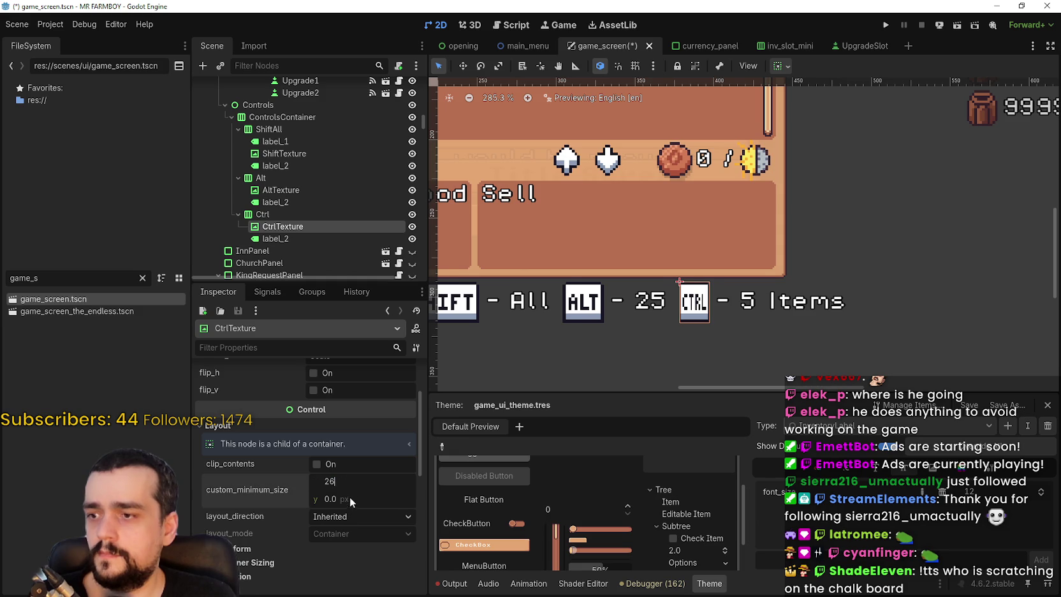
{"action": "left_click", "coordinate": [352, 483]}
{"action": "type", "text": "26"}
{"action": "key", "text": "Tab"}
{"action": "type", "text": "26"}
{"action": "key", "text": "ctrl+s"}
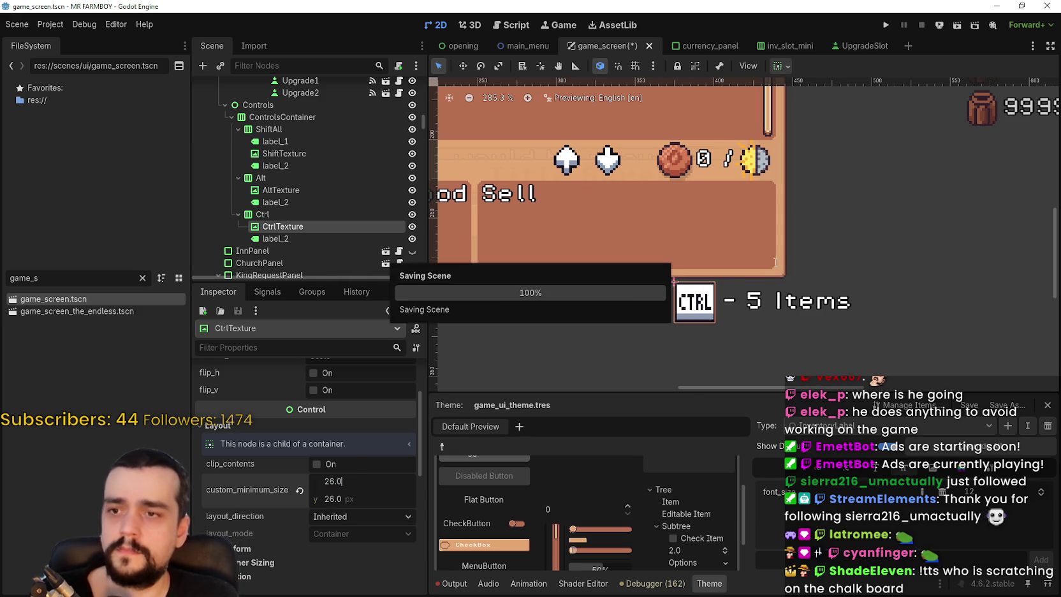
{"action": "scroll", "coordinate": [726, 288], "scroll_direction": "up", "scroll_amount": 2}
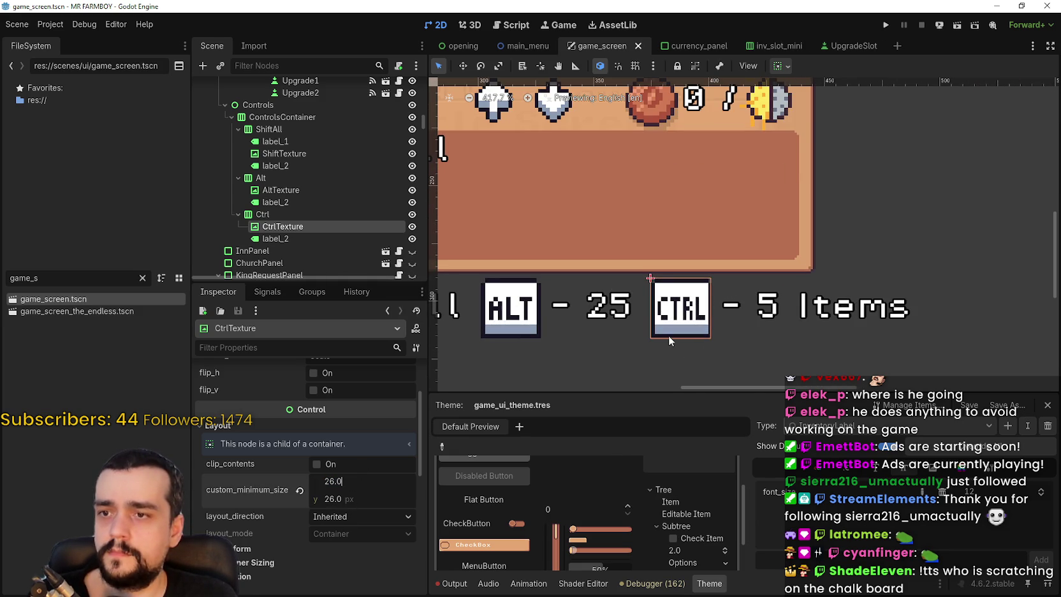
{"action": "scroll", "coordinate": [668, 335], "scroll_direction": "down", "scroll_amount": 1}
{"action": "scroll", "coordinate": [667, 335], "scroll_direction": "down", "scroll_amount": 1}
{"action": "scroll", "coordinate": [359, 456], "scroll_direction": "up", "scroll_amount": 3}
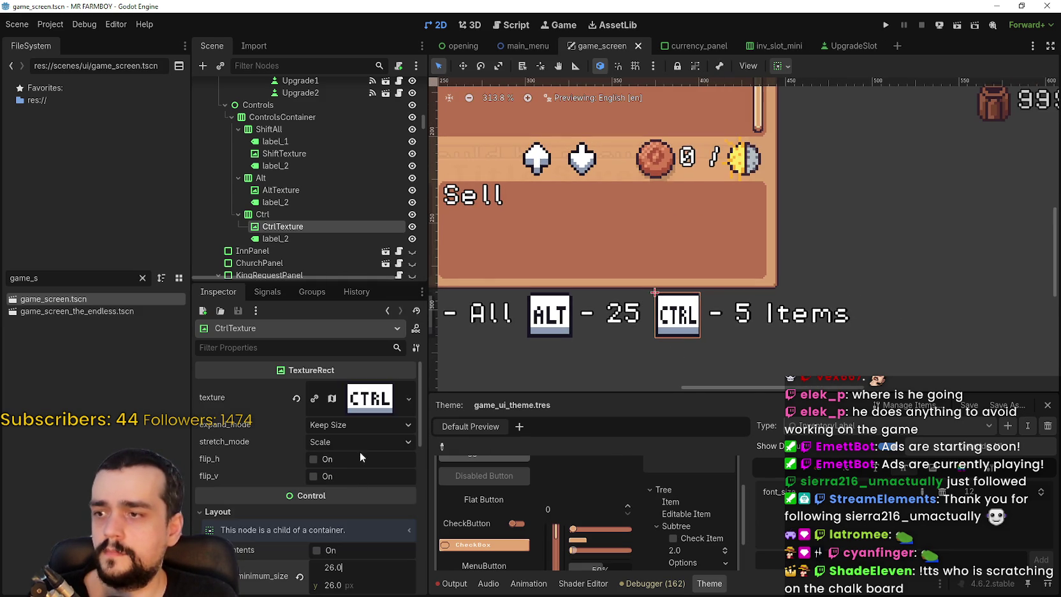
Give the CTRL icon Fit Width Proportional expand mode and Scale stretch
{"action": "left_click", "coordinate": [352, 425]}
{"action": "left_click", "coordinate": [375, 482]}
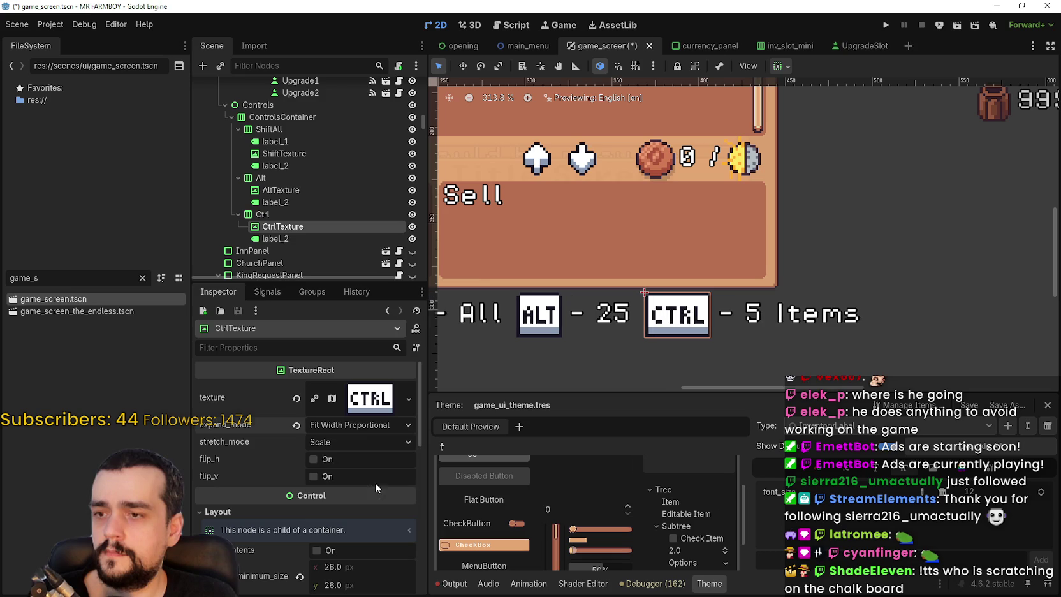
{"action": "scroll", "coordinate": [736, 342], "scroll_direction": "down", "scroll_amount": 3}
{"action": "scroll", "coordinate": [737, 342], "scroll_direction": "up", "scroll_amount": 9}
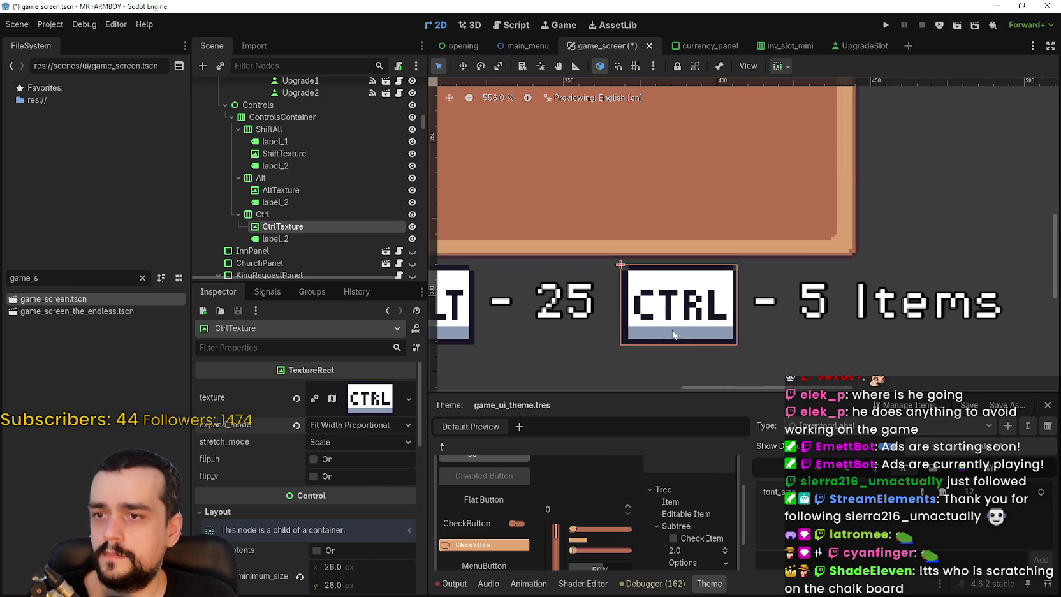
{"action": "left_click", "coordinate": [355, 442]}
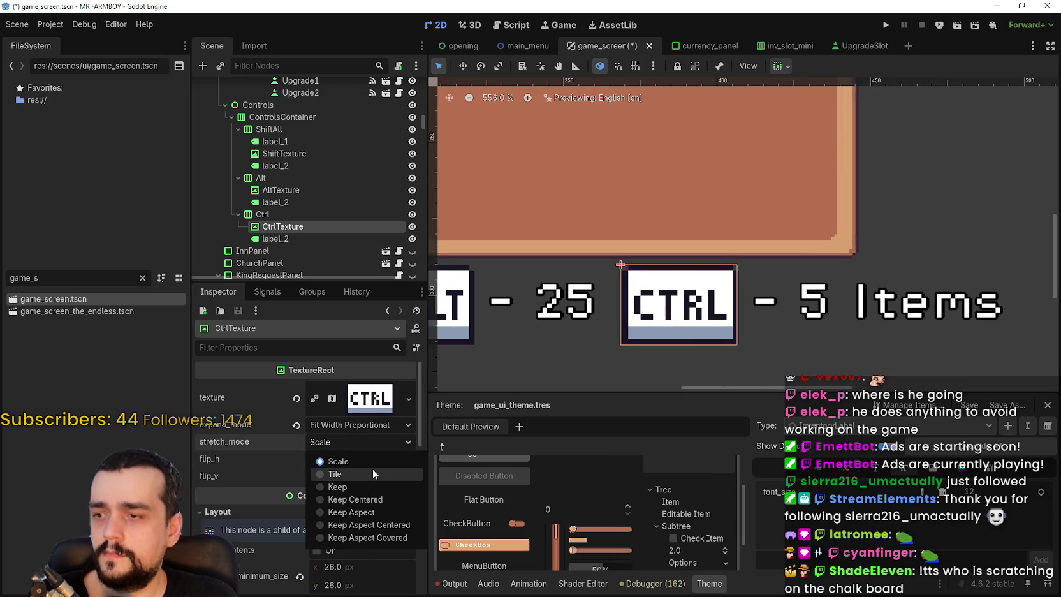
{"action": "left_click", "coordinate": [364, 487]}
{"action": "left_click", "coordinate": [345, 443]}
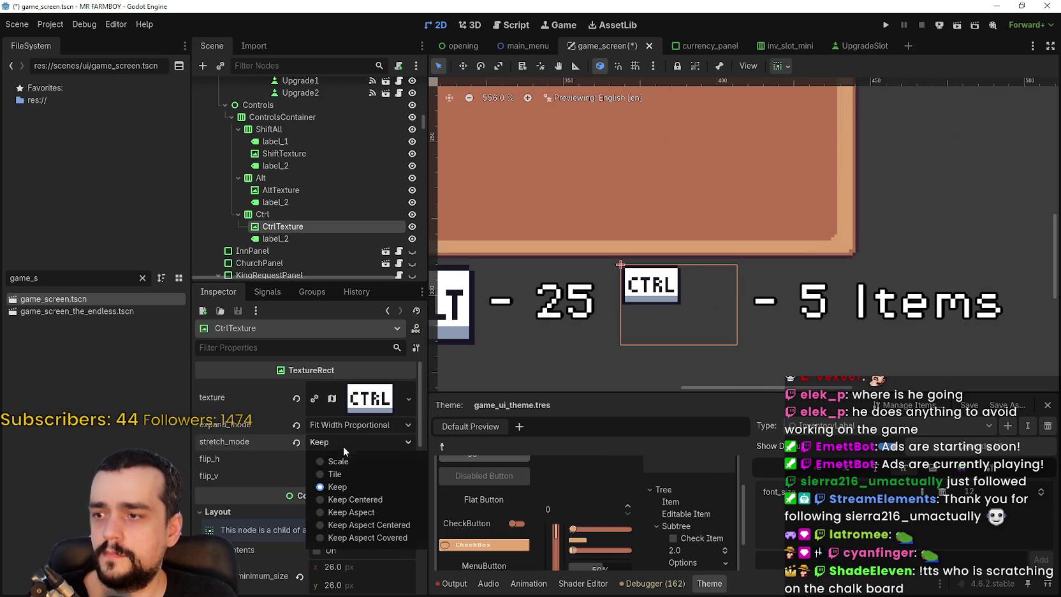
{"action": "left_click", "coordinate": [345, 464]}
{"action": "scroll", "coordinate": [742, 307], "scroll_direction": "up", "scroll_amount": 4}
{"action": "scroll", "coordinate": [681, 306], "scroll_direction": "down", "scroll_amount": 1}
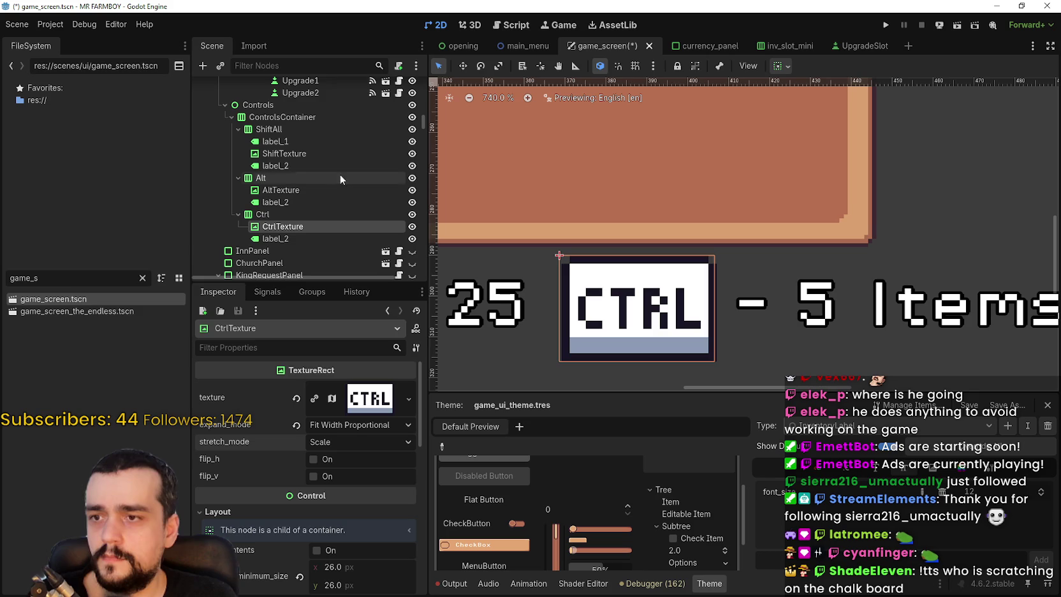
Compare CtrlTexture against ShiftTexture's settings and save game_screen
{"action": "left_click", "coordinate": [301, 155]}
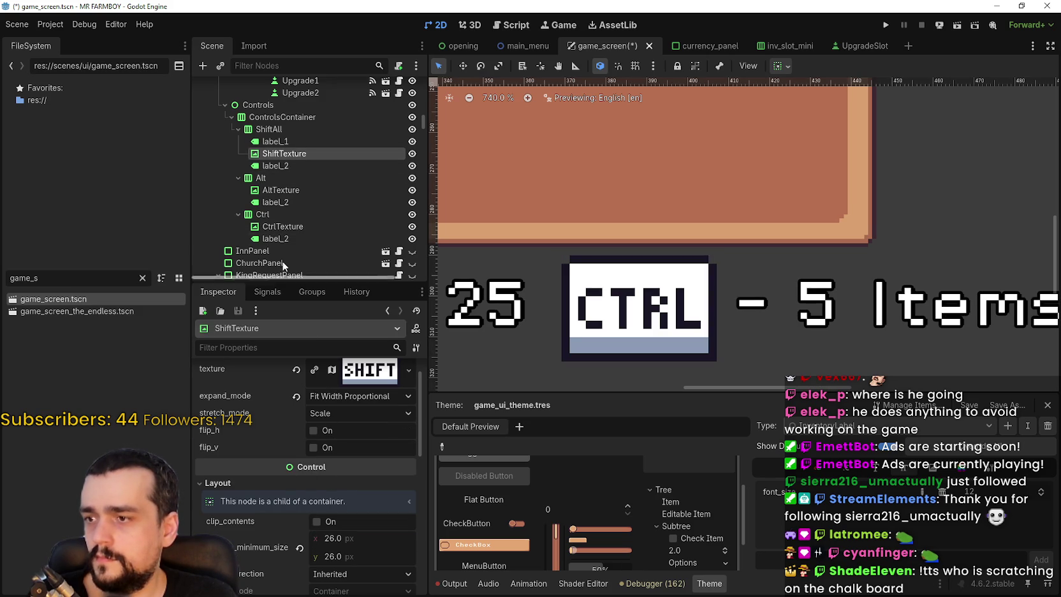
{"action": "left_click", "coordinate": [285, 228]}
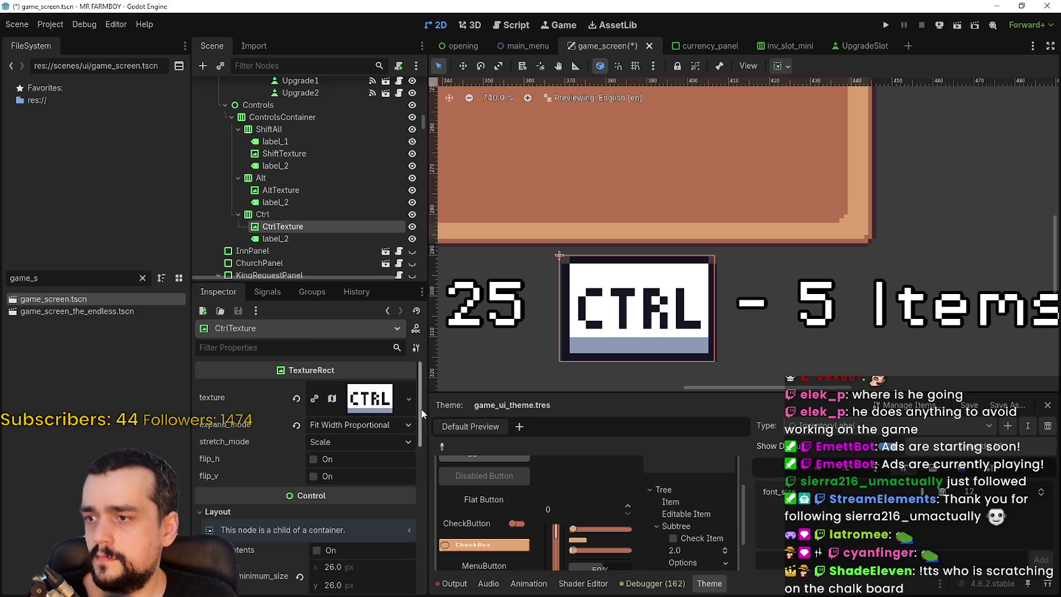
{"action": "key", "text": "ctrl+s"}
{"action": "scroll", "coordinate": [737, 295], "scroll_direction": "down", "scroll_amount": 2}
{"action": "scroll", "coordinate": [735, 295], "scroll_direction": "down", "scroll_amount": 10}
{"action": "scroll", "coordinate": [749, 283], "scroll_direction": "down", "scroll_amount": 1}
{"action": "key", "text": "ctrl+s"}
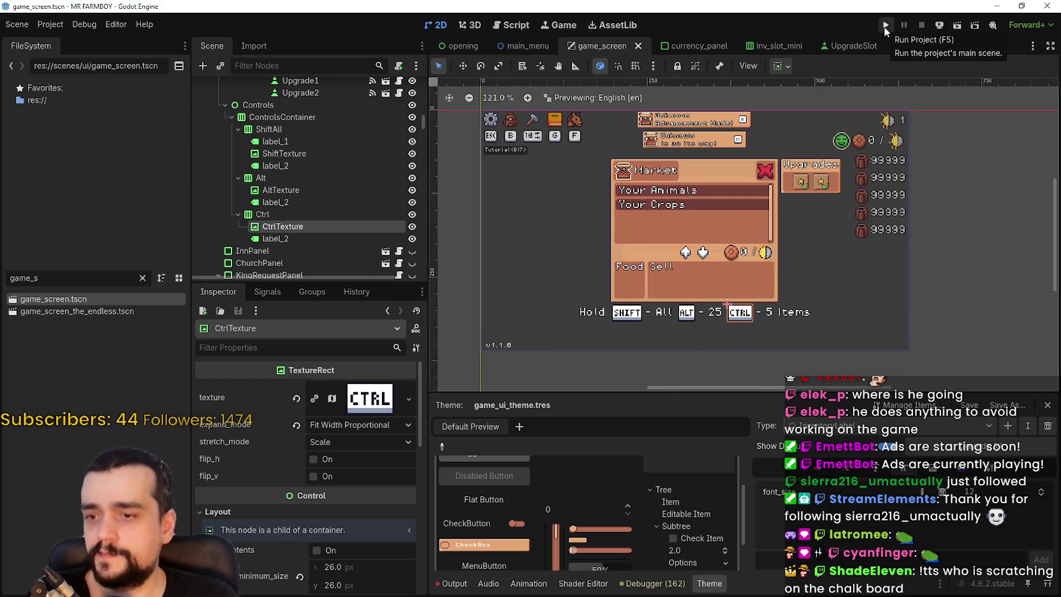
Hide the BuildingPanel so the Market disappears, save the game screen scene, and run the project
{"action": "scroll", "coordinate": [415, 194], "scroll_direction": "up", "scroll_amount": 5}
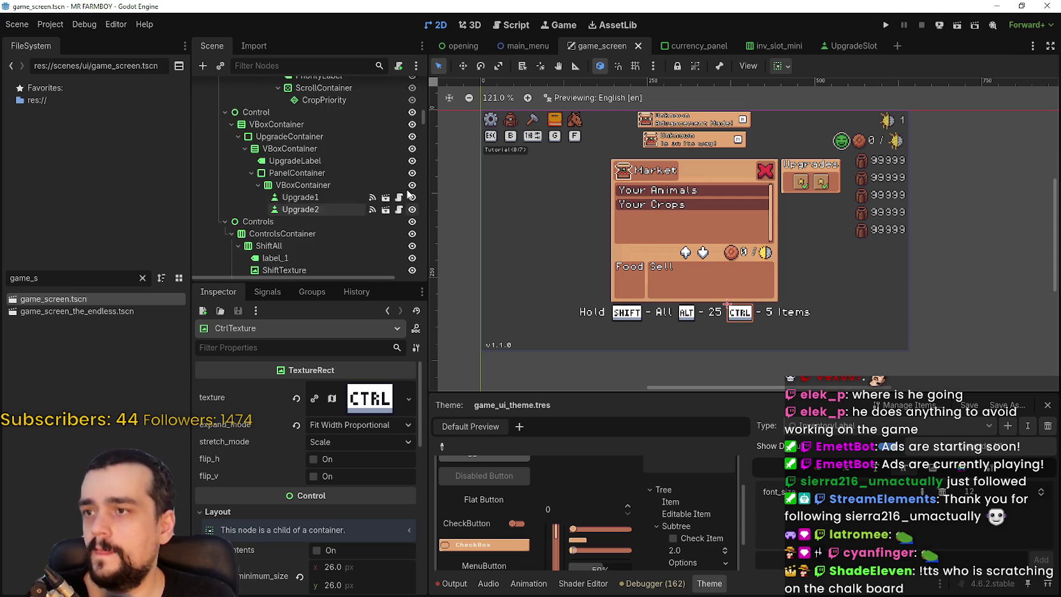
{"action": "scroll", "coordinate": [401, 192], "scroll_direction": "up", "scroll_amount": 3}
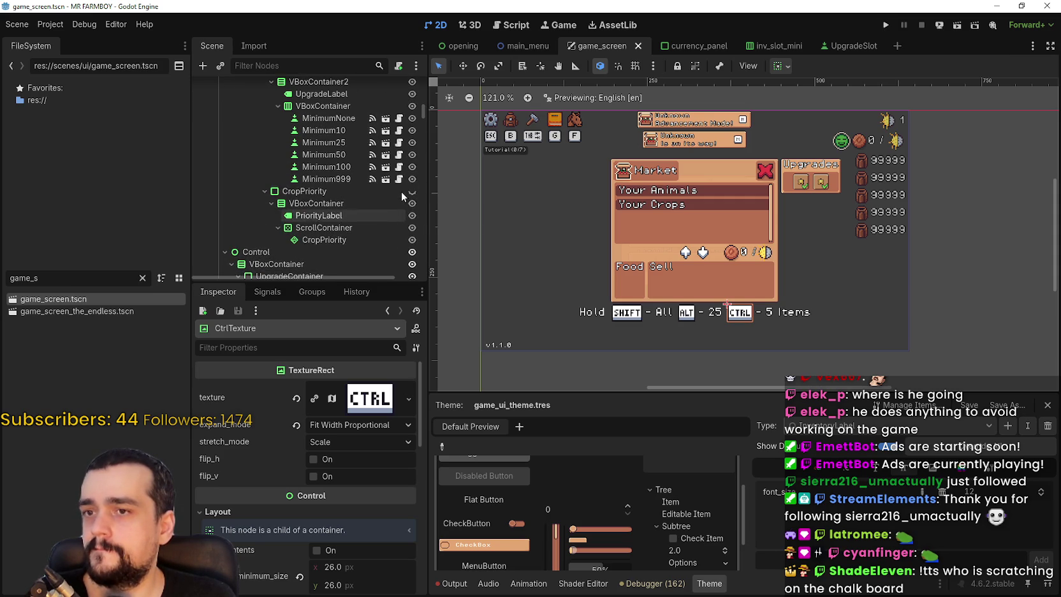
{"action": "scroll", "coordinate": [376, 158], "scroll_direction": "up", "scroll_amount": 10}
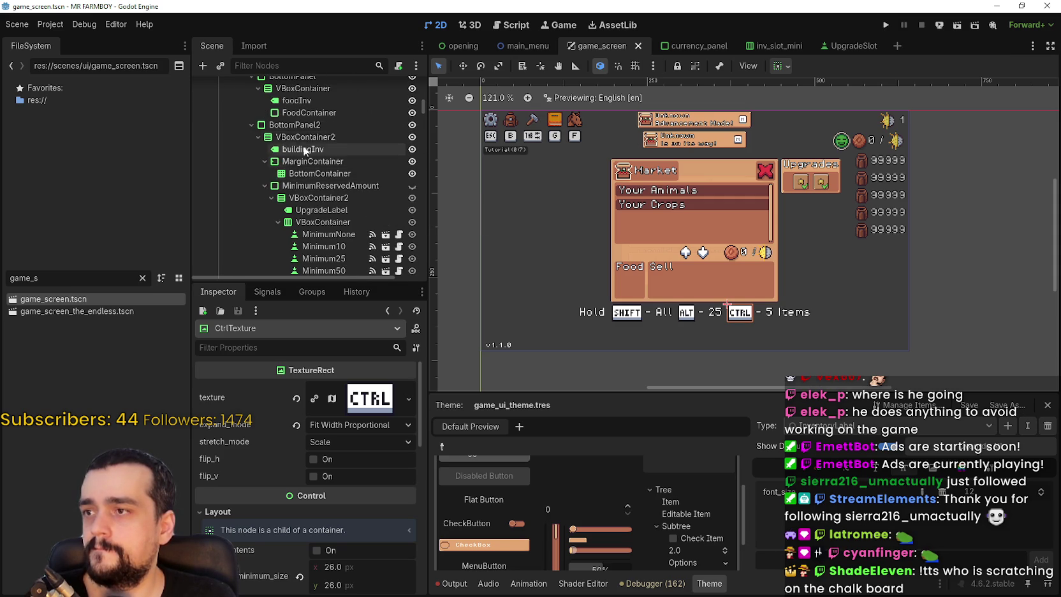
{"action": "scroll", "coordinate": [281, 218], "scroll_direction": "up", "scroll_amount": 10}
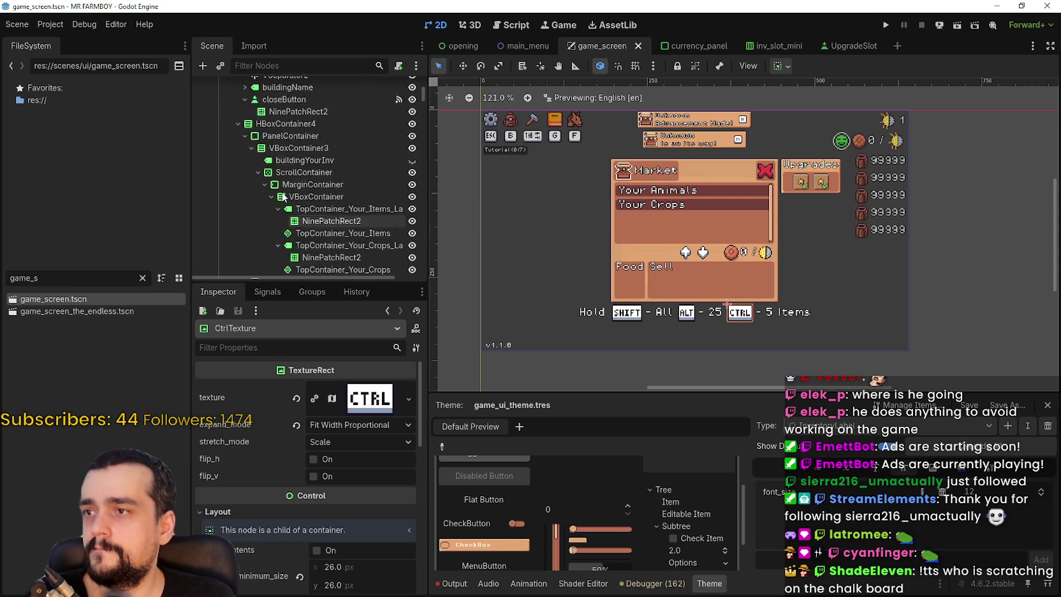
{"action": "scroll", "coordinate": [249, 203], "scroll_direction": "up", "scroll_amount": 1}
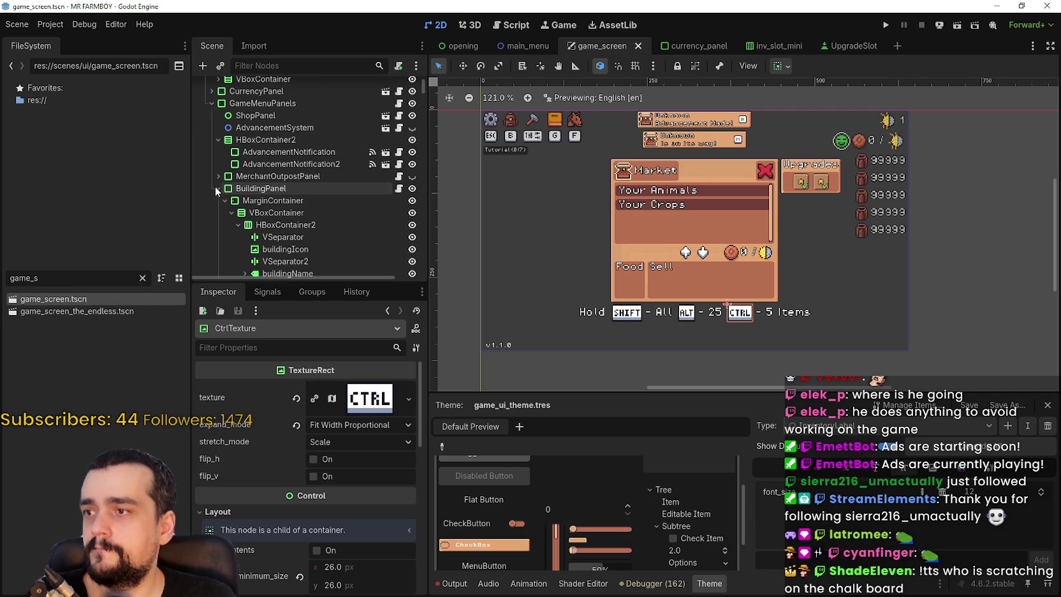
{"action": "left_click", "coordinate": [412, 189]}
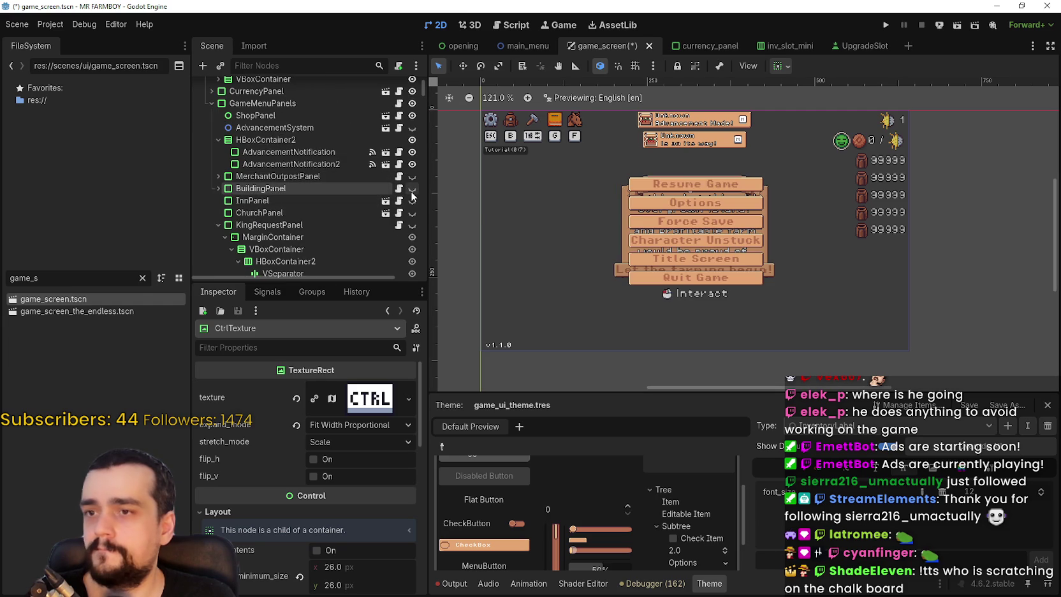
{"action": "key", "text": "ctrl+s"}
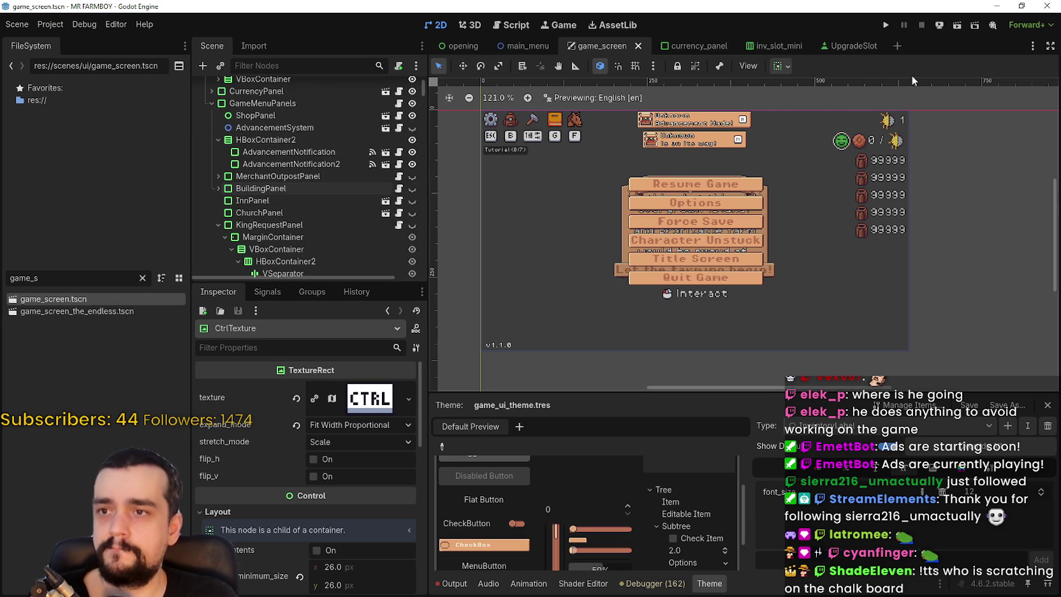
{"action": "left_click", "coordinate": [886, 27]}
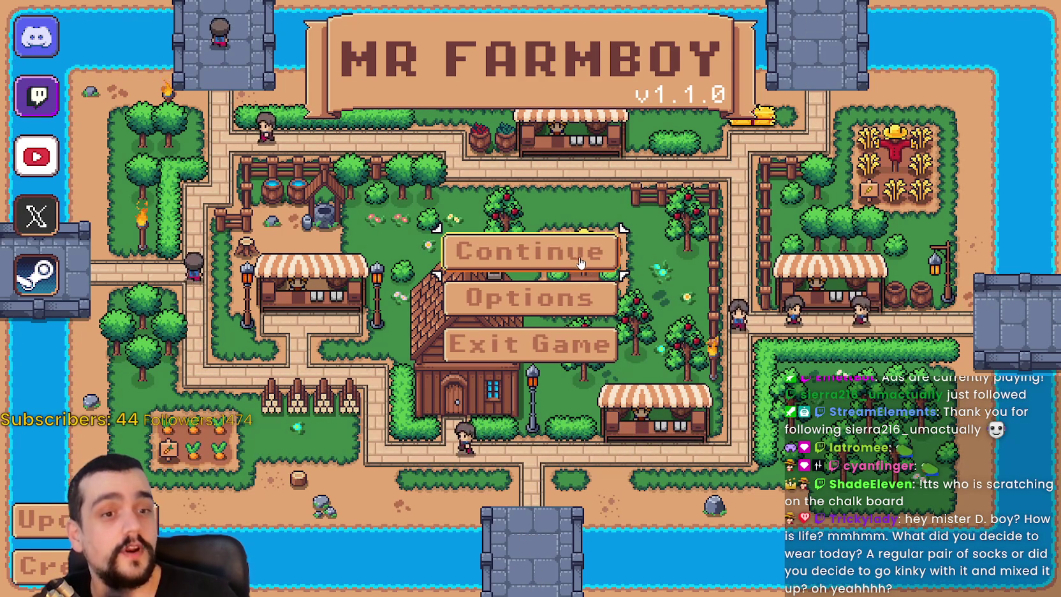
Continue to the save list and load the Save 1 (Normal) world
{"action": "left_click", "coordinate": [582, 260]}
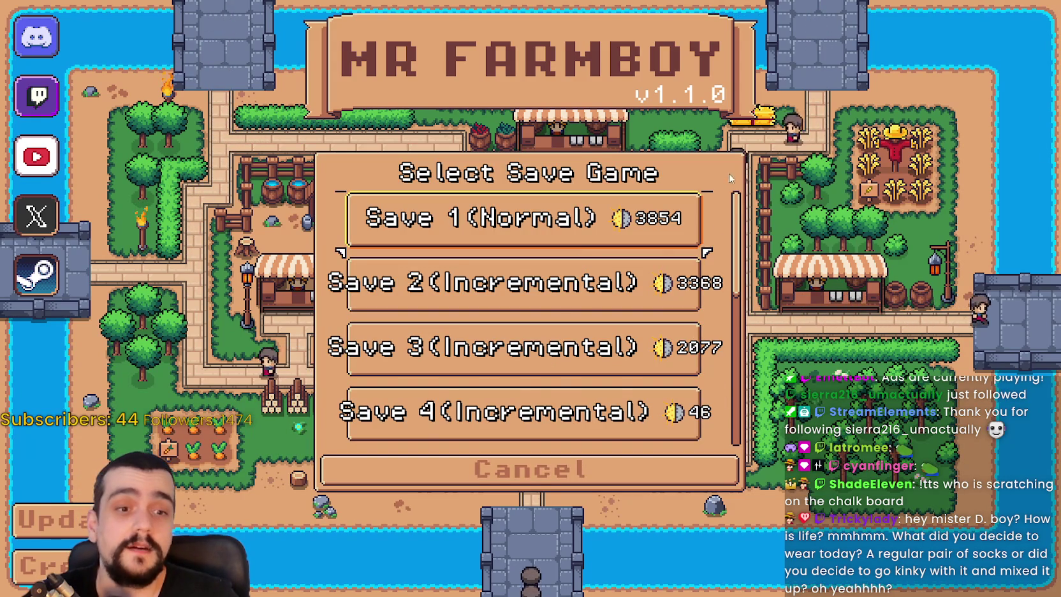
{"action": "scroll", "coordinate": [669, 299], "scroll_direction": "down", "scroll_amount": 5}
{"action": "scroll", "coordinate": [665, 342], "scroll_direction": "up", "scroll_amount": 5}
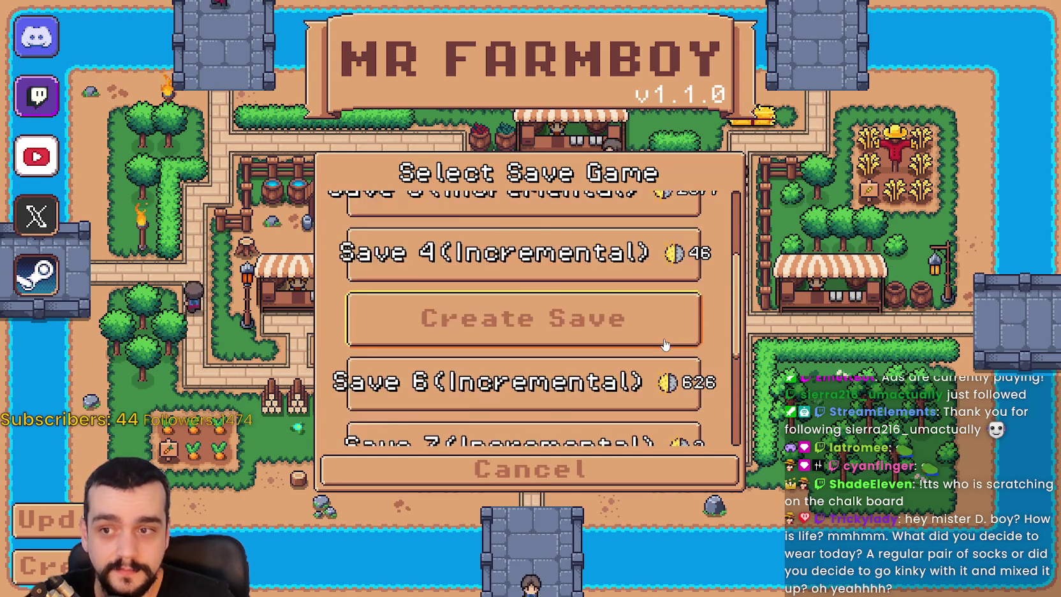
{"action": "left_click", "coordinate": [587, 221]}
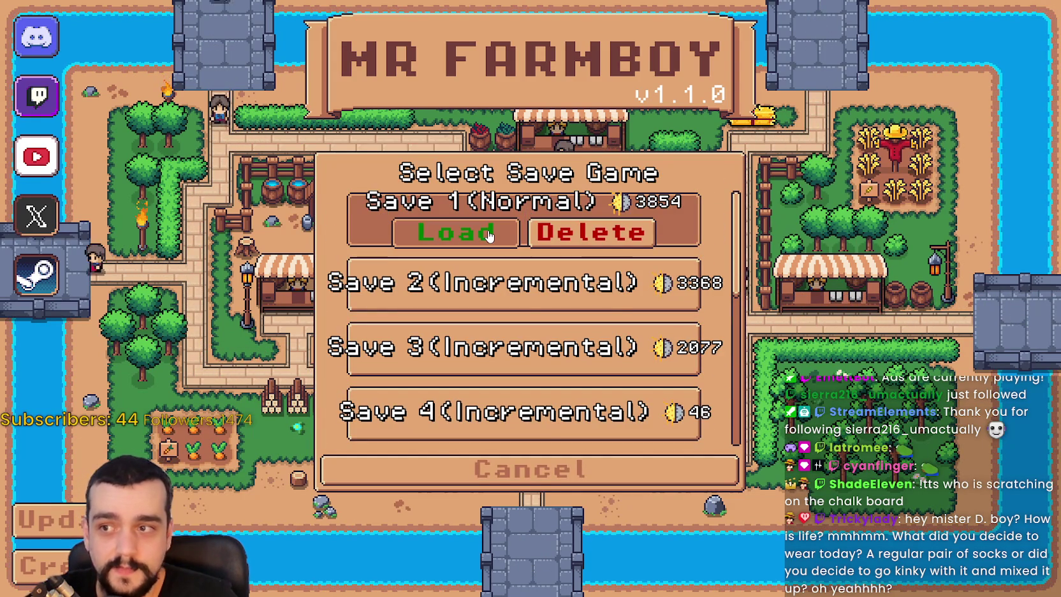
{"action": "left_click", "coordinate": [488, 236]}
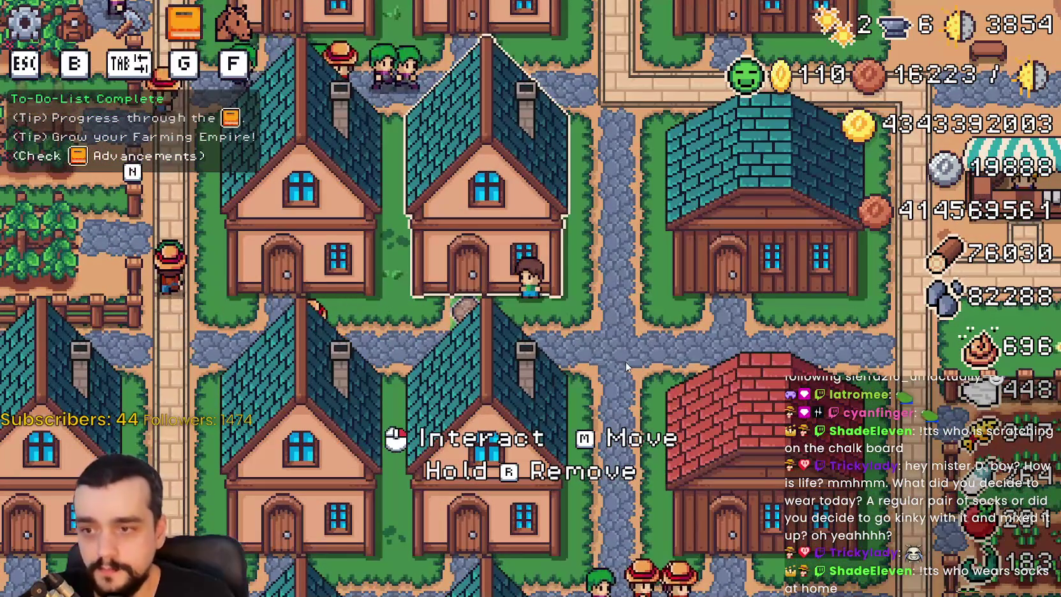
{"action": "scroll", "coordinate": [626, 362], "scroll_direction": "up", "scroll_amount": 2}
{"action": "scroll", "coordinate": [626, 362], "scroll_direction": "down", "scroll_amount": 3}
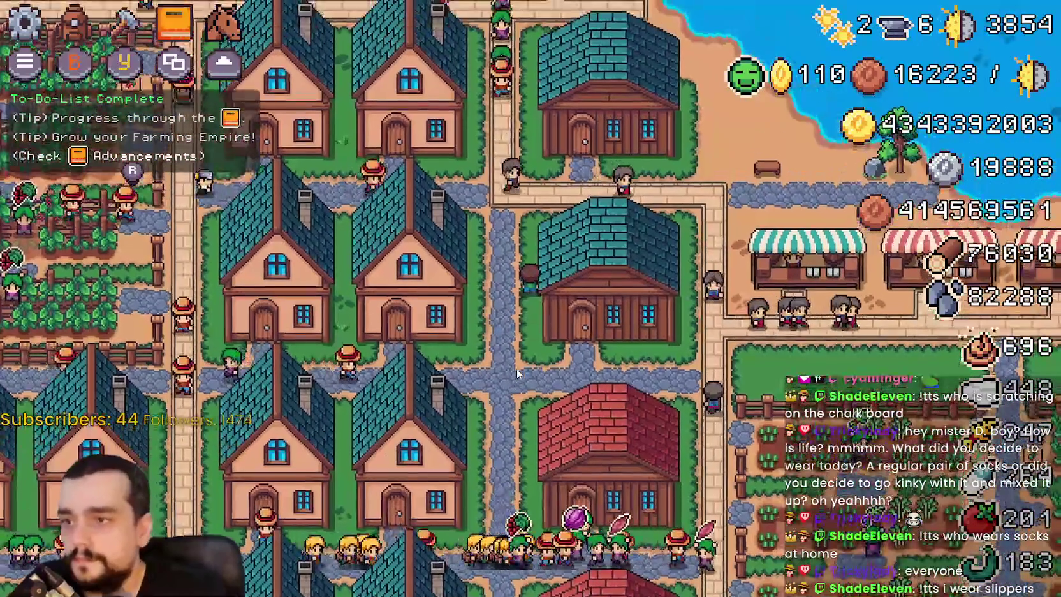
{"action": "key", "text": "Escape"}
{"action": "key", "text": "Down"}
{"action": "key", "text": "Return"}
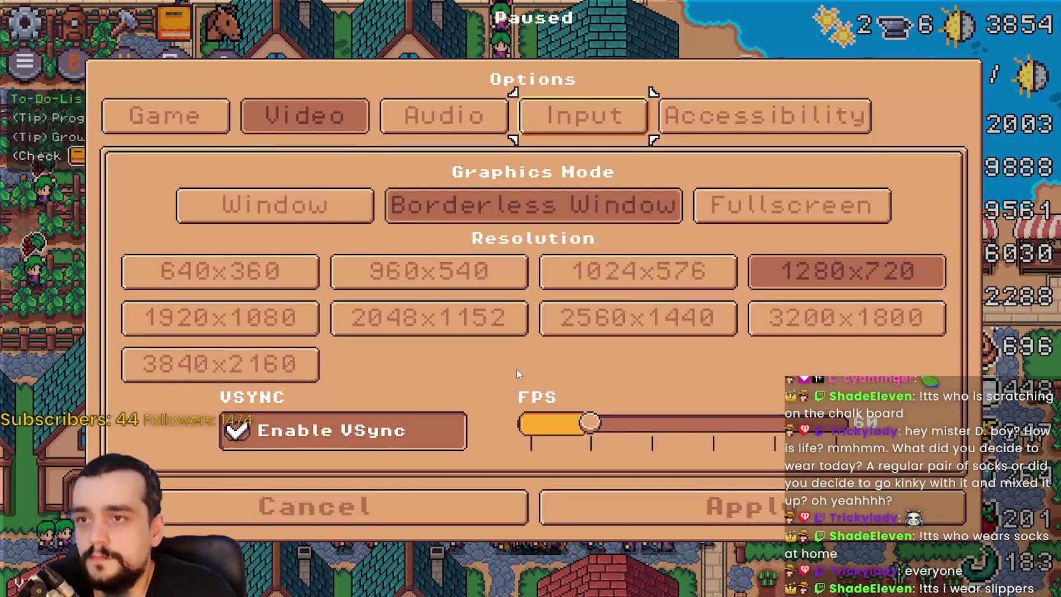
{"action": "key", "text": "Right"}
{"action": "key", "text": "Return"}
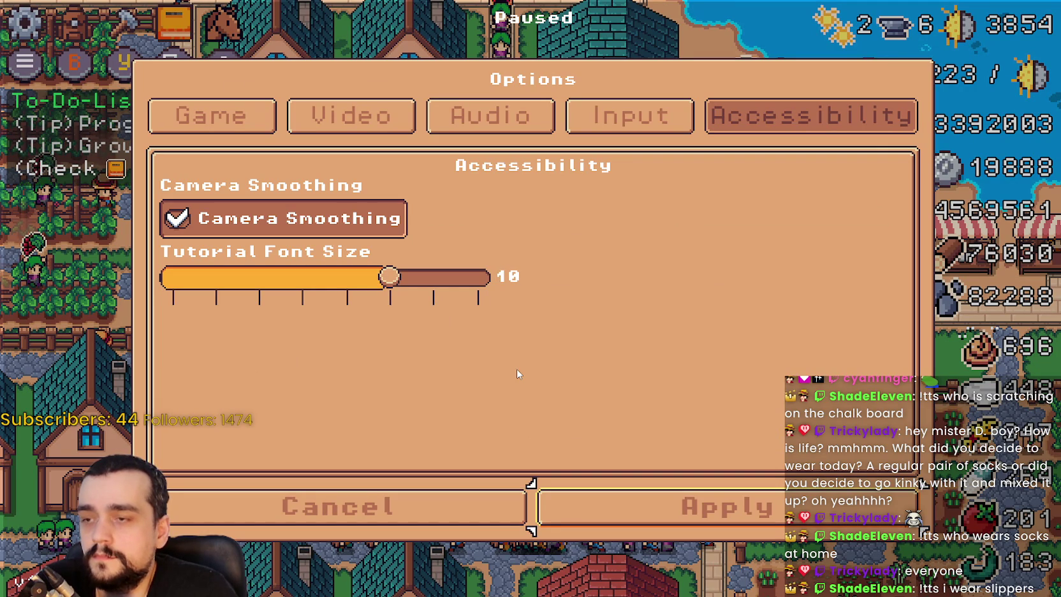
{"action": "key", "text": "Return"}
{"action": "key", "text": "Return"}
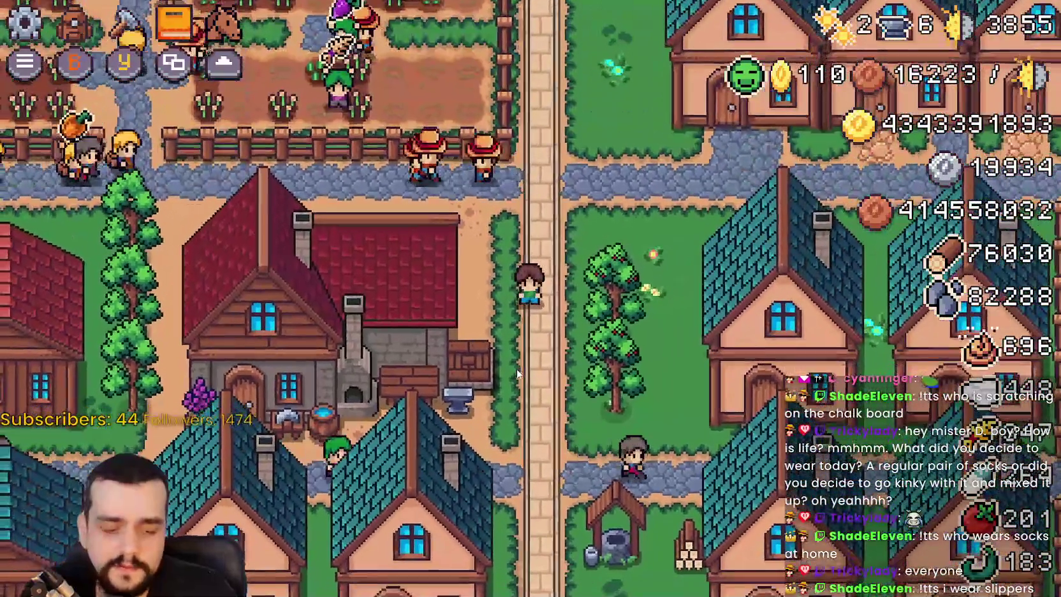
{"action": "key", "text": "c"}
Open Stats & Inventory, flip between the stats page with Coins Earned and the inventory, then close it
{"action": "key", "text": "Escape"}
{"action": "key", "text": "i"}
{"action": "key", "text": "Left"}
{"action": "key", "text": "Right"}
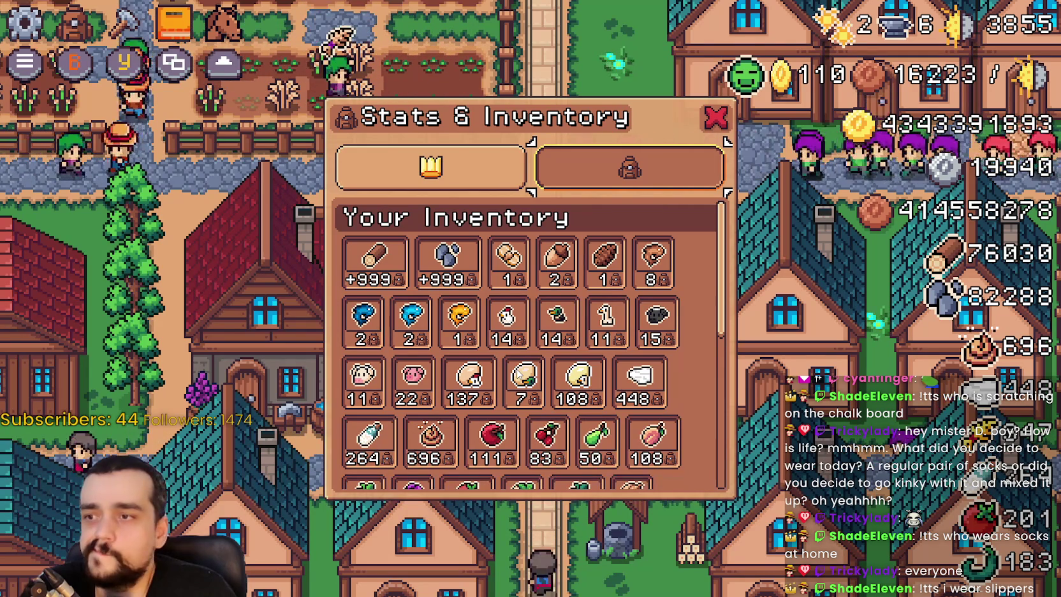
{"action": "key", "text": "Left"}
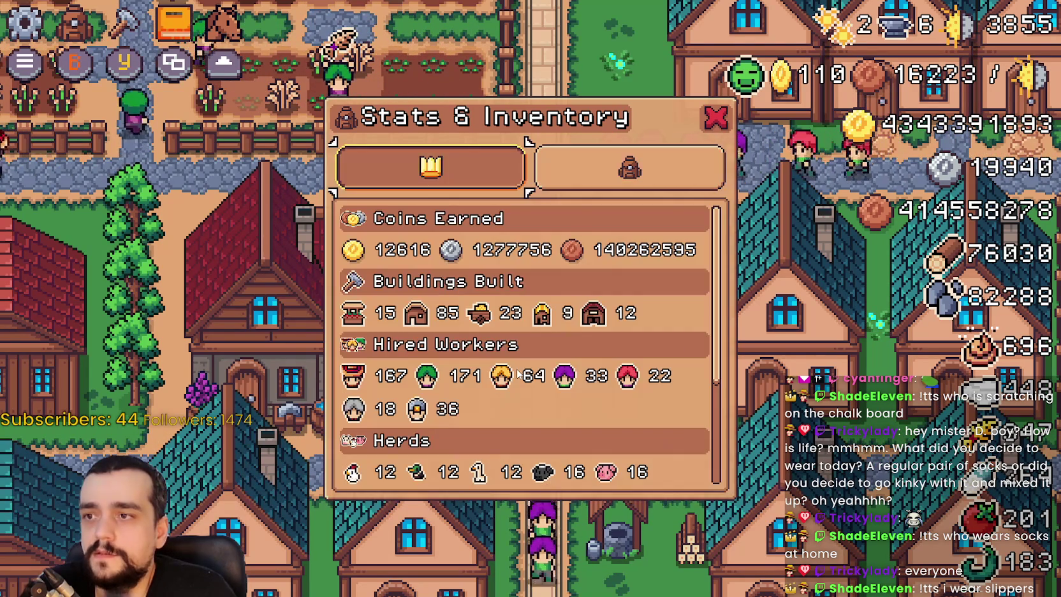
{"action": "key", "text": "Right"}
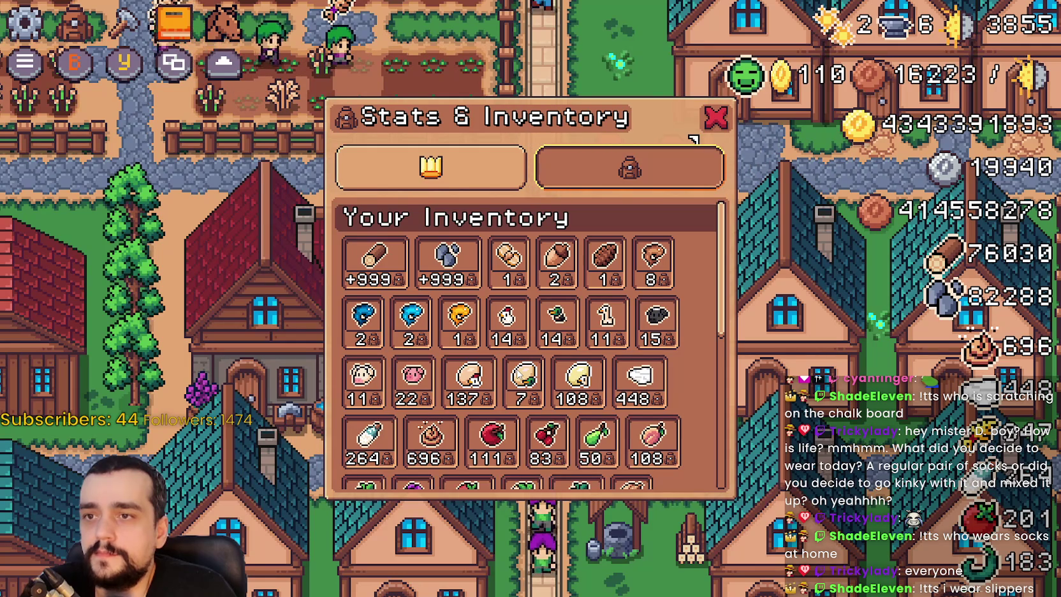
{"action": "key", "text": "Escape"}
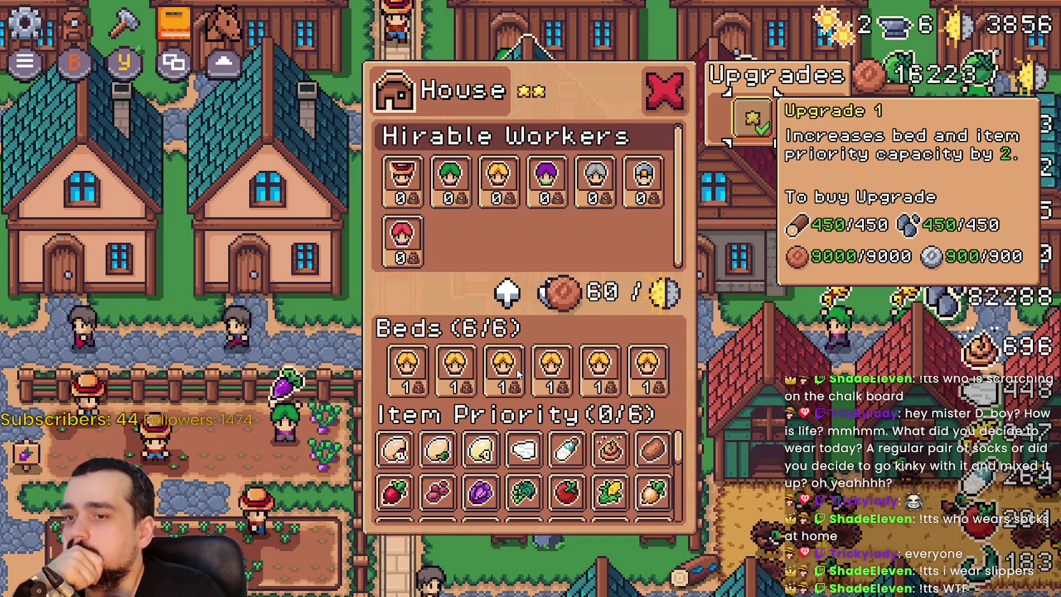
Close the House panel, open the Coop panel, and browse its animals and upgrade details
{"action": "key", "text": "Escape"}
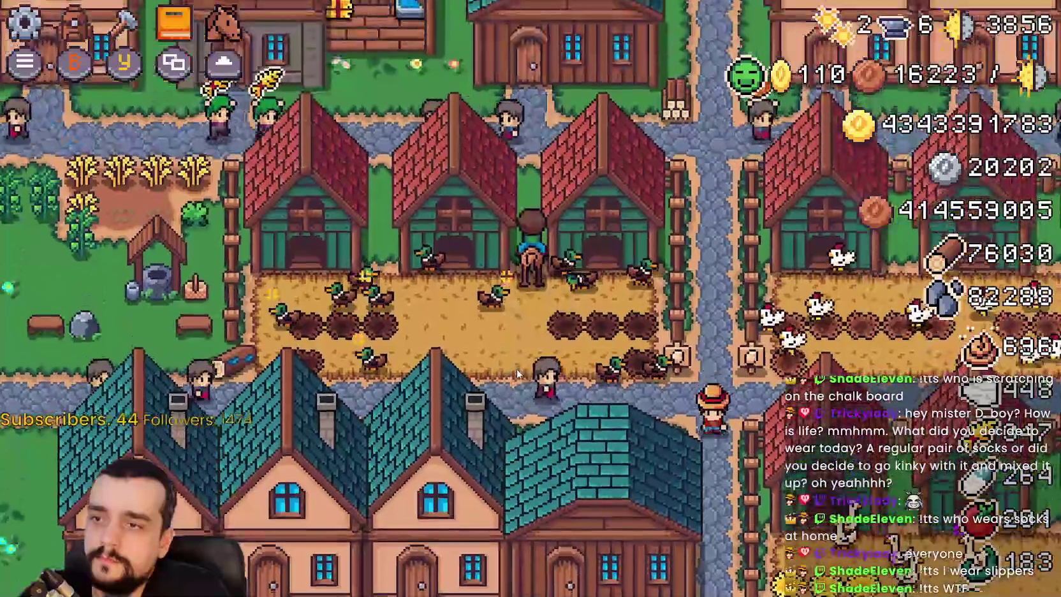
{"action": "key", "text": "e"}
{"action": "key", "text": "Right"}
{"action": "key", "text": "Right"}
{"action": "key", "text": "Right"}
{"action": "key", "text": "Right"}
{"action": "key", "text": "Down"}
{"action": "key", "text": "Right"}
{"action": "key", "text": "Right"}
{"action": "key", "text": "Up"}
{"action": "key", "text": "Right"}
{"action": "key", "text": "Left"}
{"action": "key", "text": "Left"}
{"action": "key", "text": "Right"}
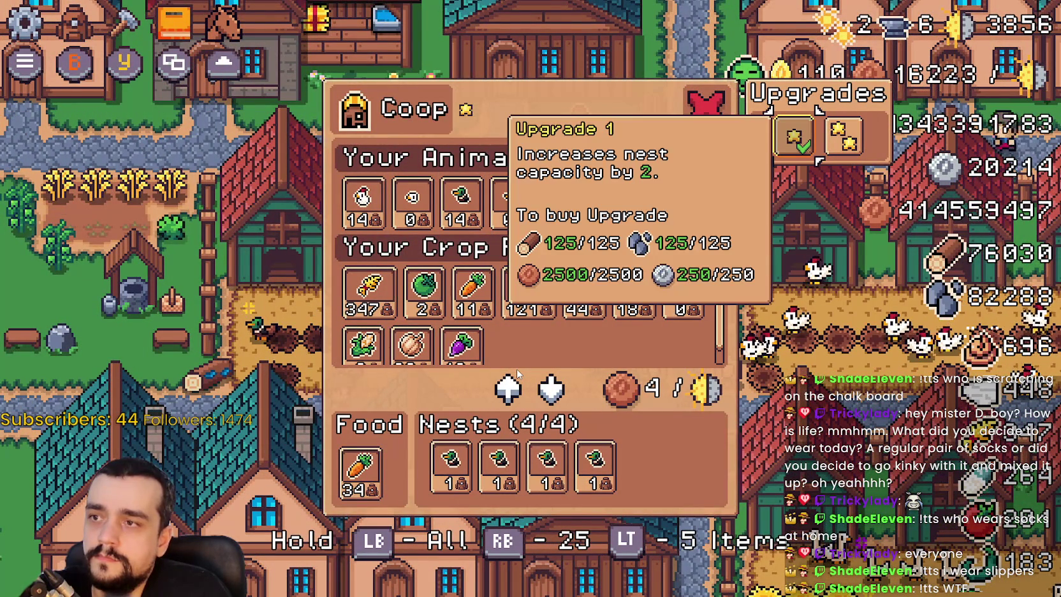
Browse the coop's crop foods and Duck nests, reading Carrot, Cucumber and Grapes
{"action": "key", "text": "Left"}
{"action": "key", "text": "Down"}
{"action": "key", "text": "Up"}
{"action": "key", "text": "Up"}
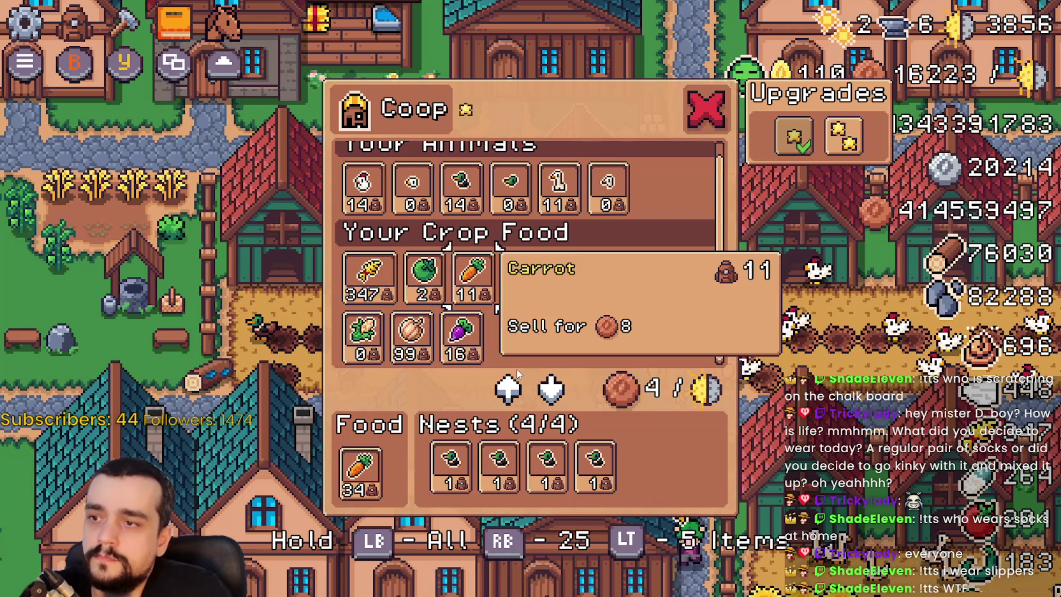
{"action": "key", "text": "Down"}
{"action": "key", "text": "Right"}
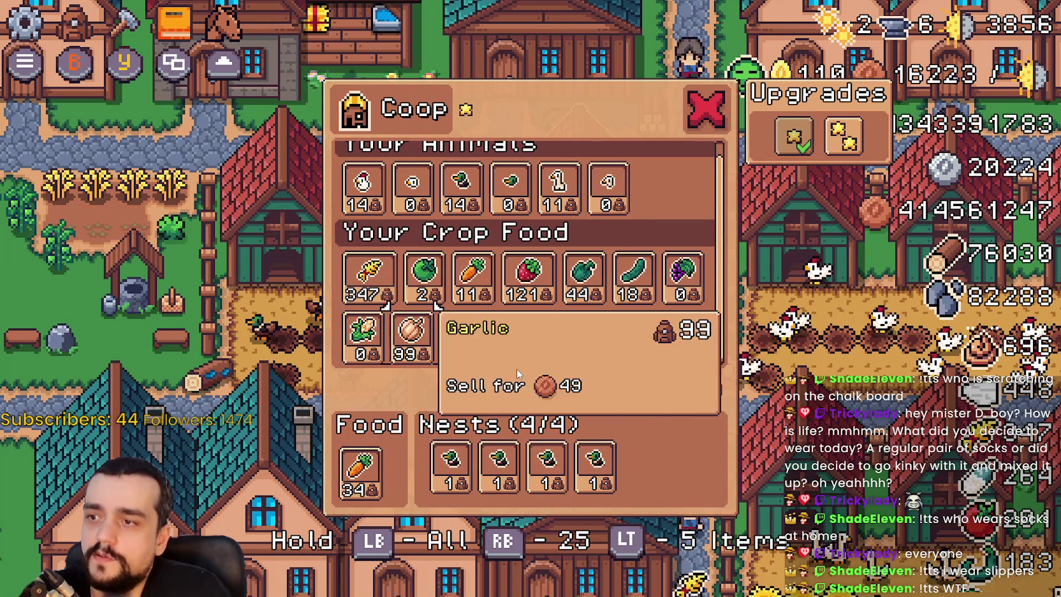
{"action": "key", "text": "Up"}
{"action": "key", "text": "Right"}
{"action": "key", "text": "Down"}
{"action": "key", "text": "Down"}
{"action": "key", "text": "Right"}
{"action": "key", "text": "Right"}
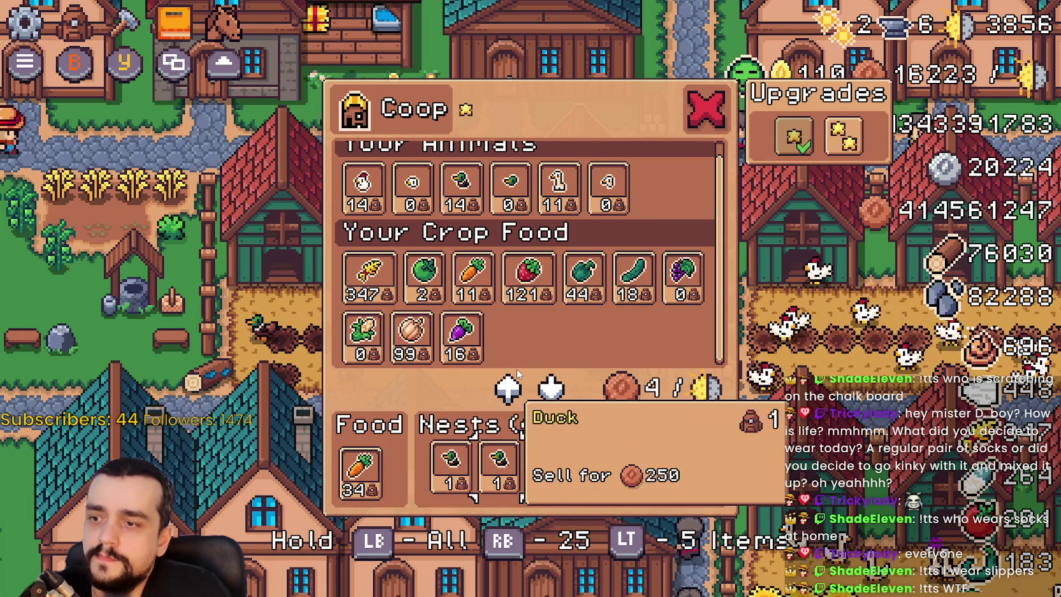
{"action": "key", "text": "Right"}
{"action": "key", "text": "Right"}
{"action": "key", "text": "Up"}
{"action": "key", "text": "Right"}
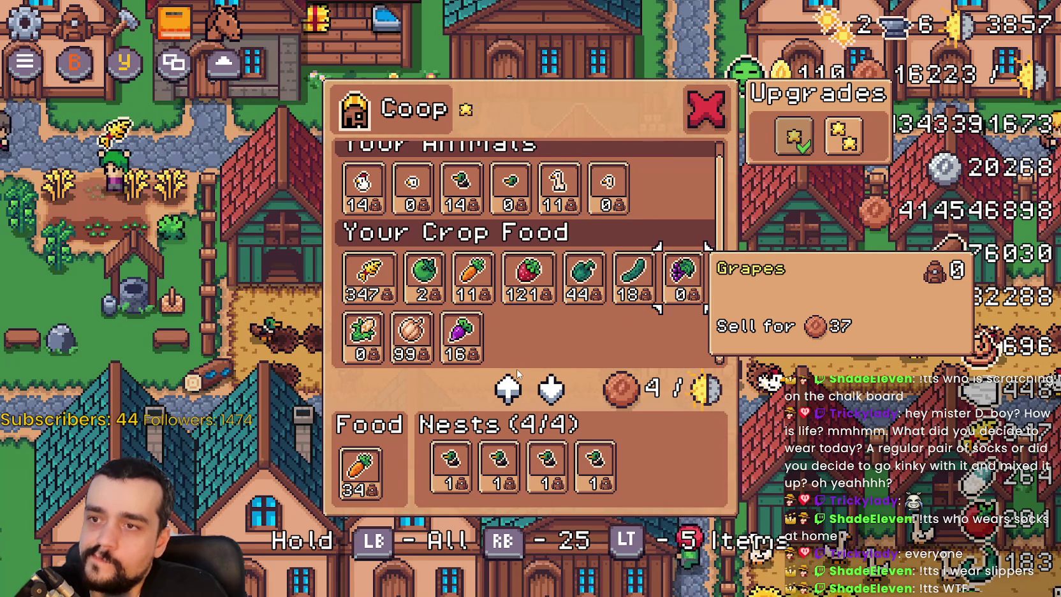
Preview the coop's Upgrade 1 details, then move the selection back to the Duck animal
{"action": "key", "text": "Up"}
{"action": "key", "text": "Right"}
{"action": "key", "text": "Left"}
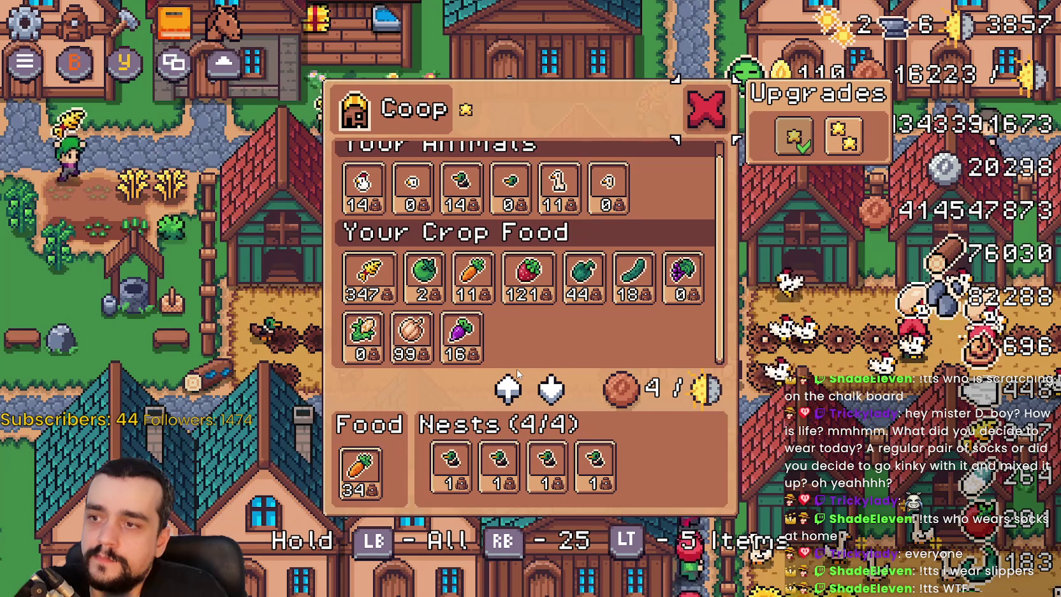
{"action": "key", "text": "Right"}
{"action": "key", "text": "Left"}
{"action": "key", "text": "Down"}
{"action": "key", "text": "Up"}
{"action": "key", "text": "Up"}
{"action": "key", "text": "Up"}
{"action": "key", "text": "Up"}
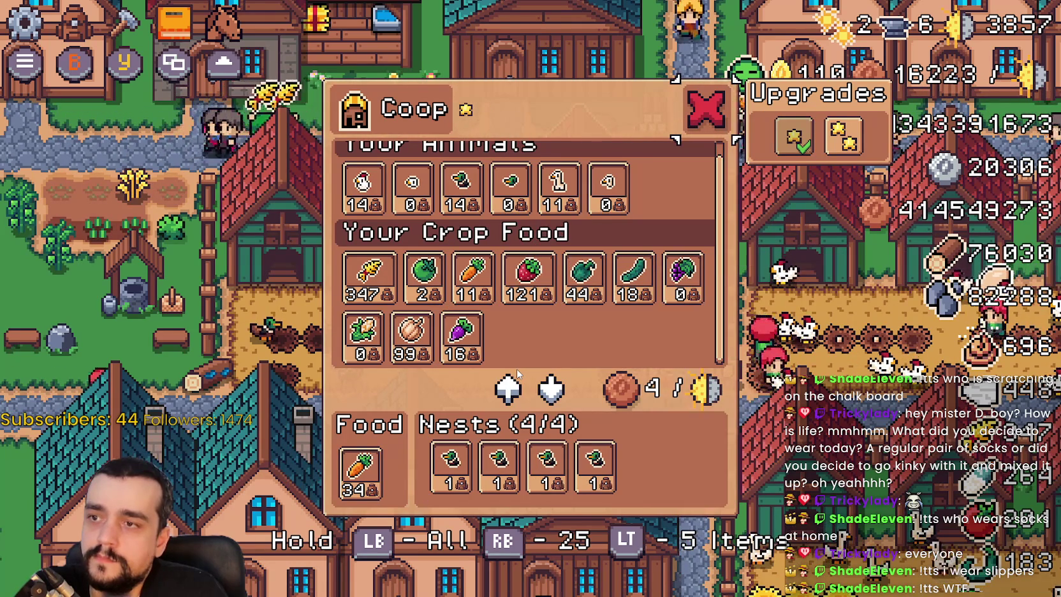
Reopen the Coop panel on Chicken and check Carrot, Duck nests, Cucumber, Turnip and Grapes
{"action": "key", "text": "Return"}
{"action": "key", "text": "Return"}
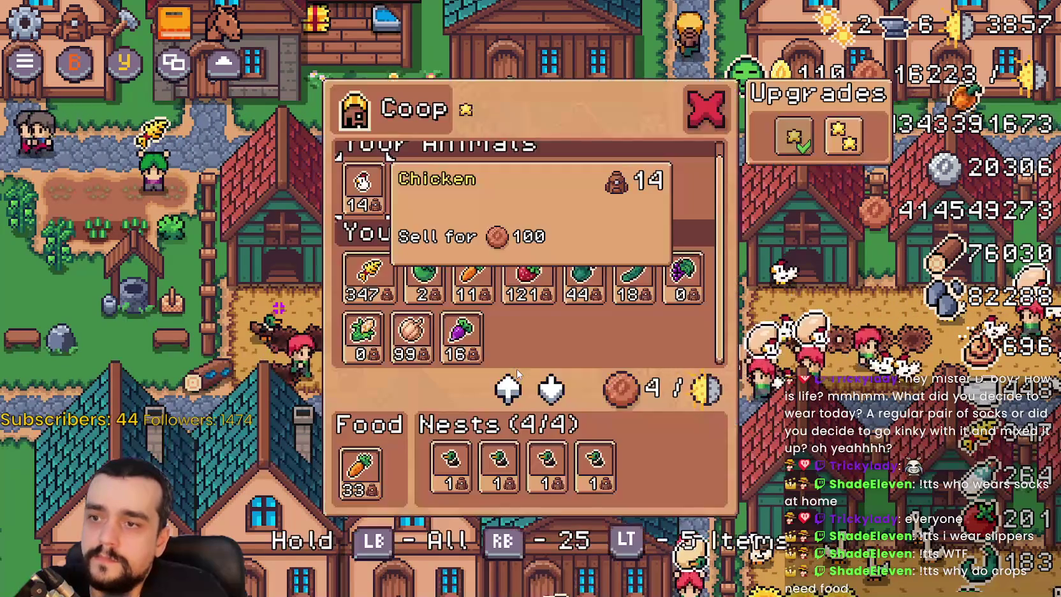
{"action": "key", "text": "Down"}
{"action": "key", "text": "Down"}
{"action": "key", "text": "Down"}
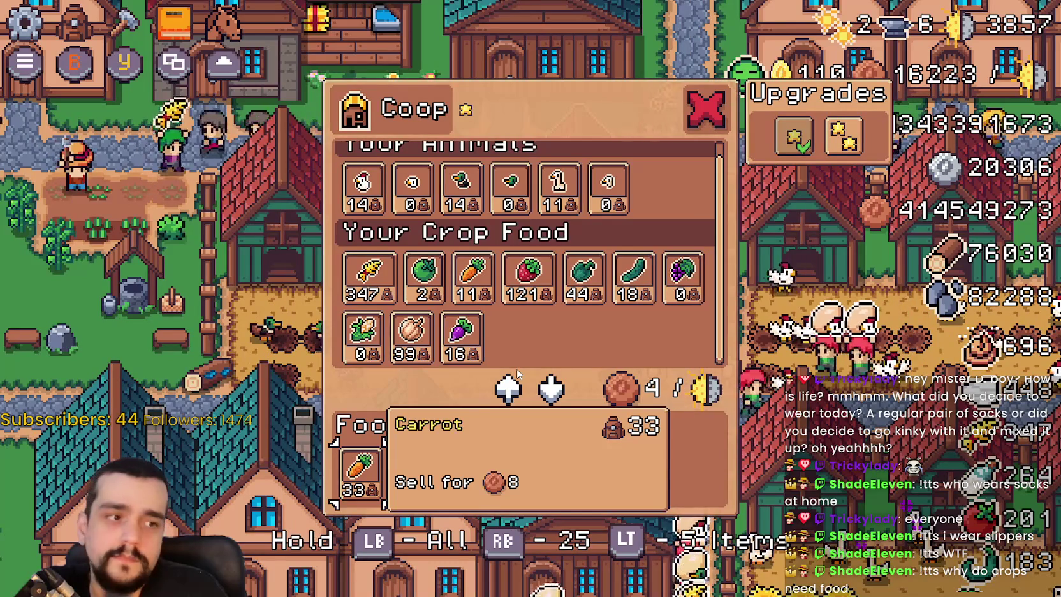
{"action": "key", "text": "Right"}
{"action": "key", "text": "Right"}
{"action": "key", "text": "Right"}
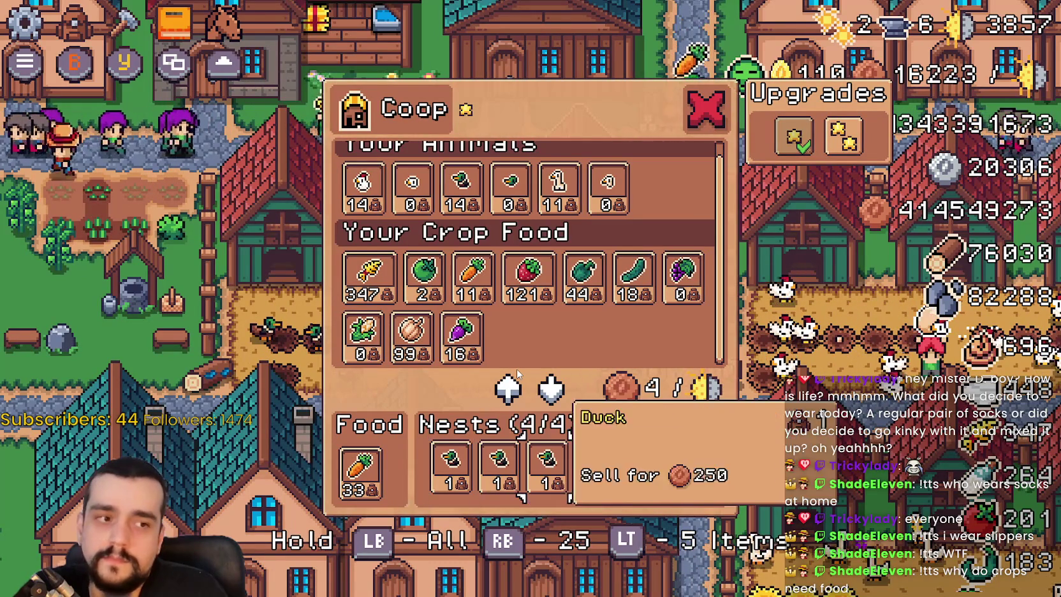
{"action": "key", "text": "Right"}
{"action": "key", "text": "Up"}
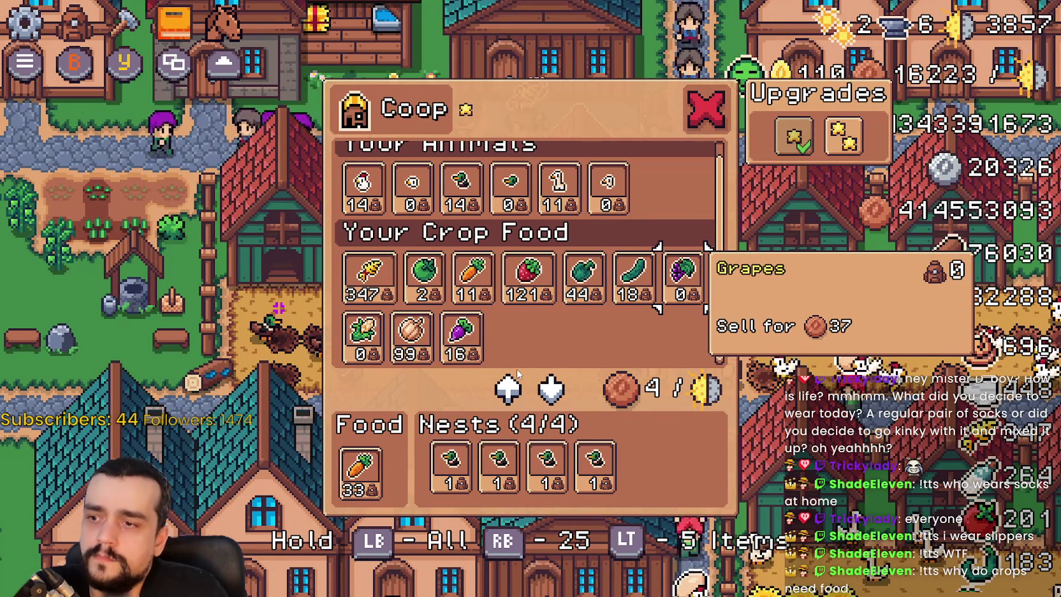
{"action": "key", "text": "Down"}
{"action": "key", "text": "Down"}
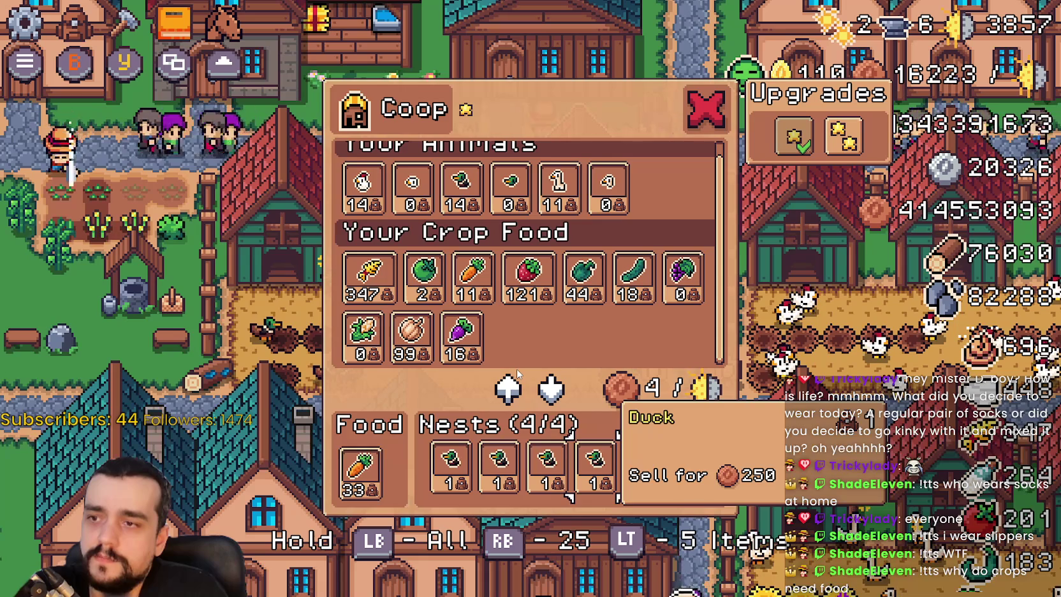
{"action": "key", "text": "Up"}
{"action": "key", "text": "Right"}
Read the Green Tomato, Green Pepper, White Corn, Carrot and Duck entries
{"action": "key", "text": "Left"}
{"action": "key", "text": "Left"}
{"action": "key", "text": "Left"}
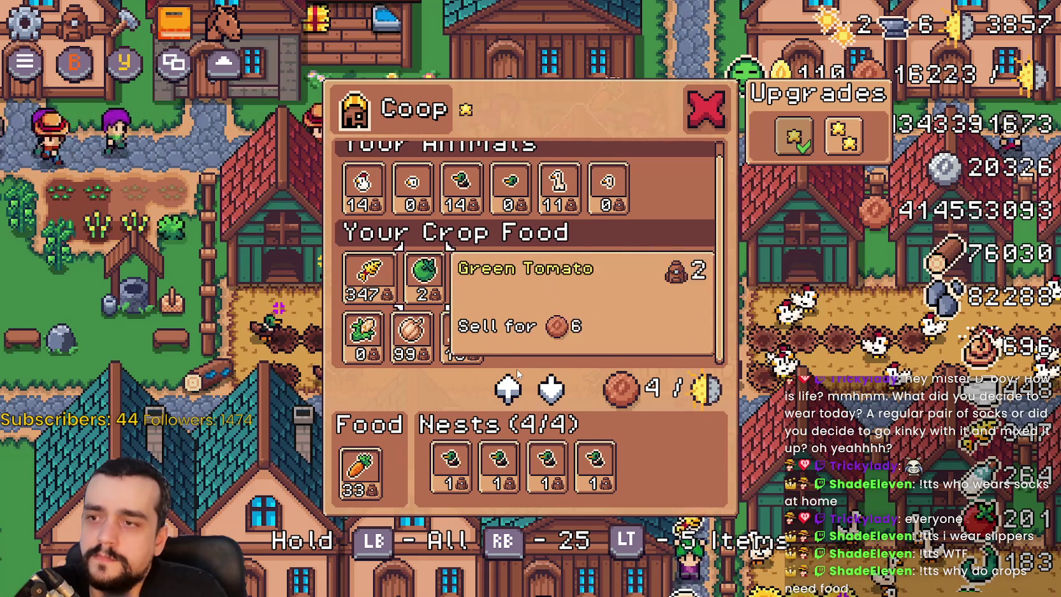
{"action": "key", "text": "Right"}
{"action": "key", "text": "Right"}
{"action": "key", "text": "Right"}
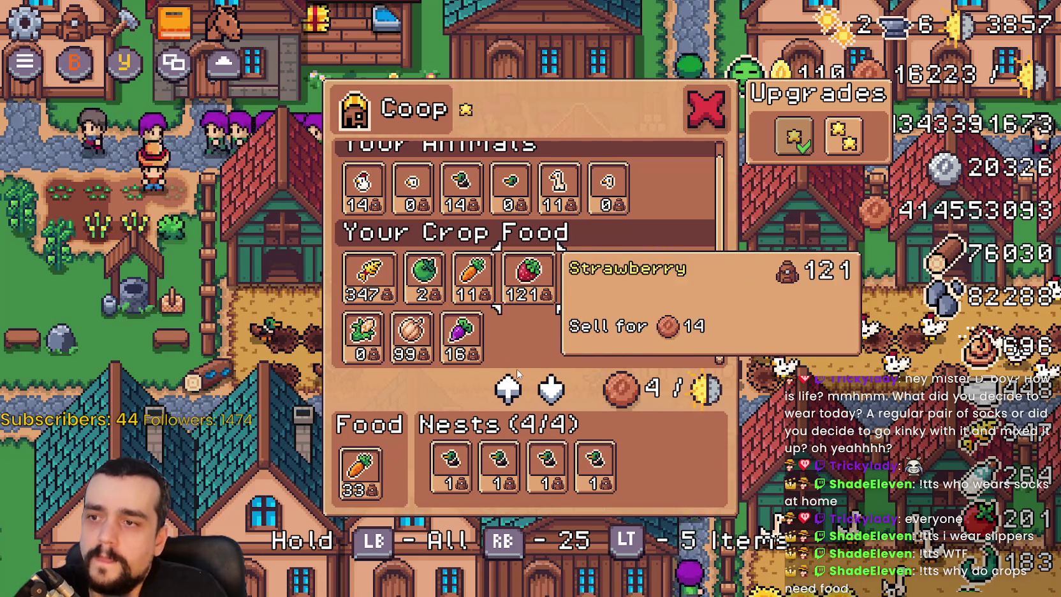
{"action": "key", "text": "Left"}
{"action": "key", "text": "Down"}
{"action": "key", "text": "Up"}
{"action": "key", "text": "Right"}
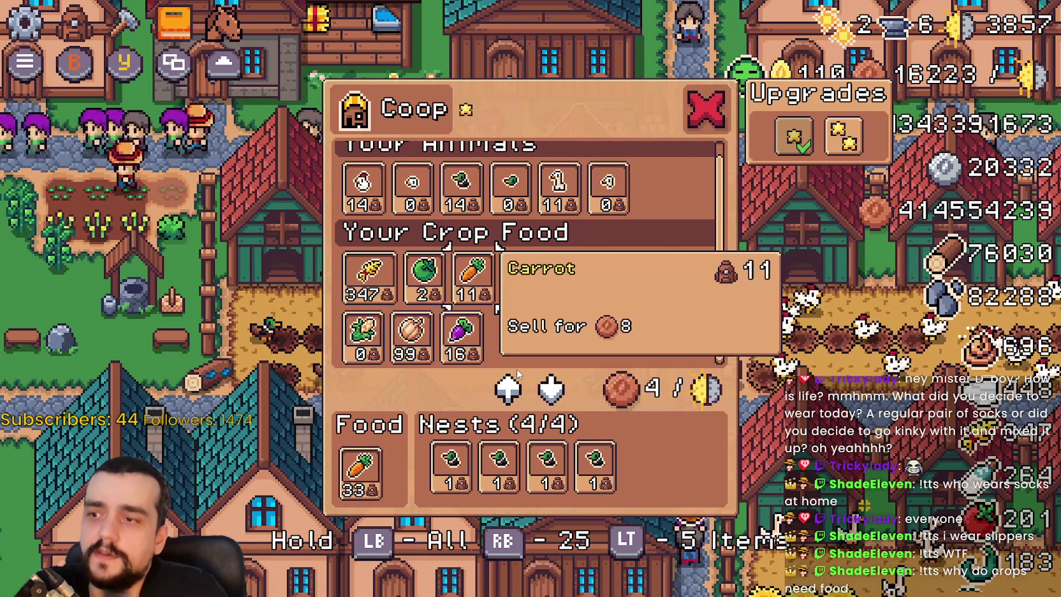
{"action": "key", "text": "Down"}
{"action": "key", "text": "Left"}
Read a few more coop item details, then close the Coop panel
{"action": "key", "text": "Up"}
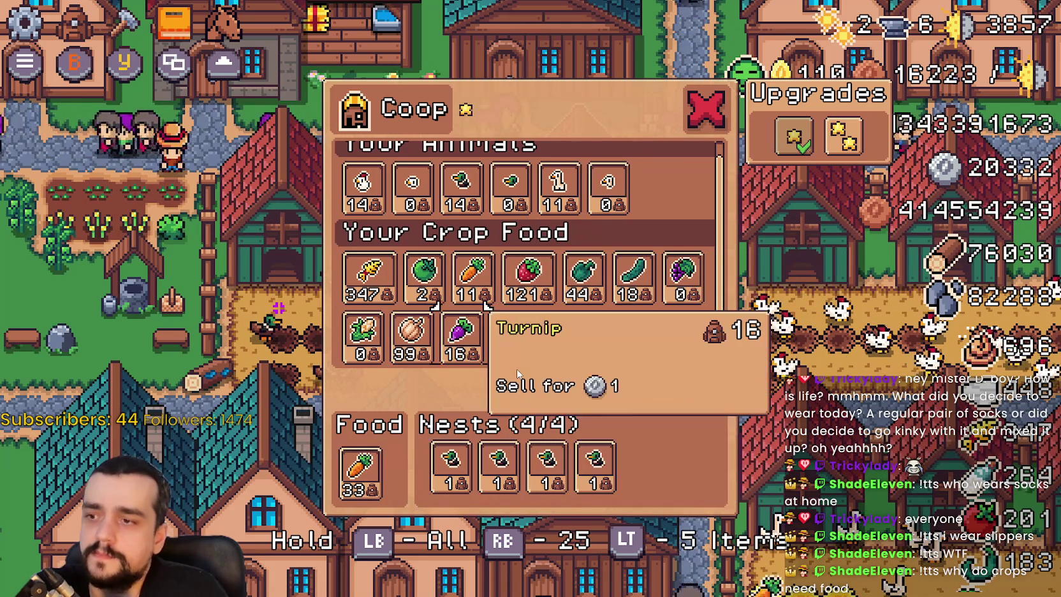
{"action": "key", "text": "Up"}
{"action": "key", "text": "Right"}
{"action": "key", "text": "Down"}
{"action": "key", "text": "Left"}
{"action": "key", "text": "Right"}
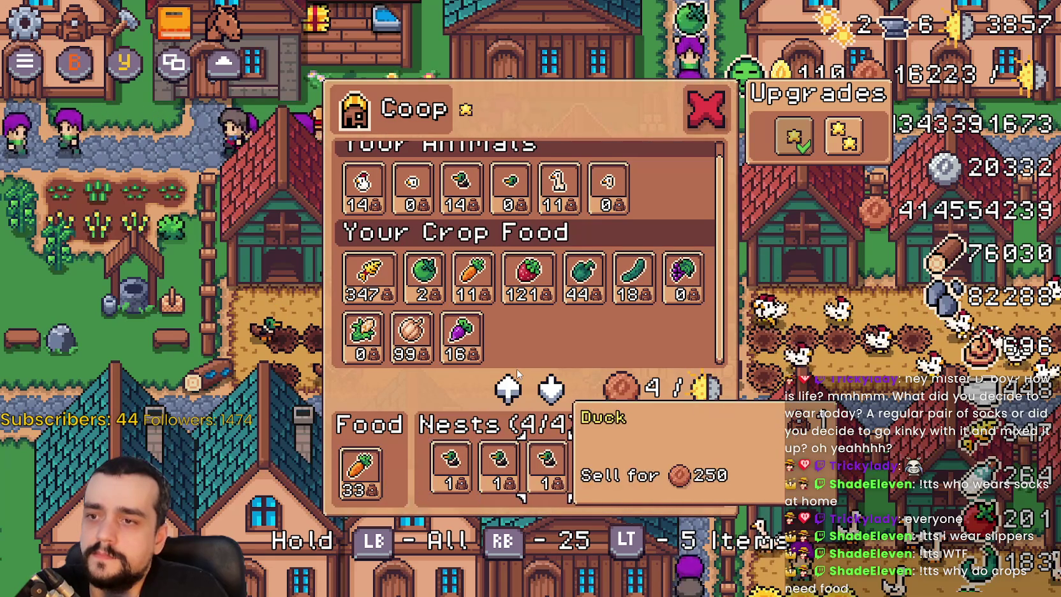
{"action": "key", "text": "Up"}
{"action": "key", "text": "Up"}
{"action": "key", "text": "Up"}
{"action": "key", "text": "Return"}
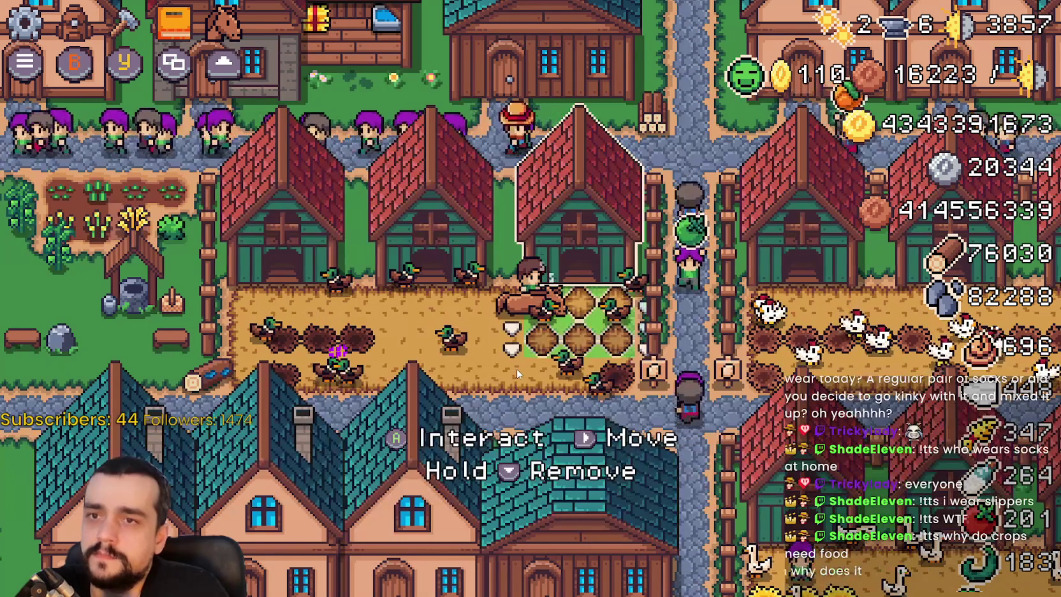
Walk to the next coop, open its inventory and browse the item details
{"action": "key", "text": "Right"}
{"action": "key", "text": "Up"}
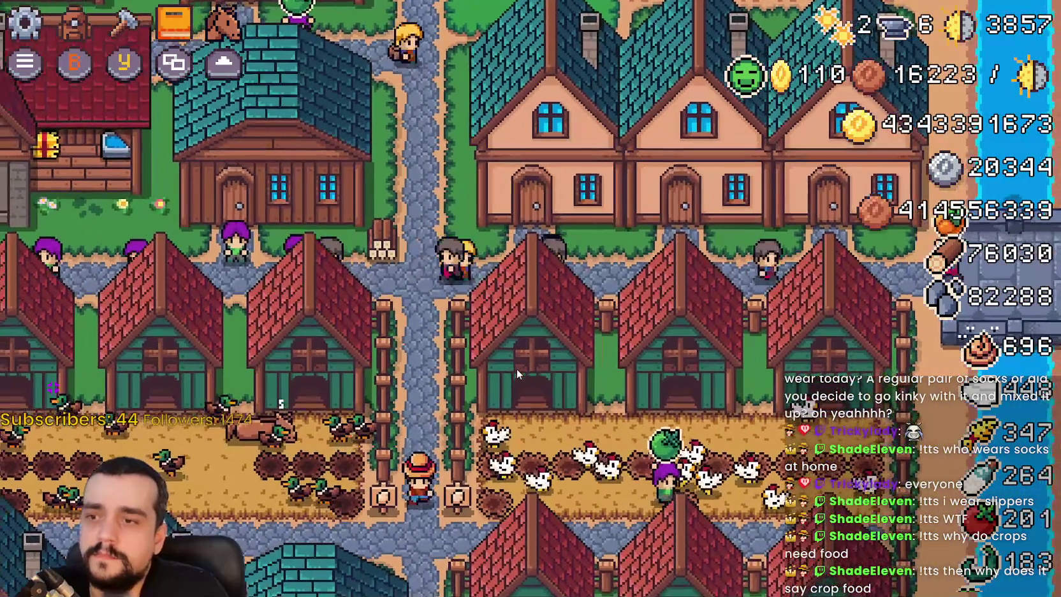
{"action": "key", "text": "b"}
{"action": "key", "text": "Return"}
{"action": "key", "text": "Down"}
{"action": "key", "text": "Right"}
{"action": "key", "text": "Up"}
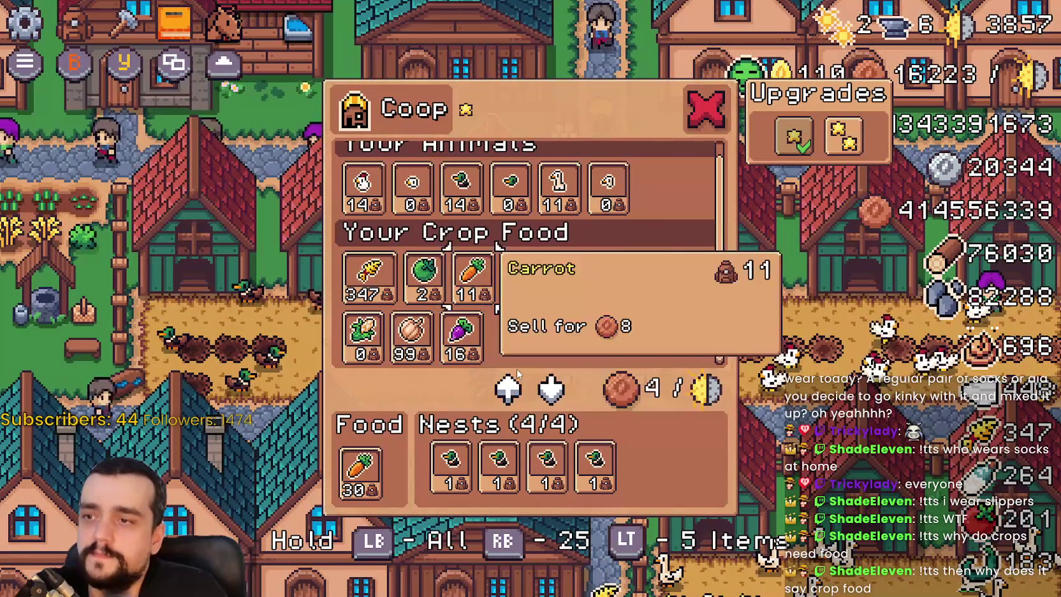
Take the carrots out of the food slot and browse Wheat, White Corn and Chicken
{"action": "key", "text": "Down"}
{"action": "key", "text": "Down"}
{"action": "key", "text": "Return"}
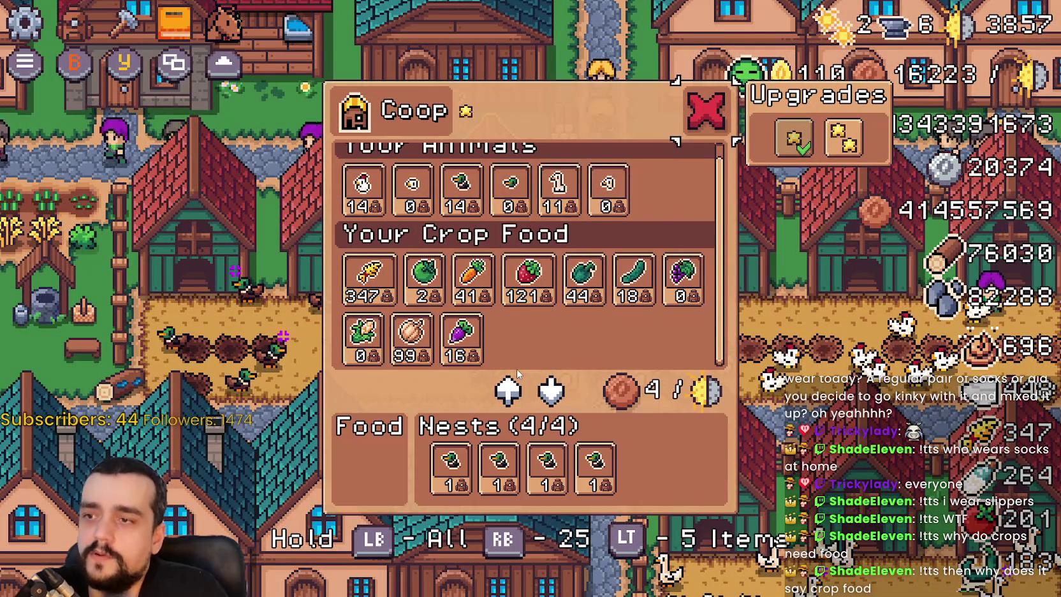
{"action": "key", "text": "Up"}
{"action": "key", "text": "Left"}
{"action": "key", "text": "Up"}
{"action": "key", "text": "Return"}
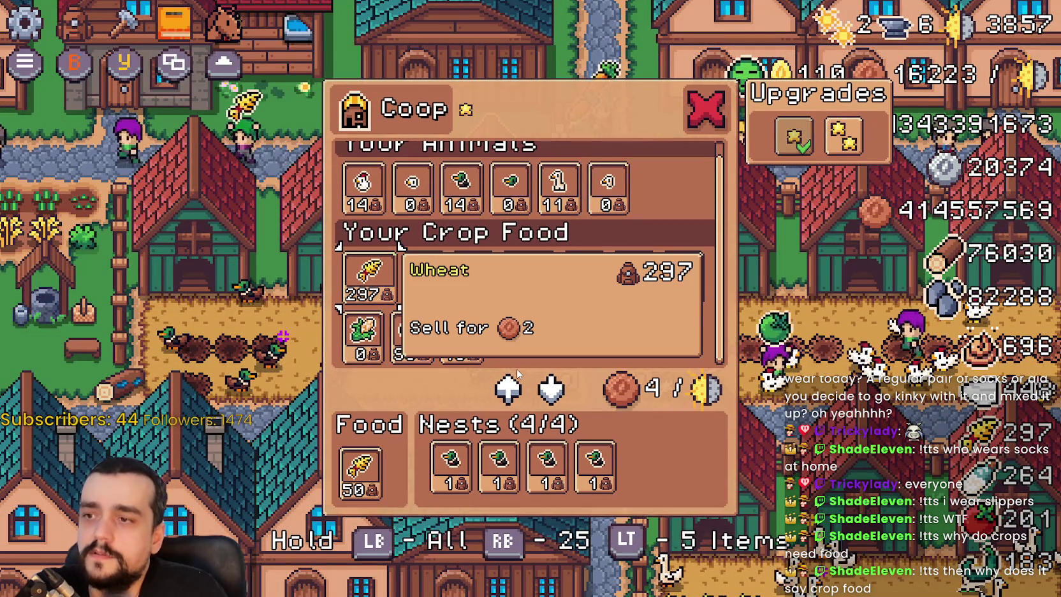
{"action": "key", "text": "Down"}
{"action": "key", "text": "Up"}
{"action": "key", "text": "Up"}
{"action": "key", "text": "Right"}
{"action": "key", "text": "Down"}
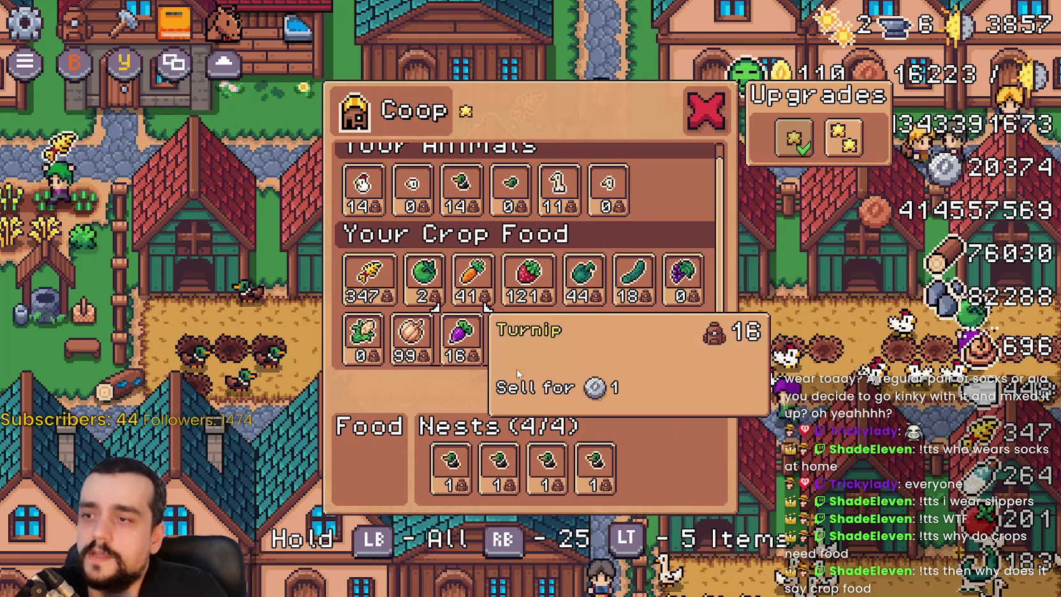
Put 50 strawberries into the food slot, then take them back out
{"action": "key", "text": "Left"}
{"action": "key", "text": "Return"}
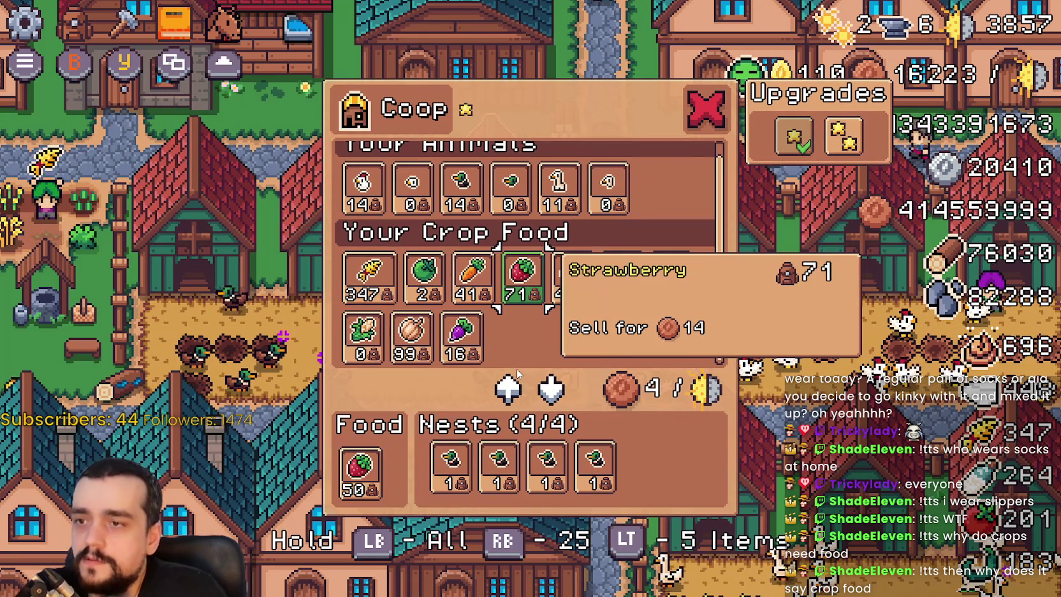
{"action": "key", "text": "Down"}
{"action": "key", "text": "Down"}
{"action": "key", "text": "Return"}
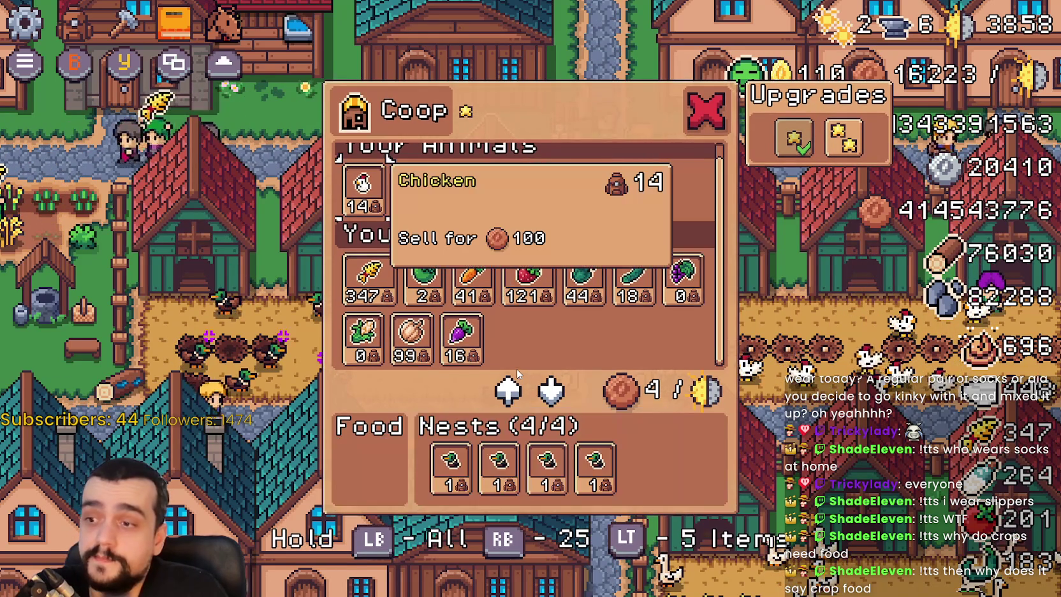
{"action": "key", "text": "Down"}
Browse the crop entries and fill the food slot with all 41 carrots
{"action": "key", "text": "Right"}
{"action": "key", "text": "Right"}
{"action": "key", "text": "Right"}
{"action": "key", "text": "Right"}
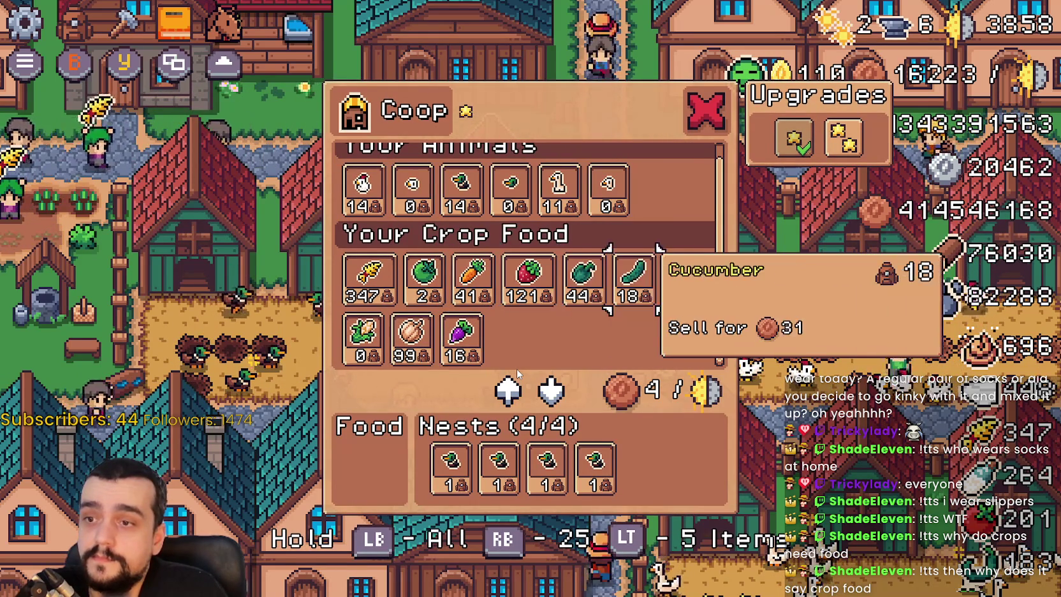
{"action": "key", "text": "Right"}
{"action": "key", "text": "Right"}
{"action": "key", "text": "Left"}
{"action": "key", "text": "Left"}
{"action": "key", "text": "Left"}
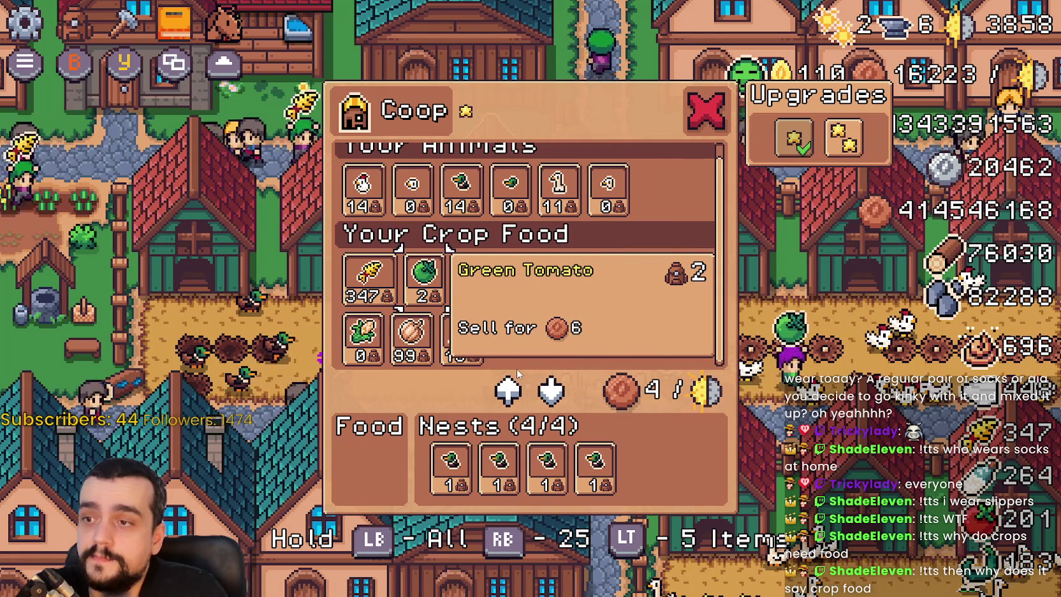
{"action": "key", "text": "Right"}
{"action": "key", "text": "Right"}
{"action": "key", "text": "Right"}
{"action": "key", "text": "Right"}
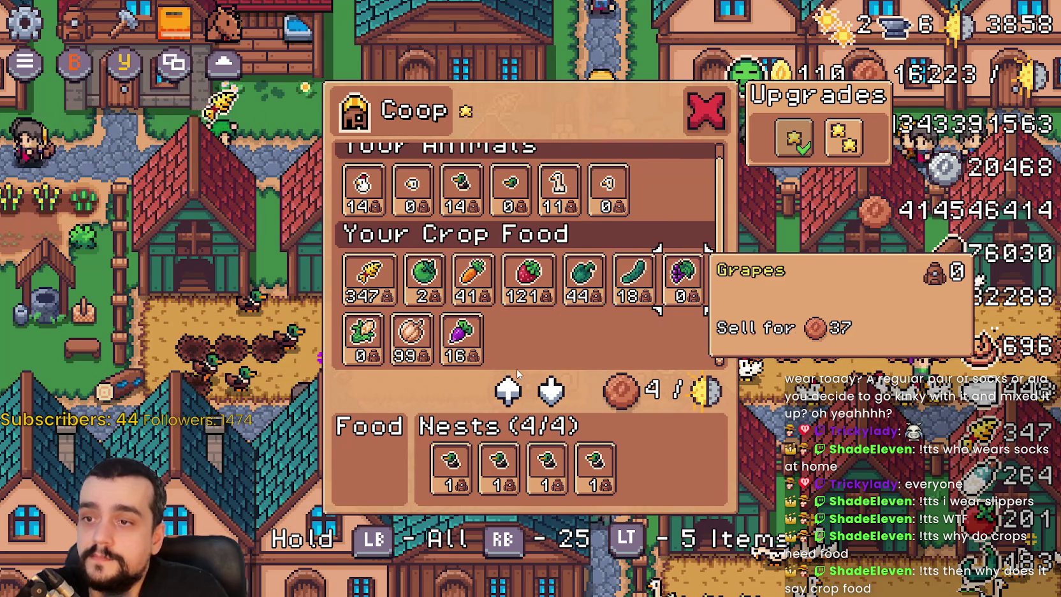
{"action": "key", "text": "Left"}
{"action": "key", "text": "Left"}
{"action": "key", "text": "Left"}
{"action": "key", "text": "Left"}
{"action": "key", "text": "Right"}
{"action": "key", "text": "Left"}
{"action": "key", "text": "Return"}
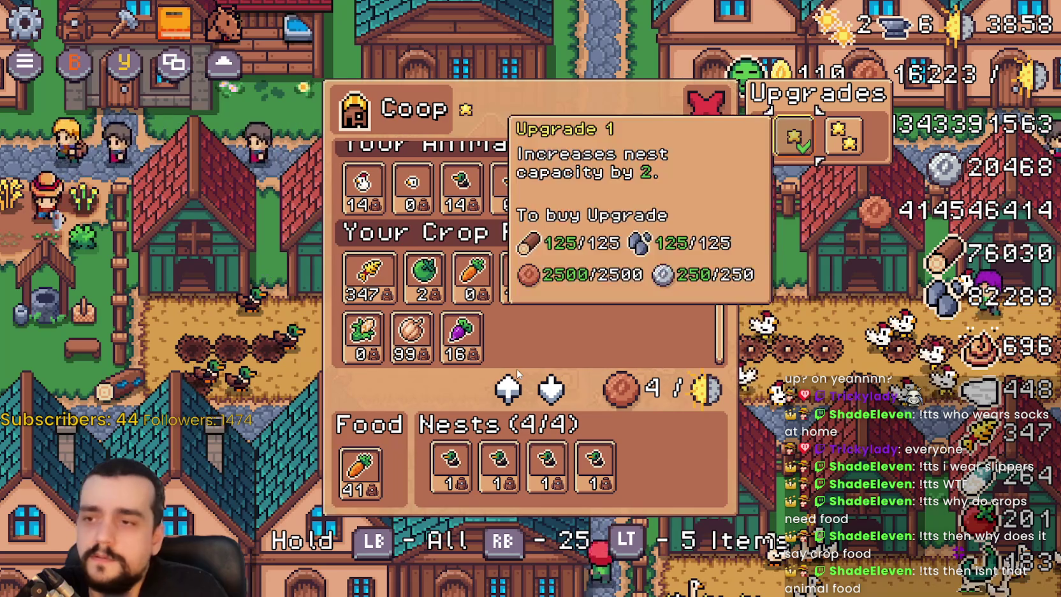
Inspect the Baby Duck, Garlic, Wheat and Grapes entries, then close the Coop panel
{"action": "key", "text": "Left"}
{"action": "key", "text": "Up"}
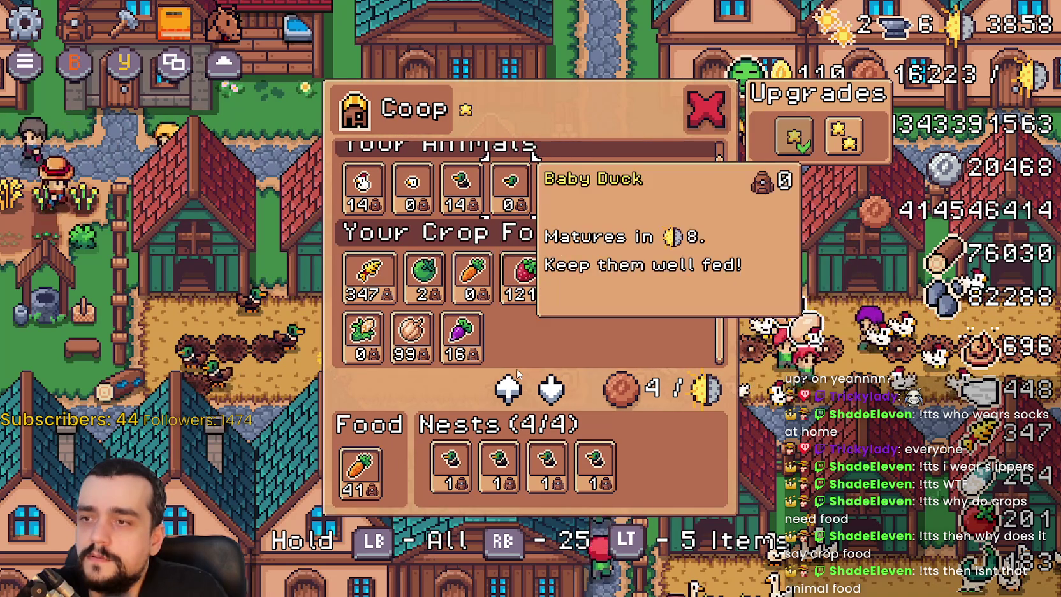
{"action": "key", "text": "Left"}
{"action": "key", "text": "Down"}
{"action": "key", "text": "Down"}
{"action": "key", "text": "Up"}
{"action": "key", "text": "Left"}
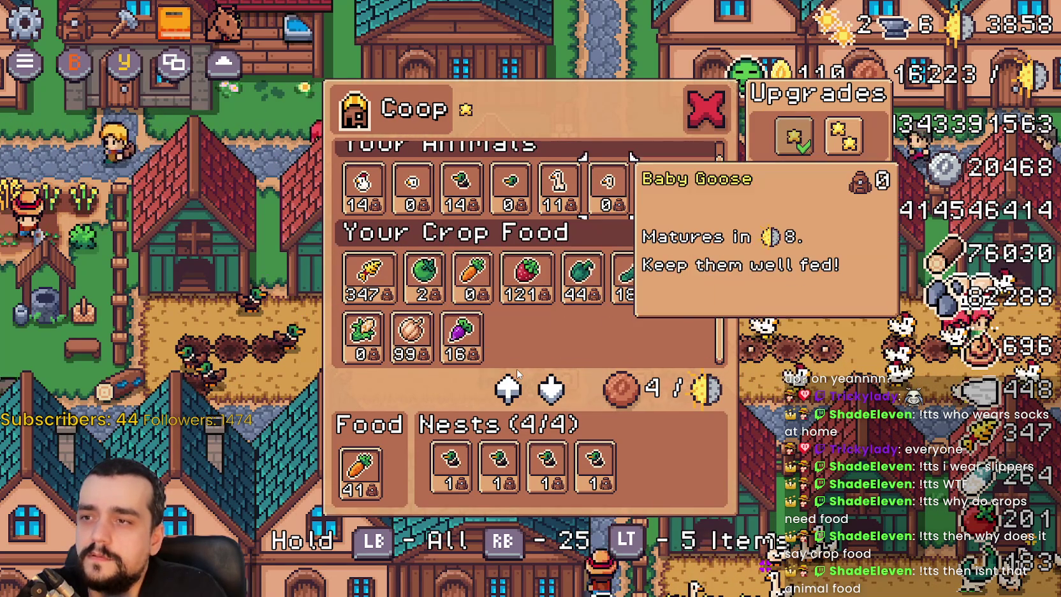
{"action": "key", "text": "Down"}
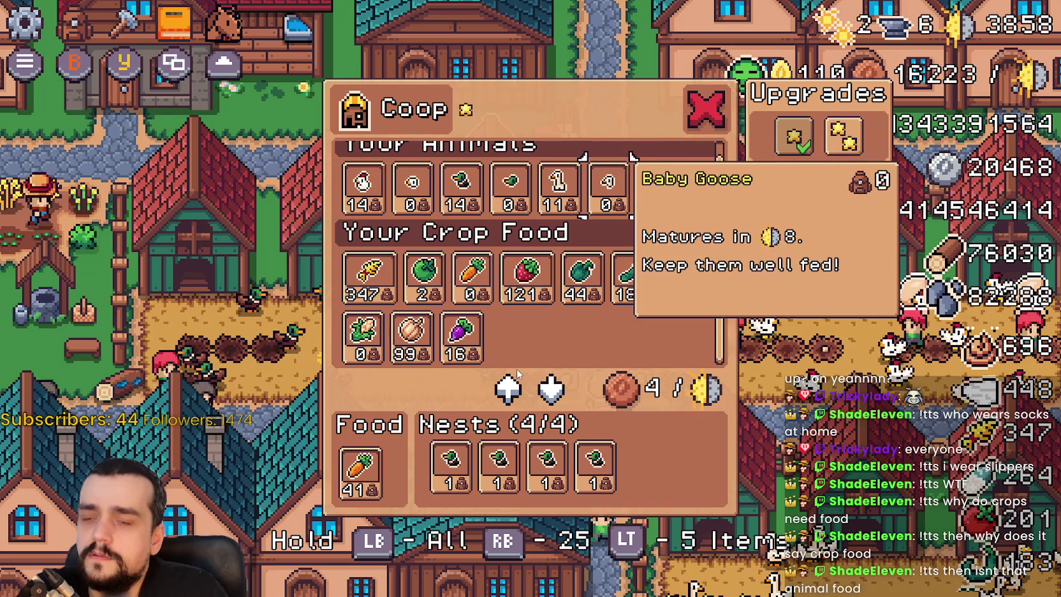
{"action": "key", "text": "Escape"}
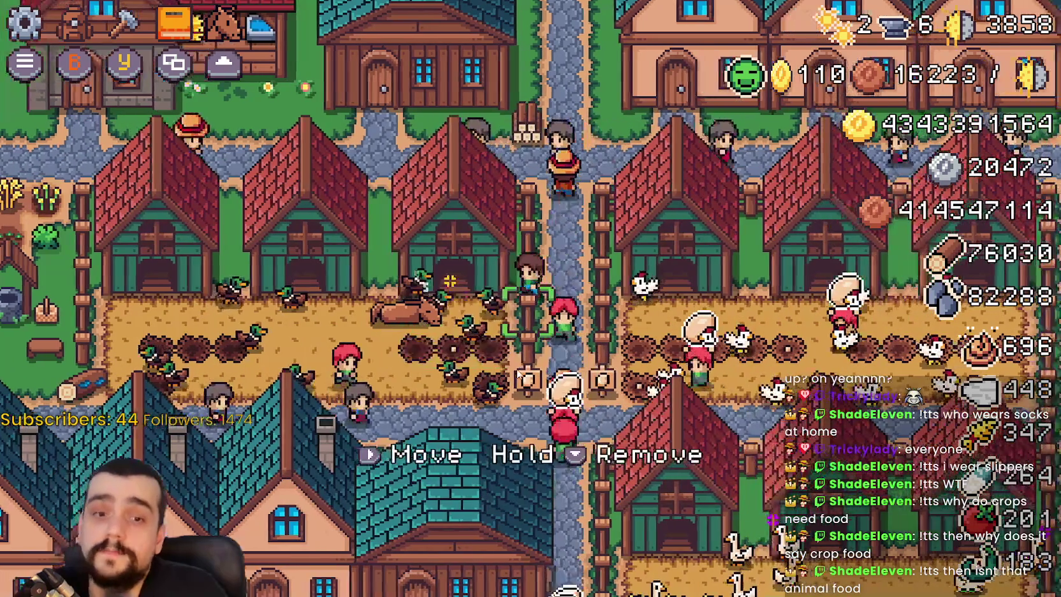
Reopen the coop, check both upgrades' requirements, and close it
{"action": "key", "text": "e"}
{"action": "key", "text": "Right"}
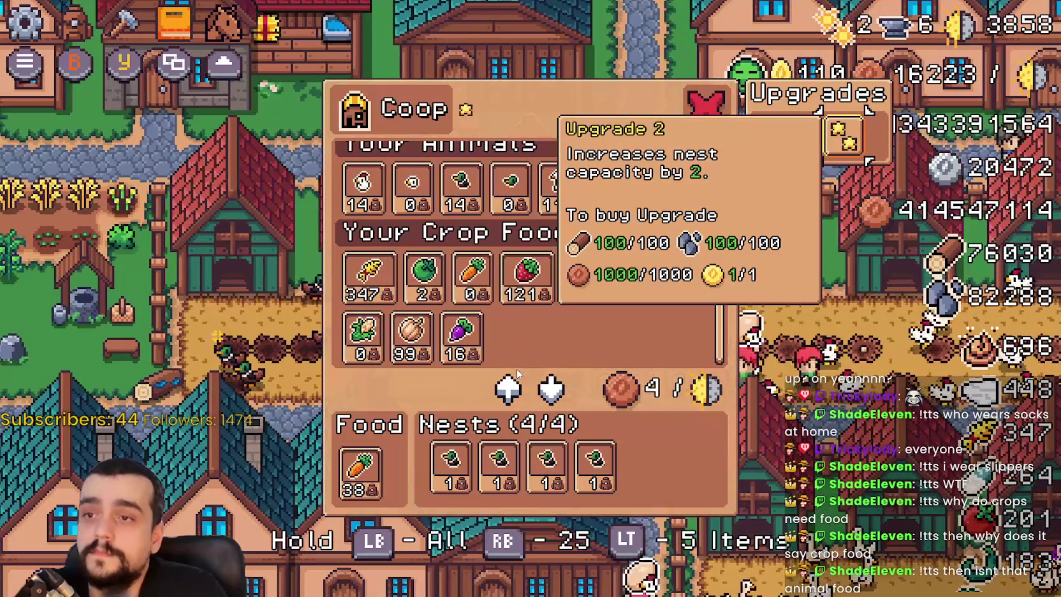
{"action": "key", "text": "Left"}
{"action": "key", "text": "Left"}
{"action": "key", "text": "Escape"}
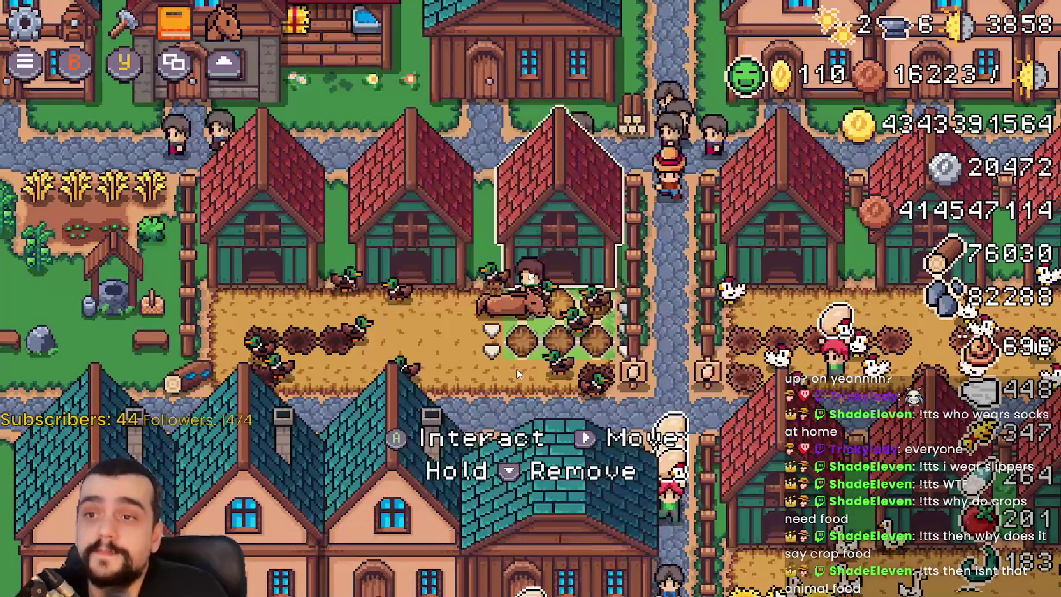
Walk north to the riverside village and open the Merchant Seller shop
{"action": "key", "text": "Up"}
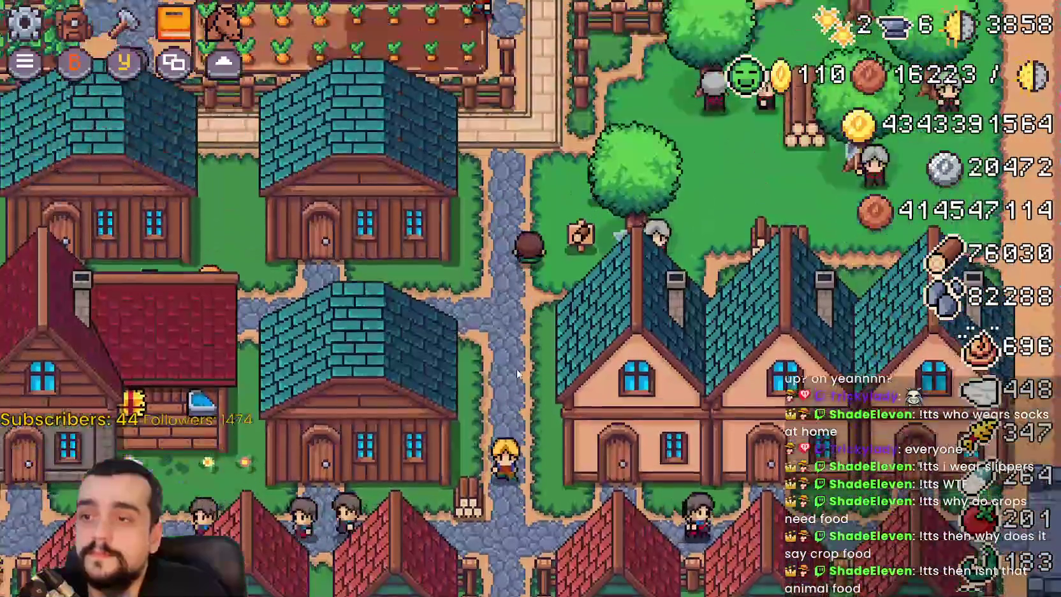
{"action": "key", "text": "Up"}
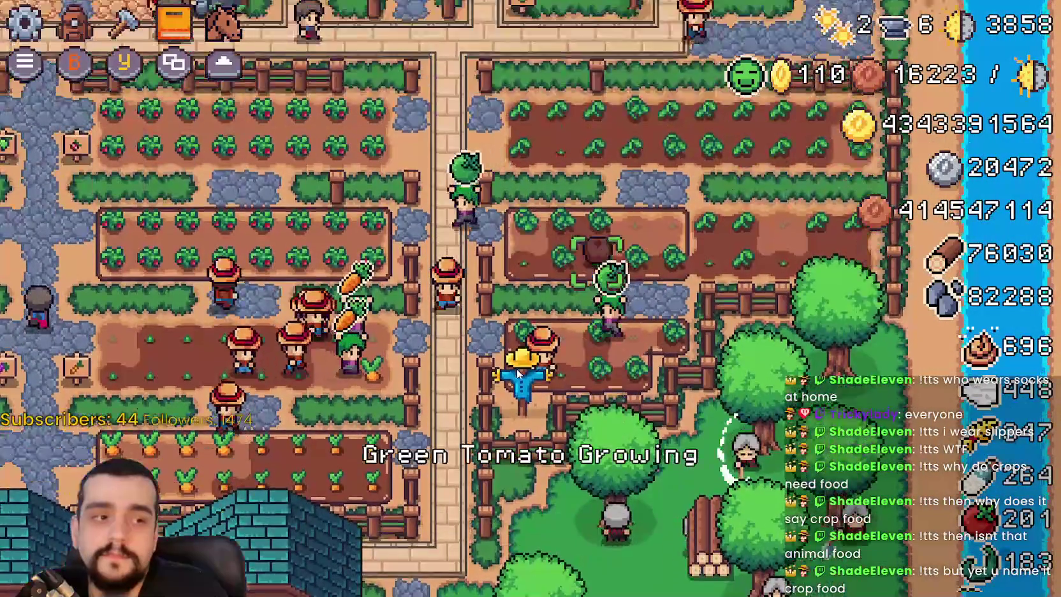
{"action": "key", "text": "Up"}
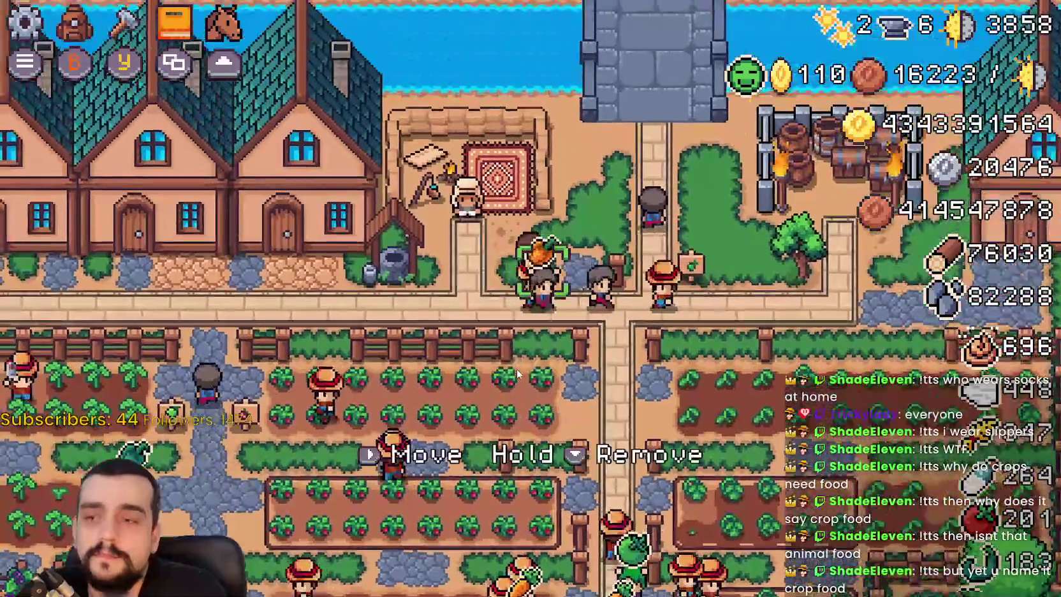
{"action": "key", "text": "Return"}
Browse the shop's resources, animals and Silver Coin exchange, close it, then play the stream-chat video
{"action": "key", "text": "Right"}
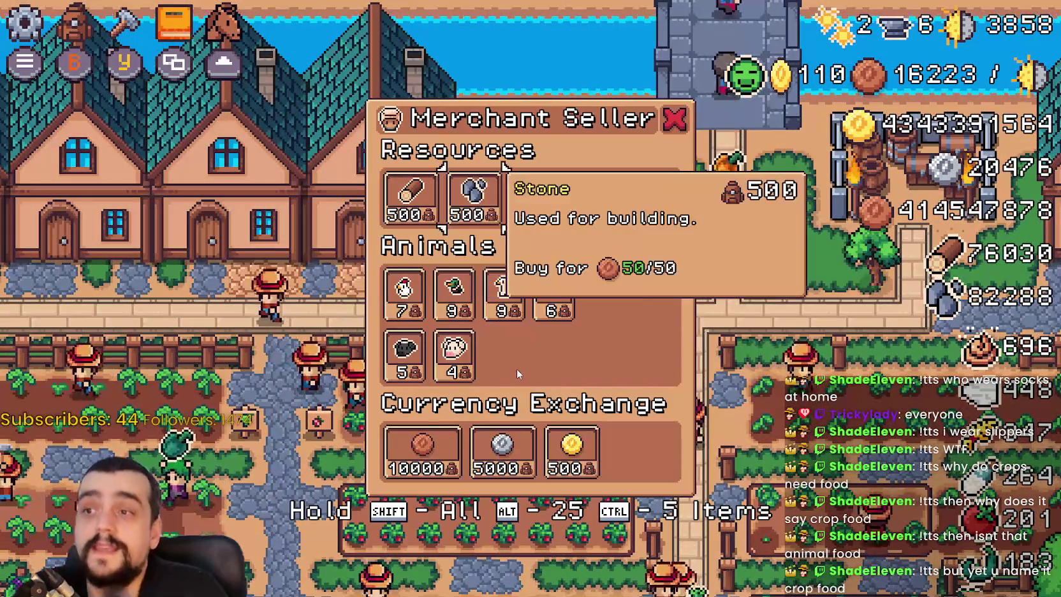
{"action": "key", "text": "Down"}
{"action": "key", "text": "Right"}
{"action": "key", "text": "Right"}
{"action": "key", "text": "Down"}
{"action": "key", "text": "Down"}
{"action": "key", "text": "Right"}
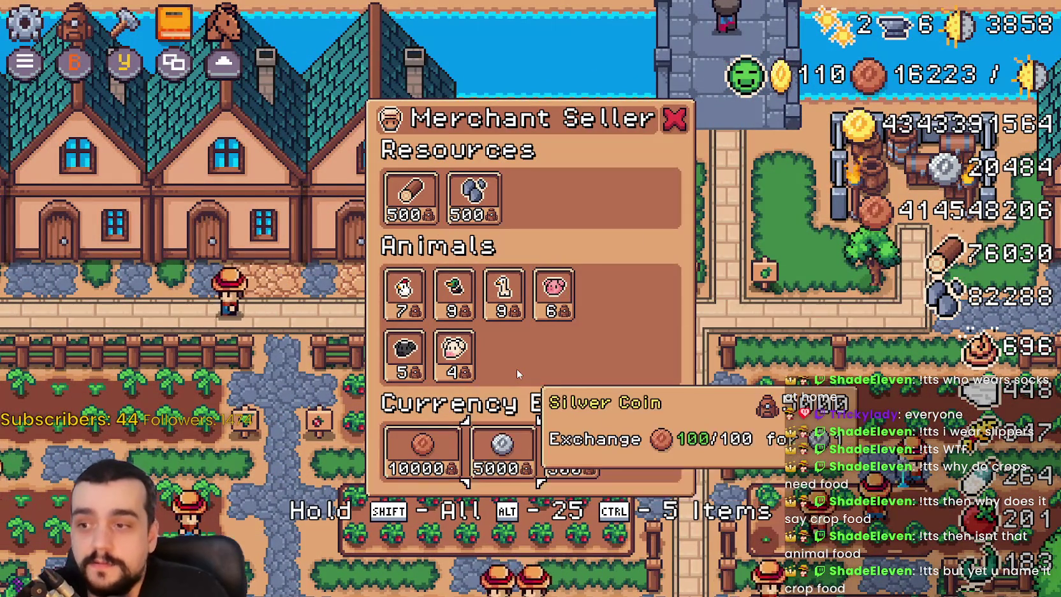
{"action": "key", "text": "Up"}
{"action": "key", "text": "Up"}
{"action": "key", "text": "Up"}
{"action": "key", "text": "Up"}
{"action": "key", "text": "Up"}
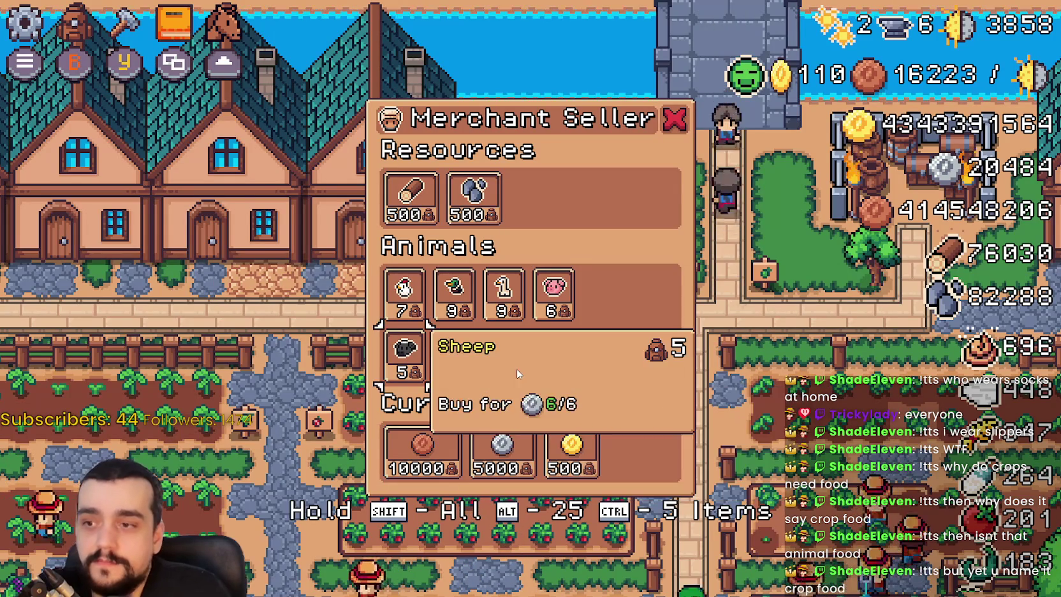
{"action": "key", "text": "Up"}
{"action": "key", "text": "Right"}
{"action": "key", "text": "Right"}
{"action": "key", "text": "Right"}
{"action": "key", "text": "Left"}
{"action": "key", "text": "Left"}
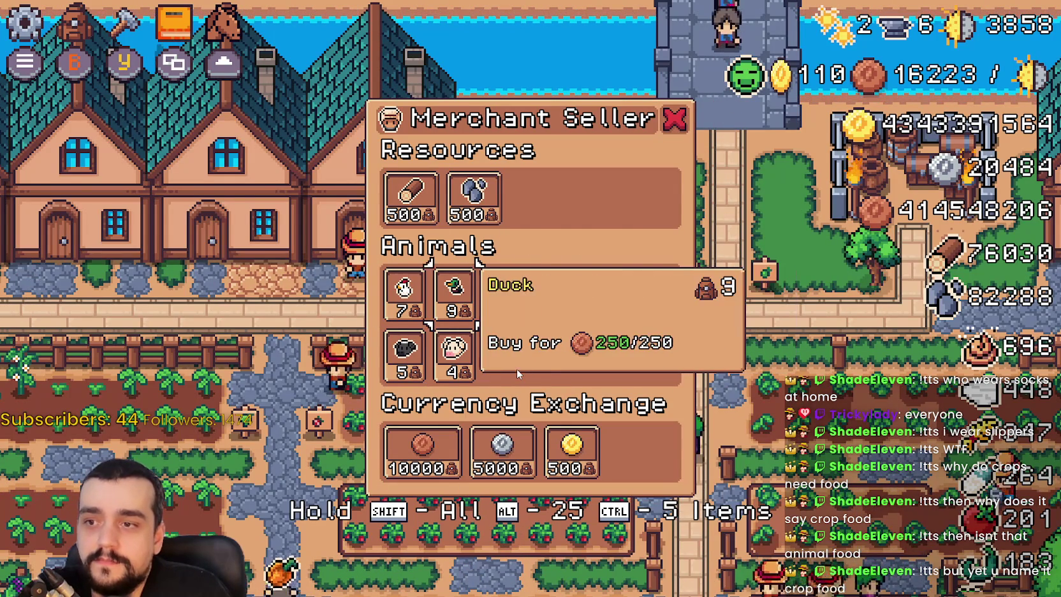
{"action": "key", "text": "Up"}
{"action": "key", "text": "Up"}
{"action": "key", "text": "Return"}
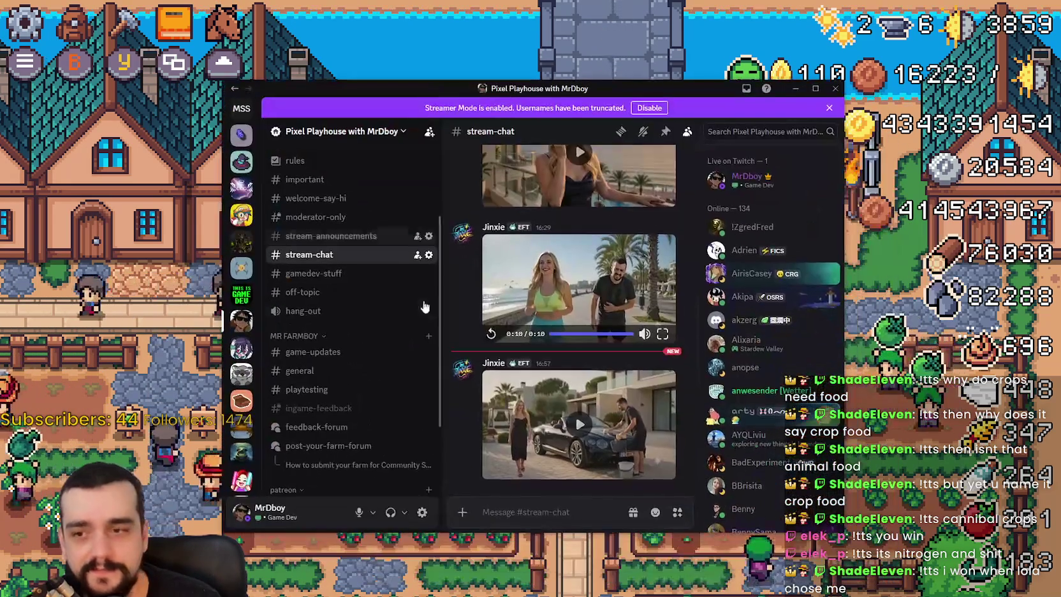
{"action": "left_click", "coordinate": [579, 418]}
Watch the stream-chat video full screen, close Discord, and open the game's pause menu
{"action": "left_click", "coordinate": [663, 477]}
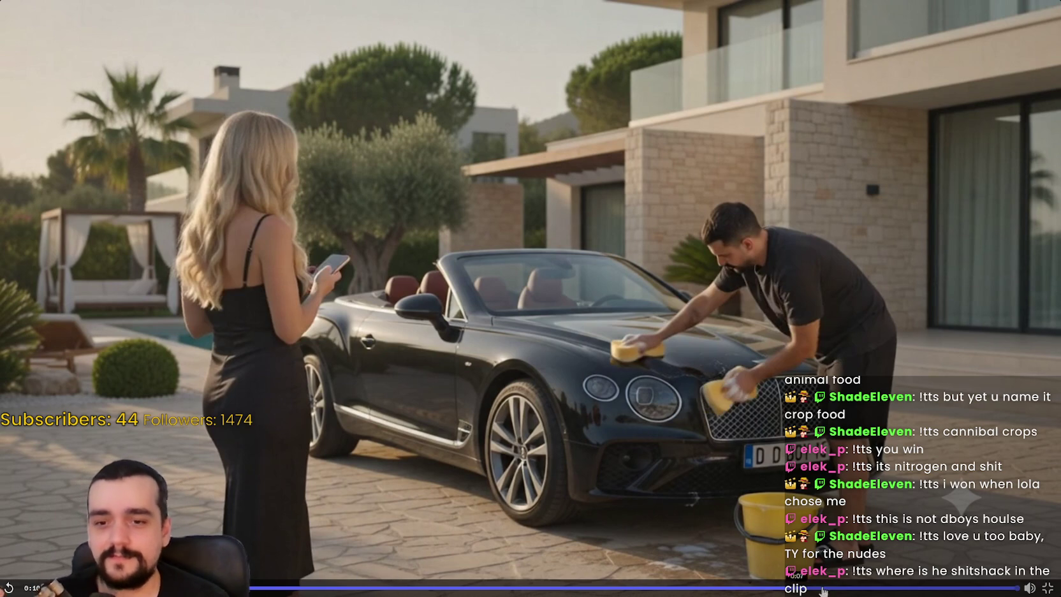
{"action": "key", "text": "Escape"}
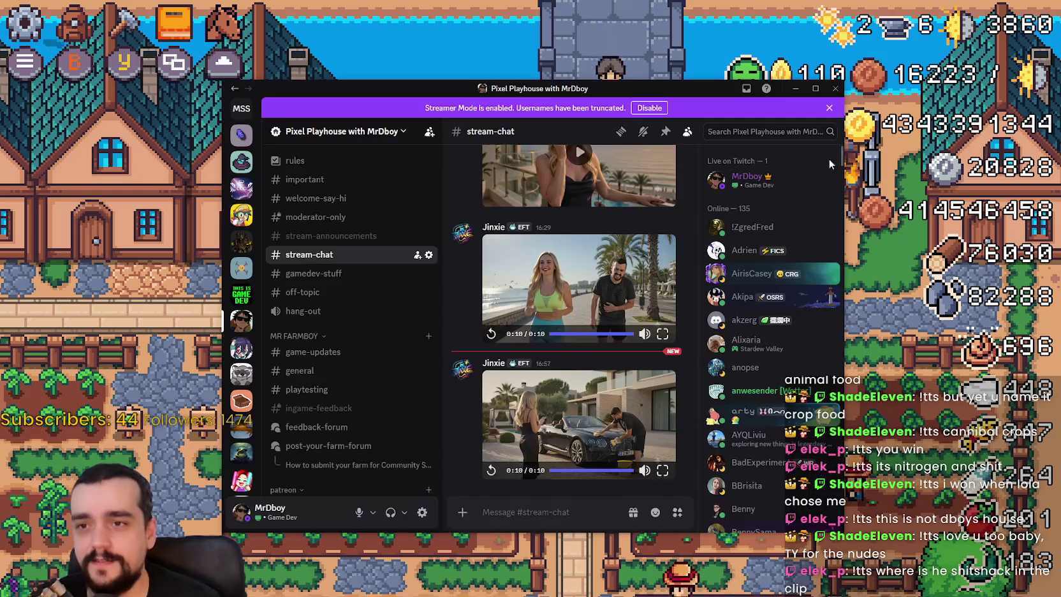
{"action": "left_click", "coordinate": [836, 88]}
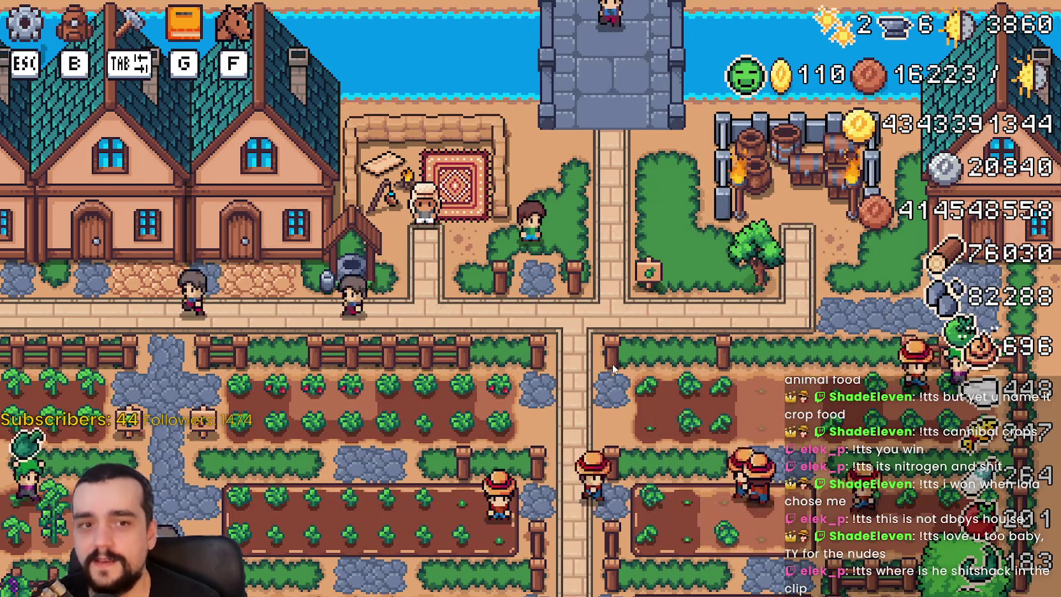
{"action": "key", "text": "Escape"}
Quit the running Mr Farmboy game and minimize the Godot editor
{"action": "left_click", "coordinate": [540, 411]}
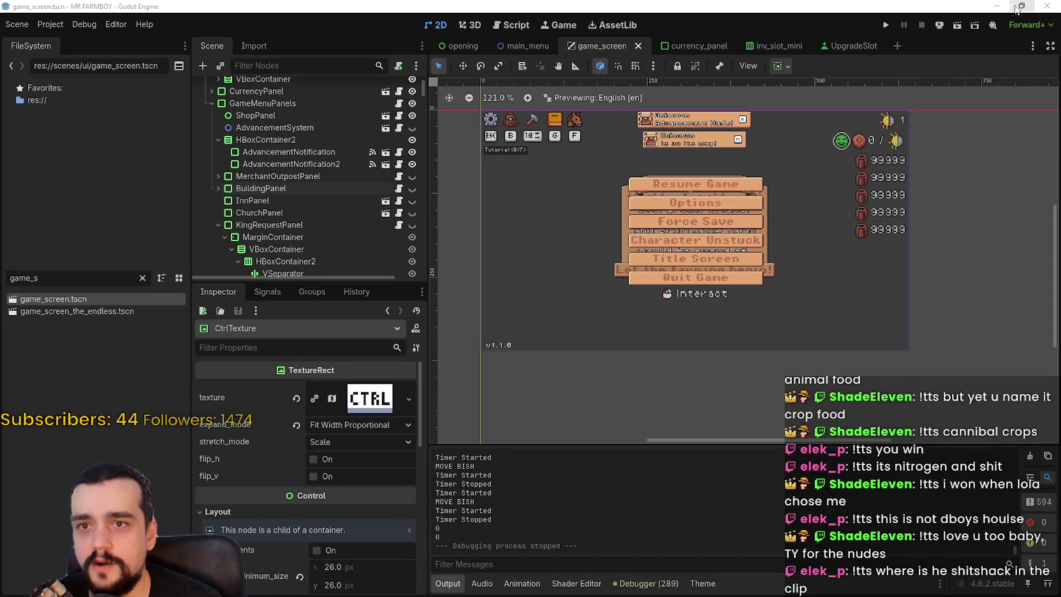
{"action": "left_click", "coordinate": [998, 7]}
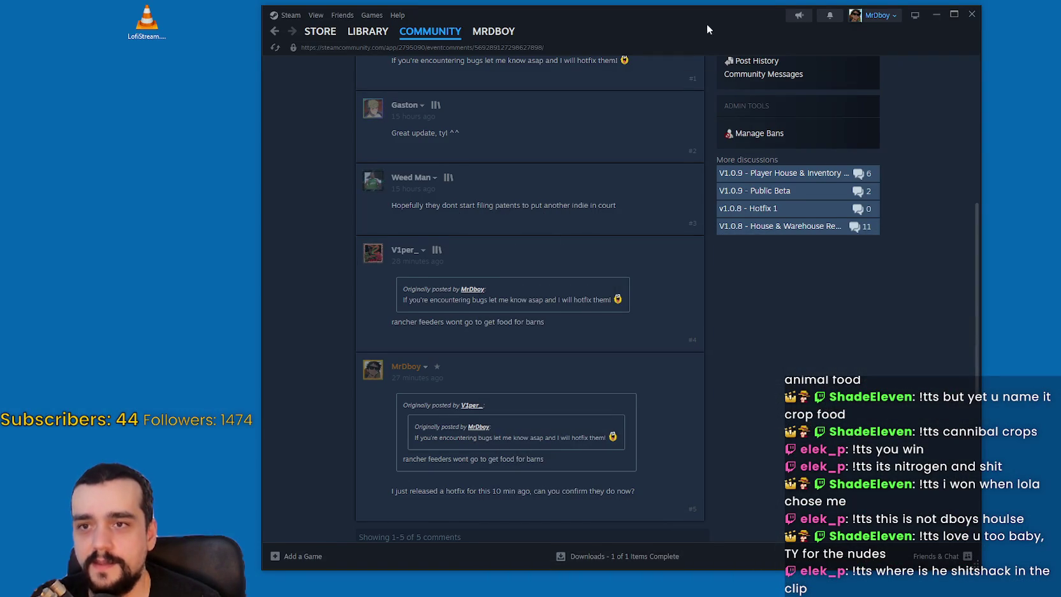
{"action": "left_click_drag", "start_coordinate": [708, 29], "coordinate": [705, 34]}
Go from the Steam library to MR FARMBOY's store page and maximize the Steam window
{"action": "mouse_move", "coordinate": [365, 37]}
{"action": "left_click", "coordinate": [374, 56]}
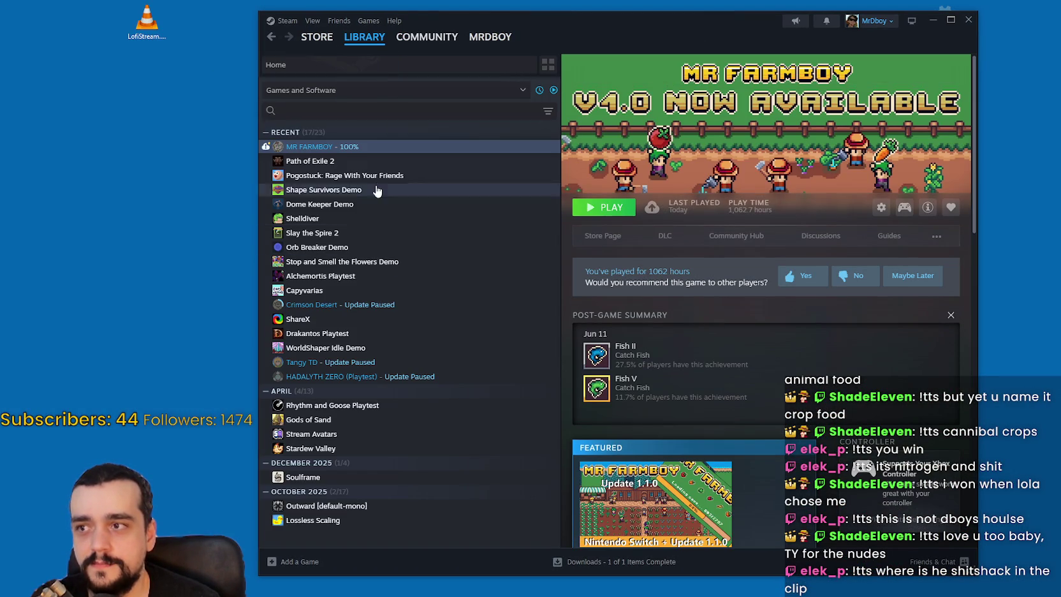
{"action": "left_click", "coordinate": [388, 163]}
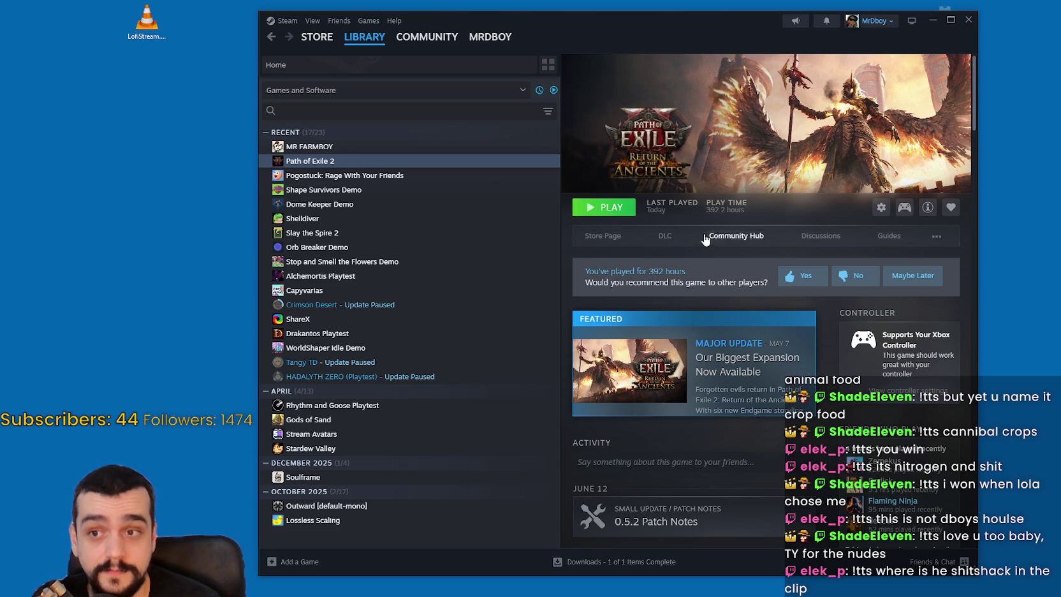
{"action": "left_click", "coordinate": [464, 148]}
{"action": "left_click", "coordinate": [626, 240]}
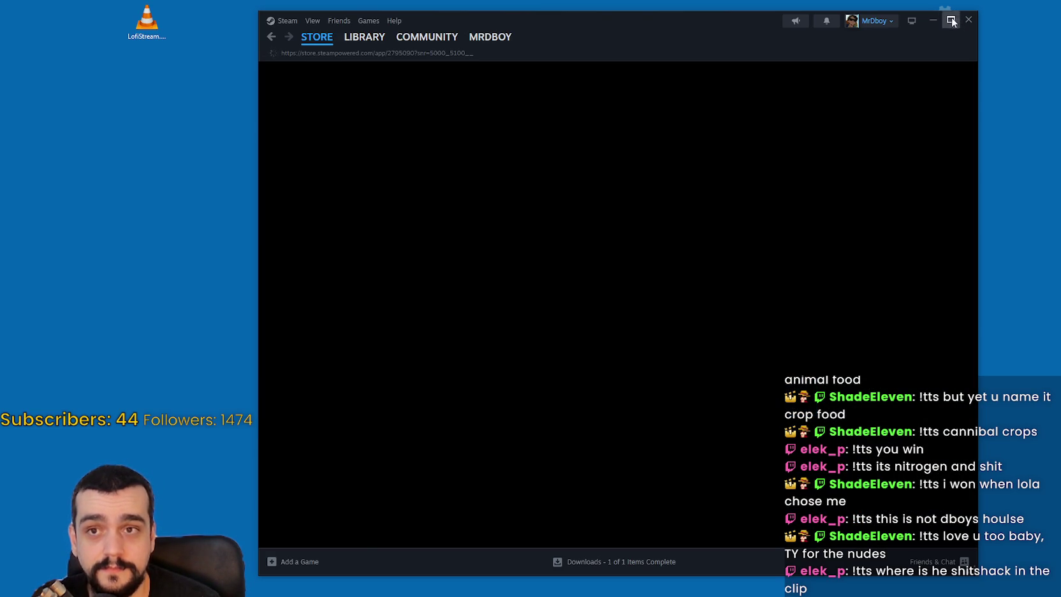
{"action": "left_click", "coordinate": [951, 20]}
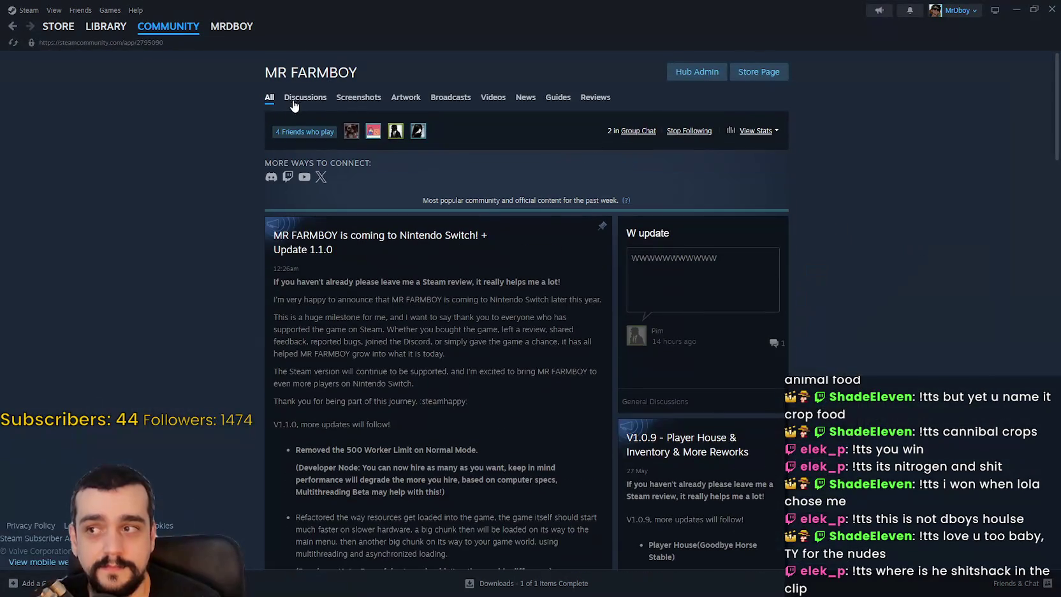
Read MR FARMBOY's Nintendo Switch thread under Events & Announcements, then return to Path of Exile 2
{"action": "left_click", "coordinate": [294, 102]}
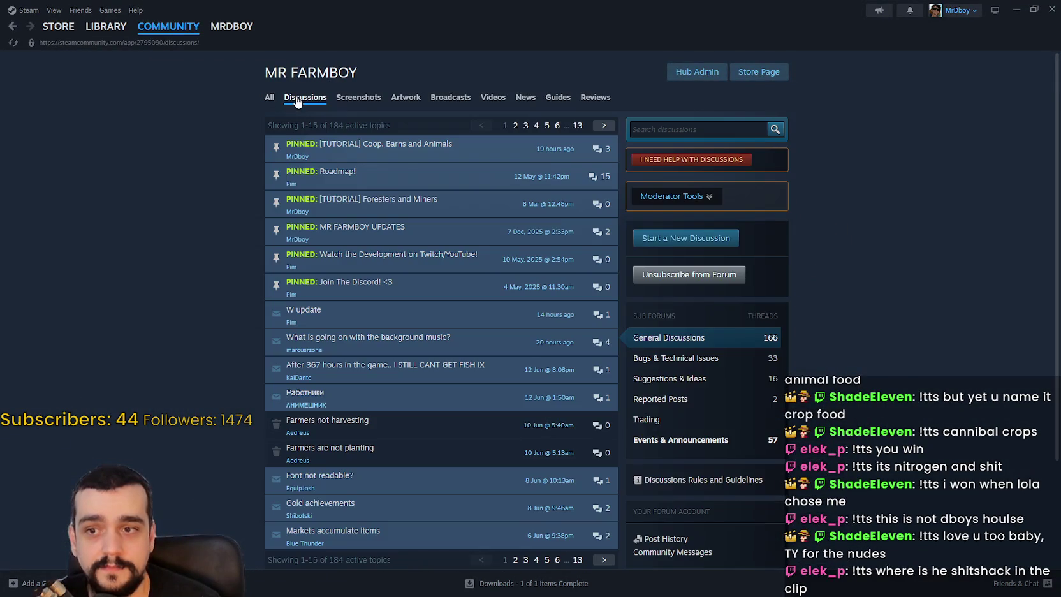
{"action": "left_click", "coordinate": [717, 441]}
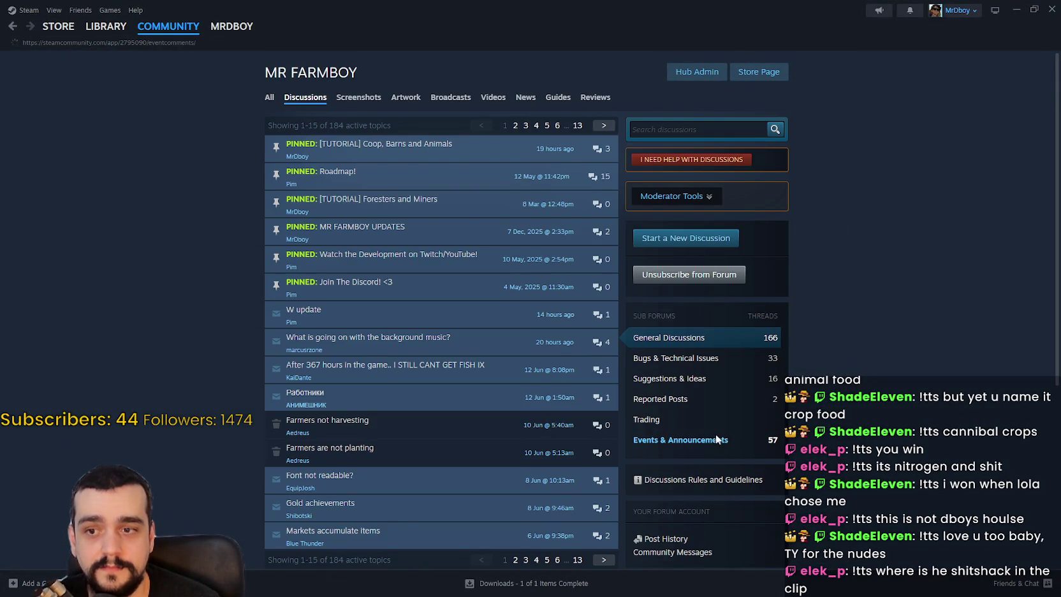
{"action": "left_click", "coordinate": [430, 179]}
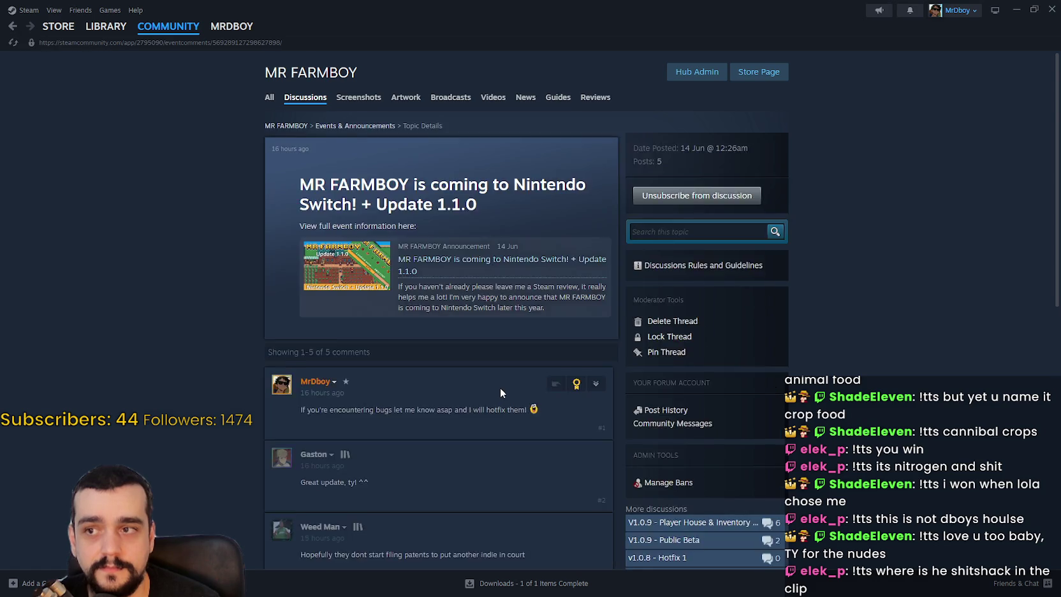
{"action": "scroll", "coordinate": [502, 384], "scroll_direction": "down", "scroll_amount": 6}
{"action": "scroll", "coordinate": [505, 370], "scroll_direction": "up", "scroll_amount": 6}
{"action": "left_click", "coordinate": [106, 26]}
{"action": "left_click", "coordinate": [324, 151]}
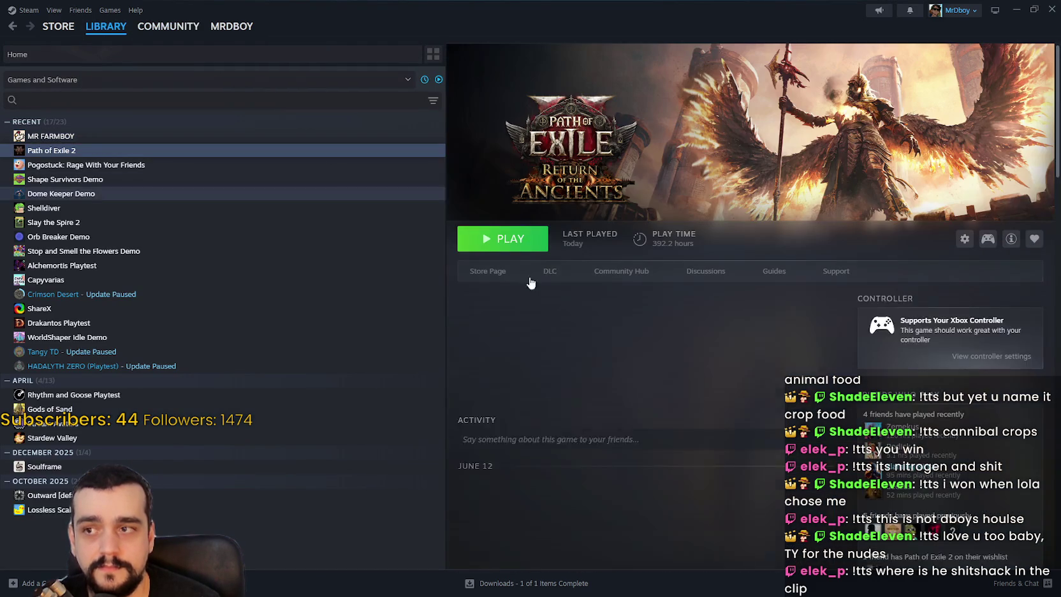
Launch Path of Exile 2 from its library page, then minimize Steam
{"action": "left_click", "coordinate": [517, 239]}
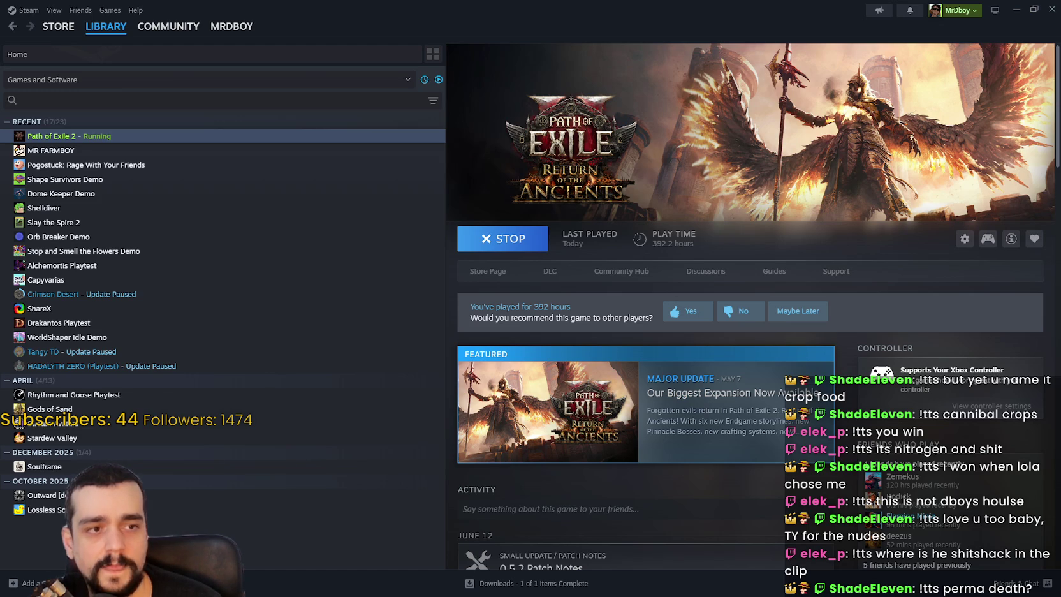
{"action": "left_click", "coordinate": [1017, 8]}
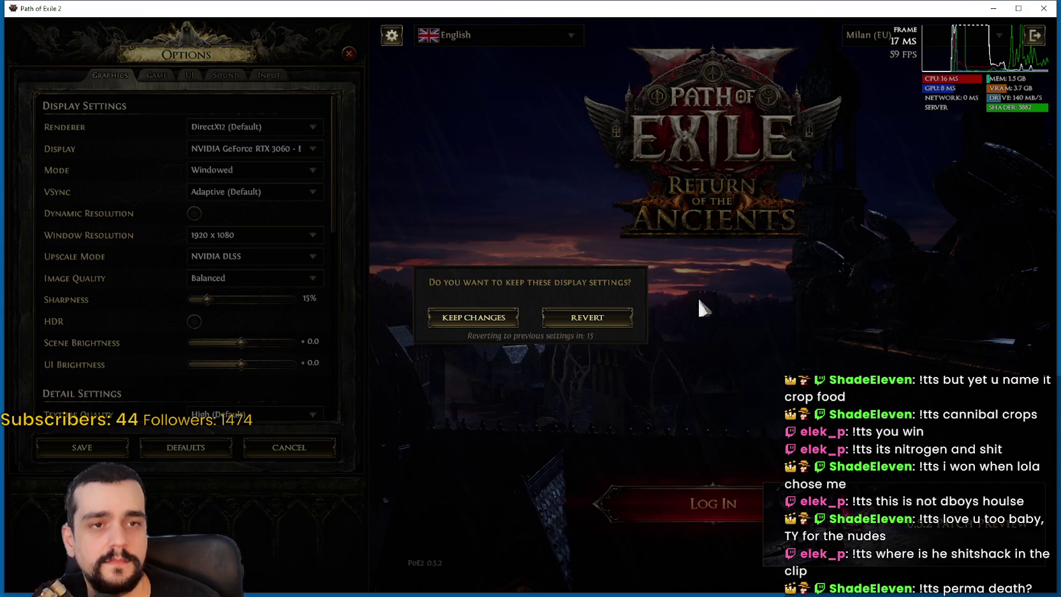
Set Path of Exile 2's display mode to Windowed Fullscreen, keep the changes, and log in
{"action": "left_click", "coordinate": [501, 323]}
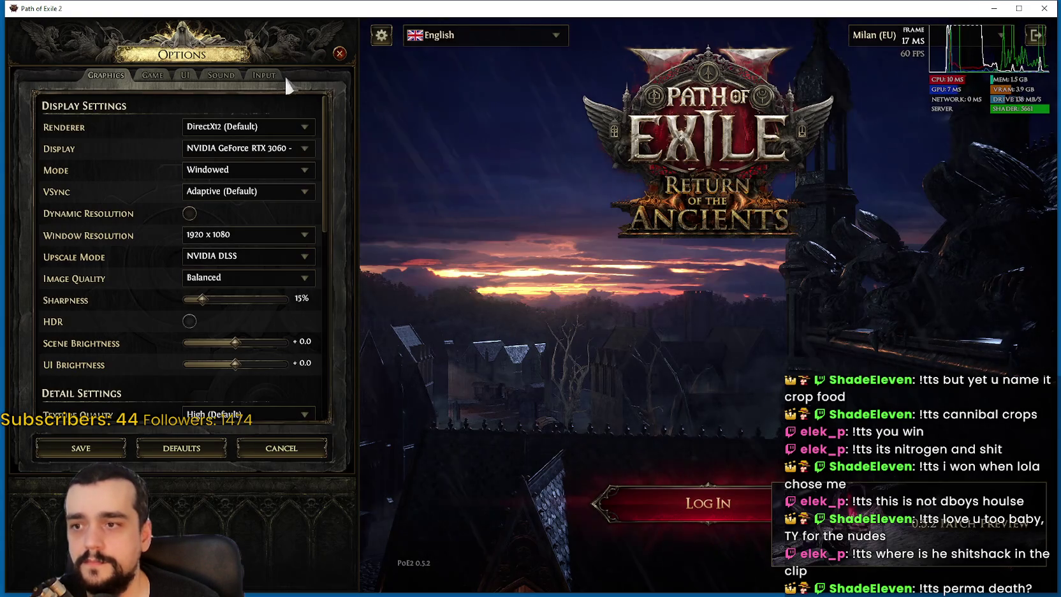
{"action": "left_click", "coordinate": [230, 171]}
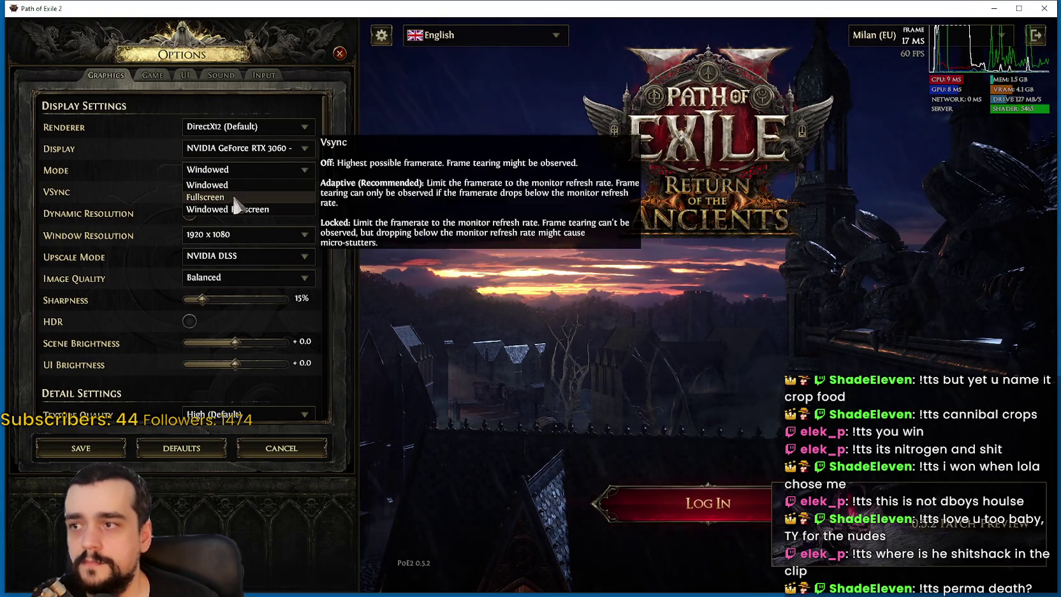
{"action": "left_click", "coordinate": [232, 210]}
{"action": "left_click", "coordinate": [495, 317]}
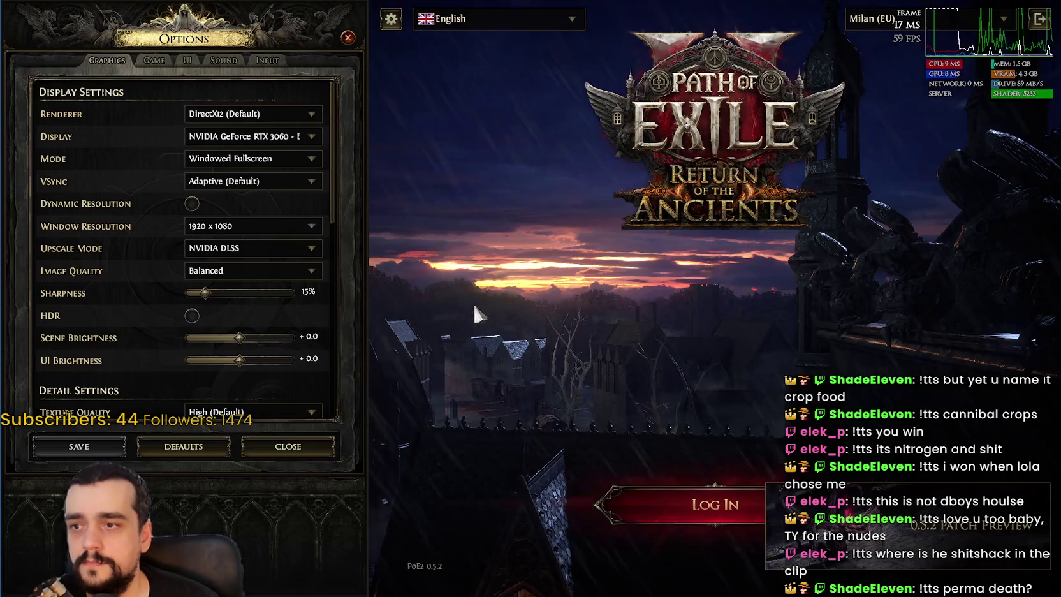
{"action": "key", "text": "Escape"}
{"action": "left_click", "coordinate": [559, 506]}
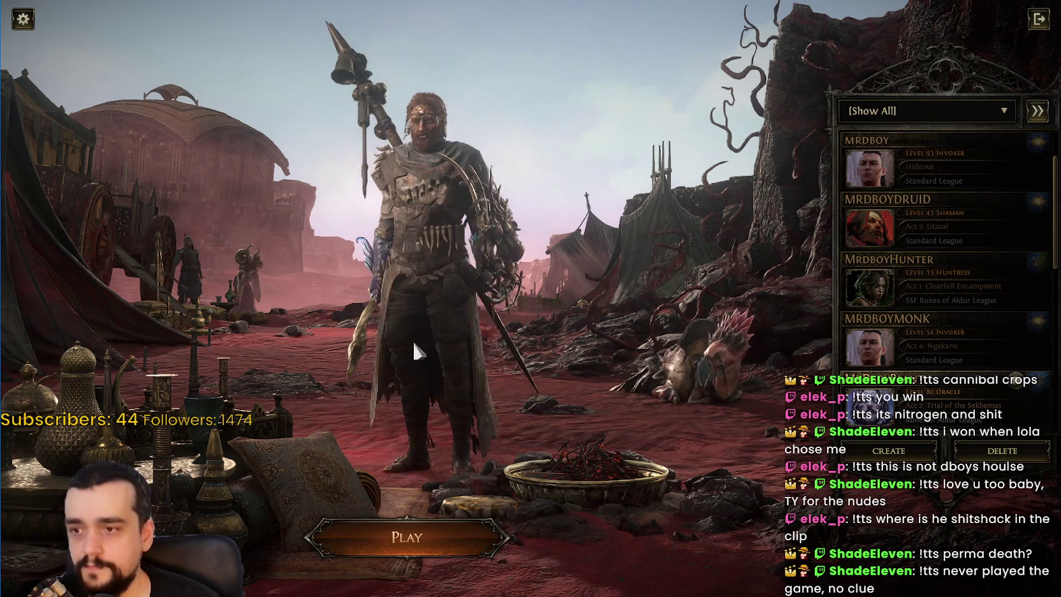
Enter the world with the selected character, hiding Steam while the area loads
{"action": "left_click", "coordinate": [407, 537]}
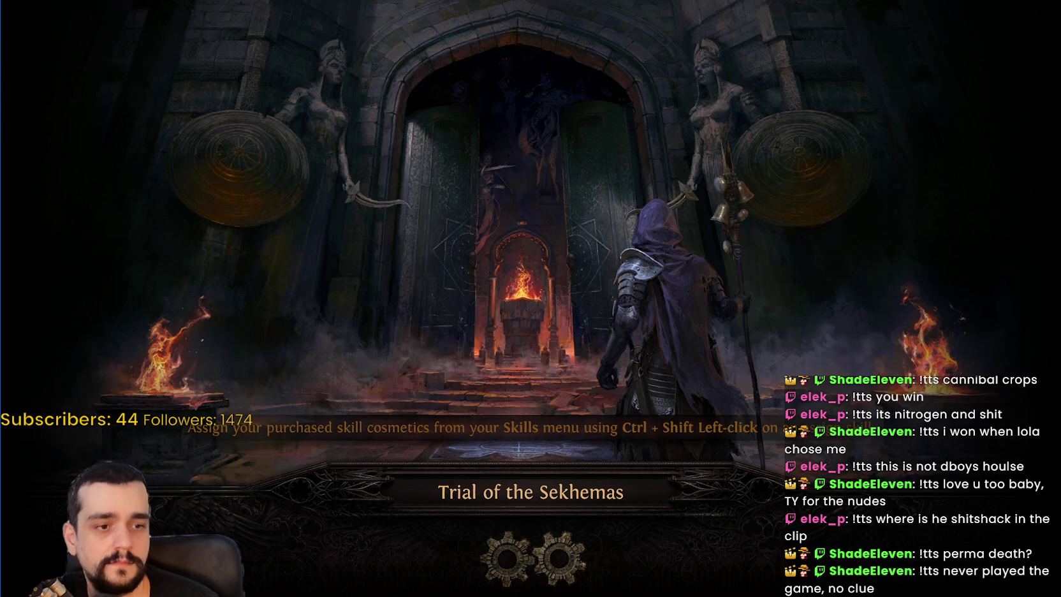
{"action": "key", "text": "alt+Tab"}
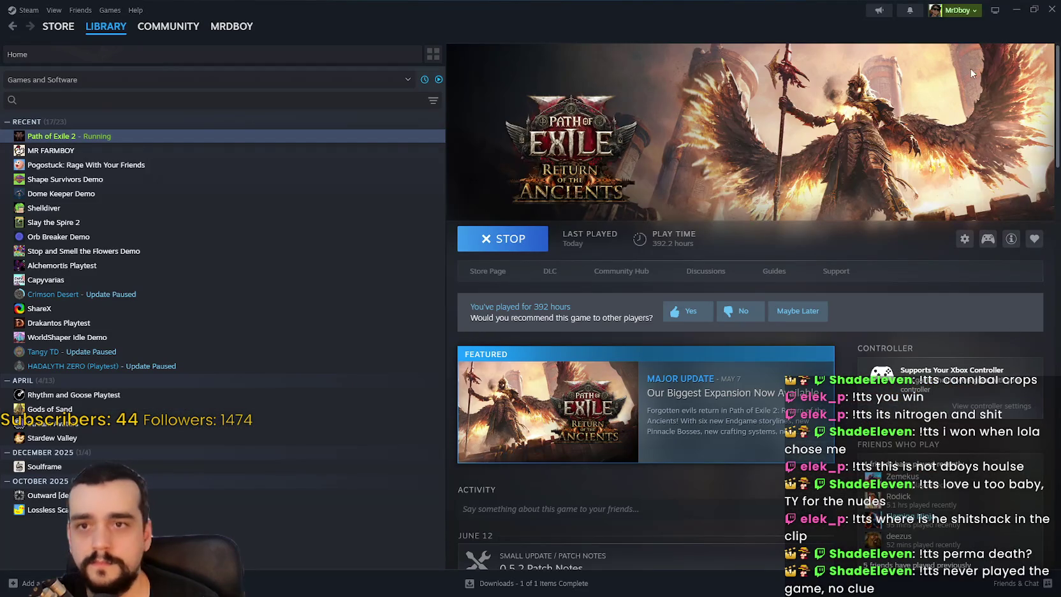
{"action": "left_click", "coordinate": [1054, 13]}
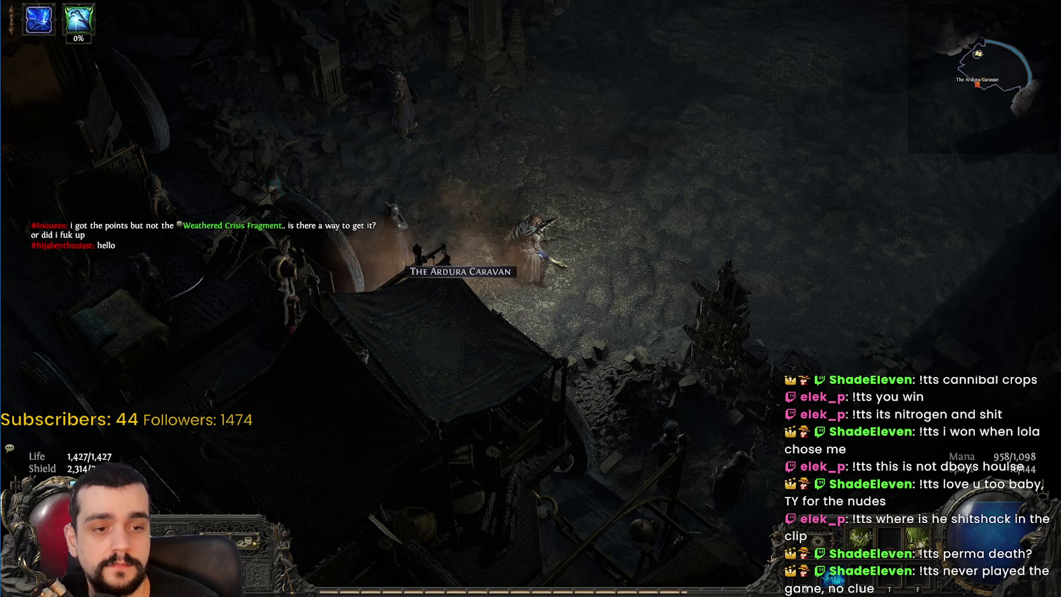
Walk to the caravan's Waypoint, teleport to the Shoreline Hideout, and step away from it
{"action": "left_click", "coordinate": [674, 194]}
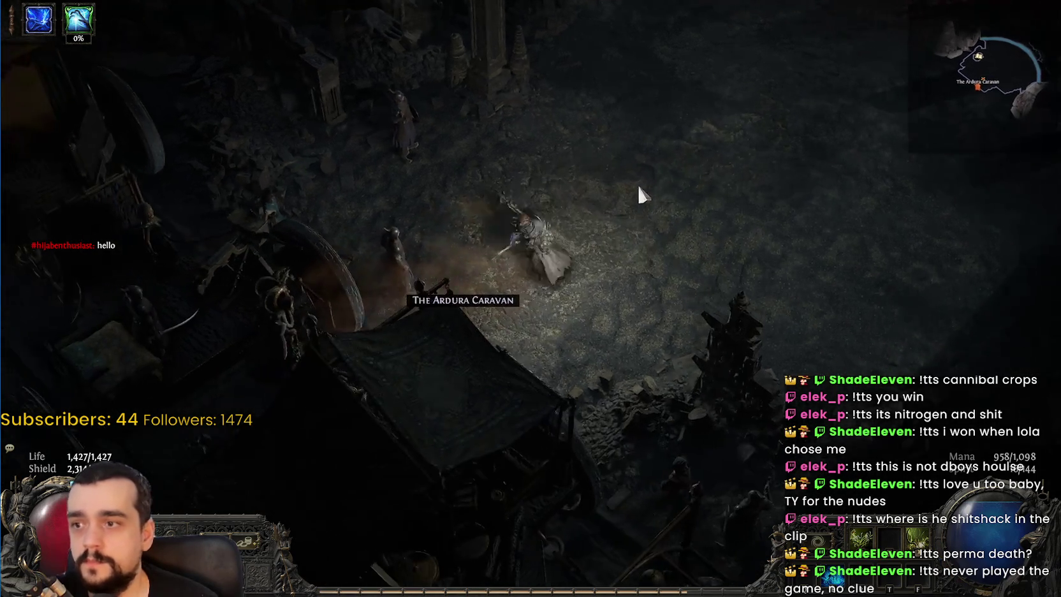
{"action": "mouse_move", "coordinate": [642, 195]}
{"action": "left_mouse_down"}
{"action": "mouse_move", "coordinate": [694, 153]}
{"action": "mouse_move", "coordinate": [613, 118]}
{"action": "mouse_move", "coordinate": [588, 190]}
{"action": "mouse_move", "coordinate": [549, 179]}
{"action": "left_mouse_up"}
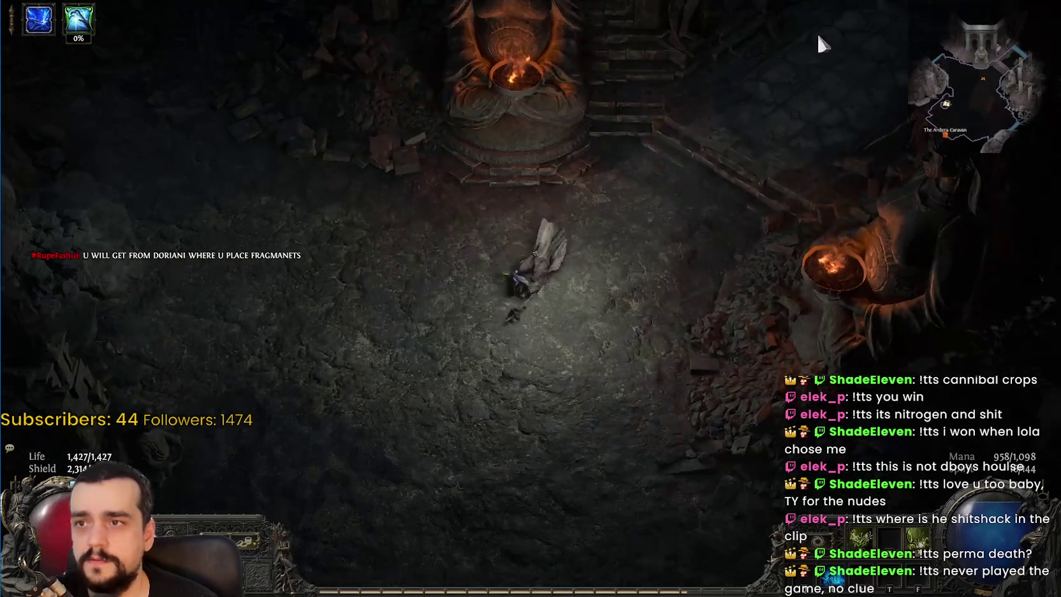
{"action": "mouse_move", "coordinate": [821, 43]}
{"action": "left_mouse_down"}
{"action": "mouse_move", "coordinate": [816, 154]}
{"action": "mouse_move", "coordinate": [758, 119]}
{"action": "mouse_move", "coordinate": [682, 155]}
{"action": "left_mouse_up"}
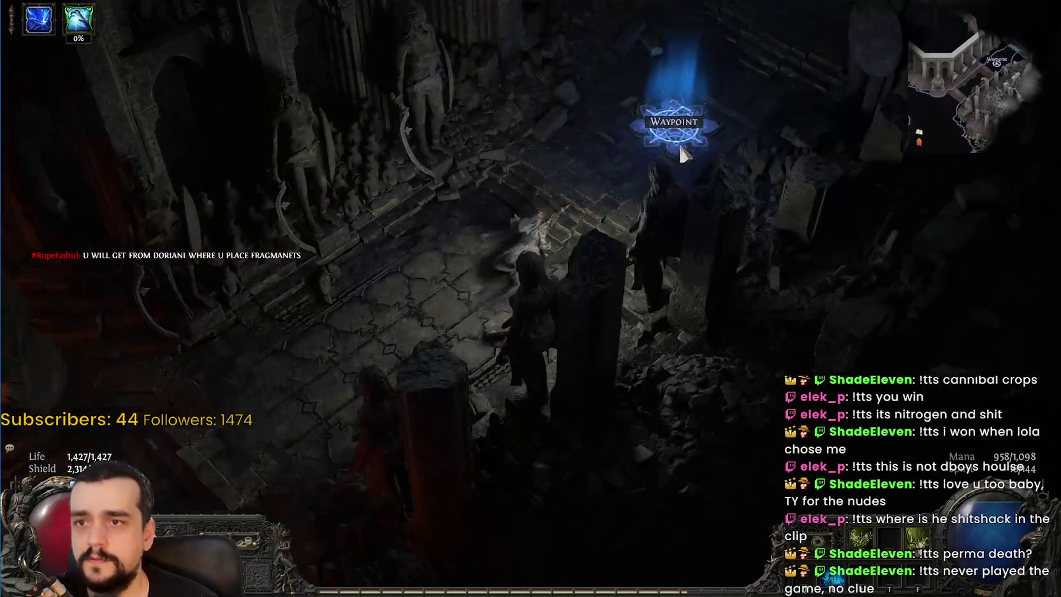
{"action": "left_click", "coordinate": [682, 155]}
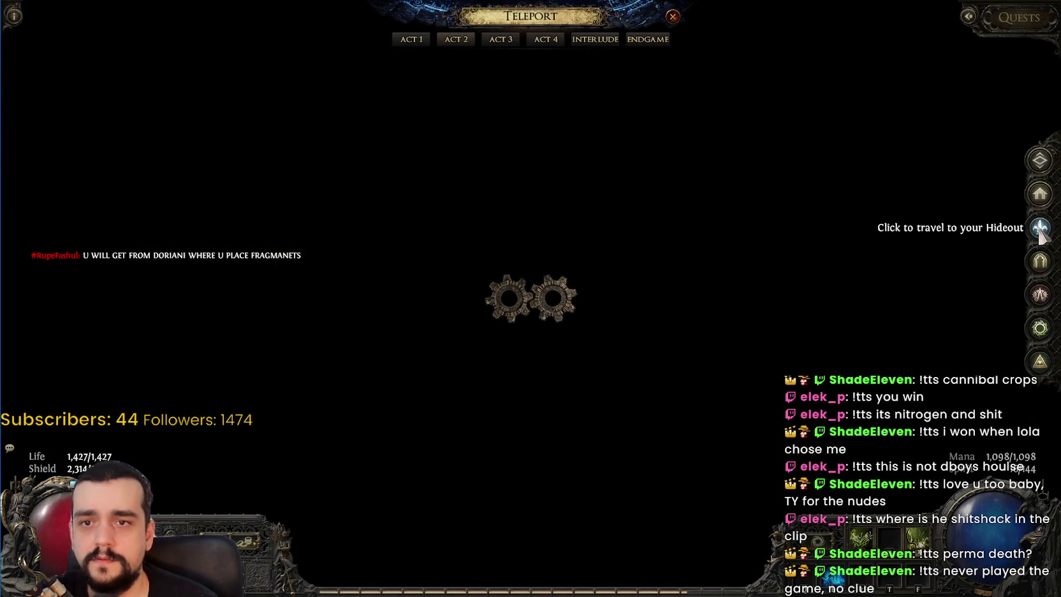
{"action": "left_click", "coordinate": [1040, 228]}
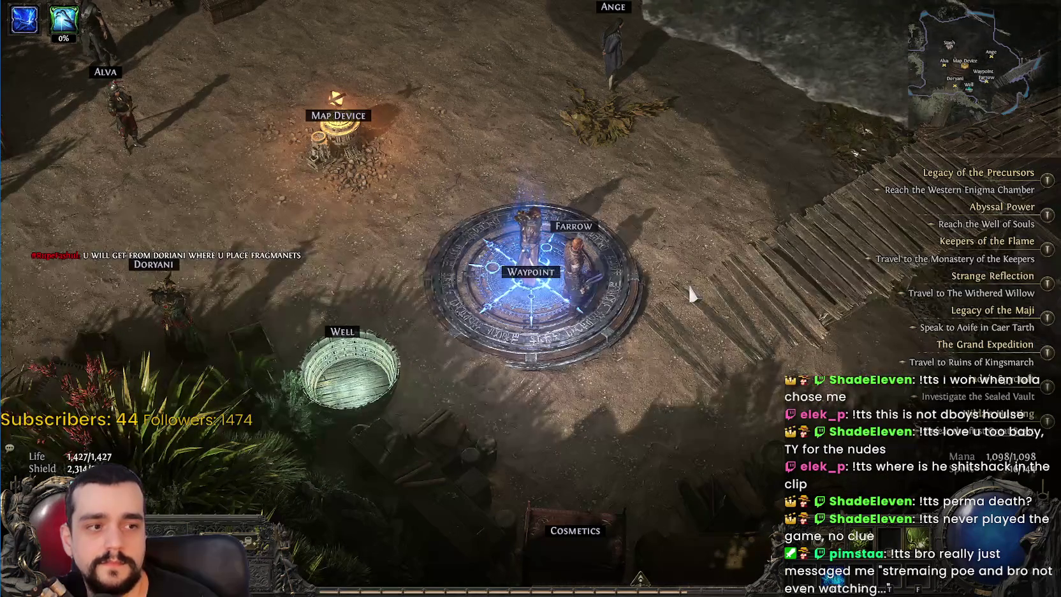
{"action": "key", "text": "w"}
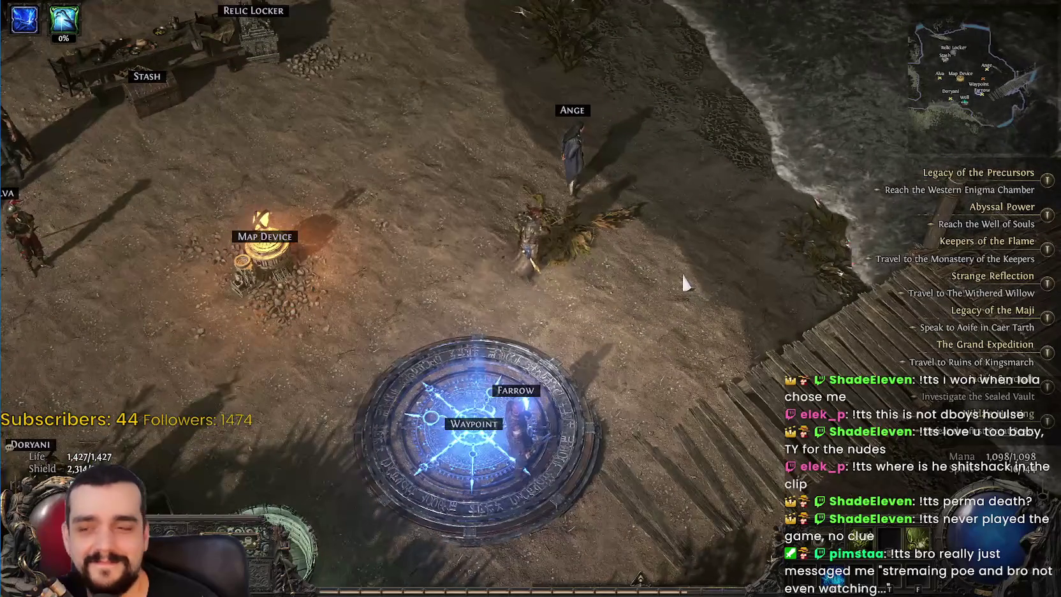